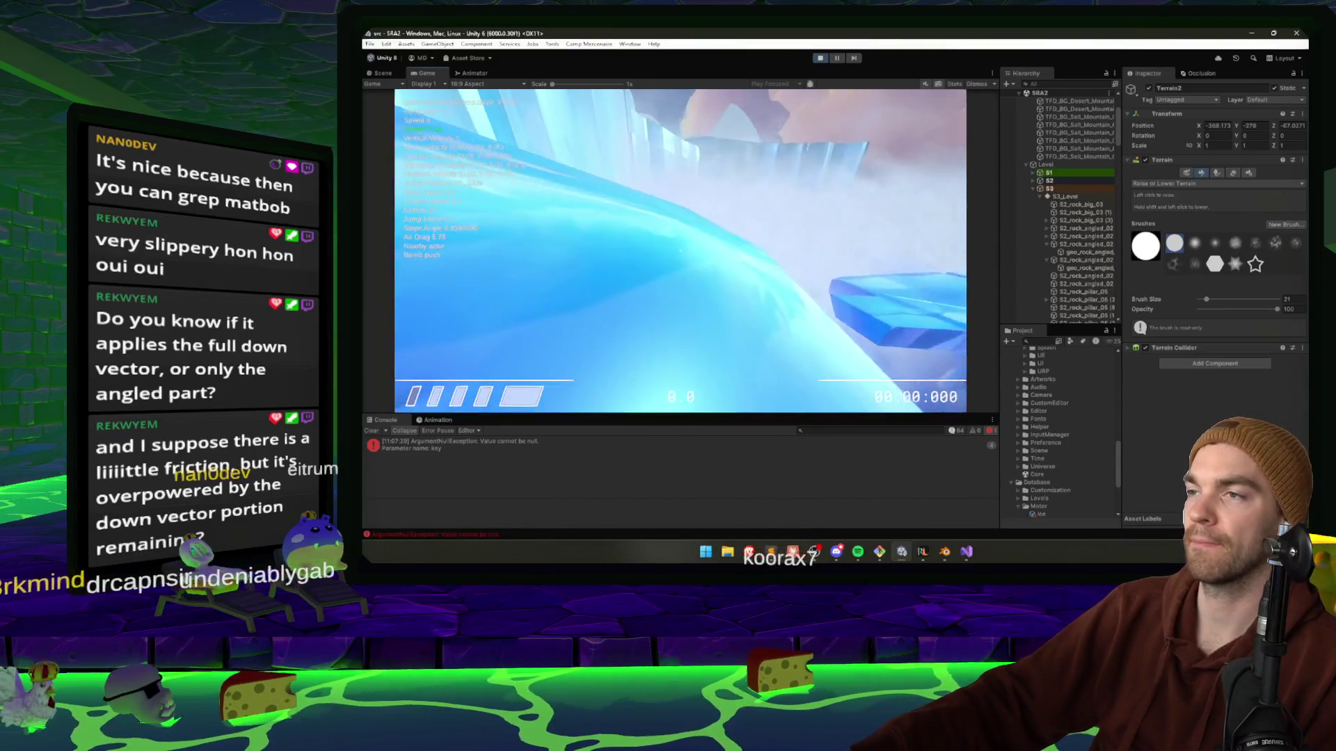
# Pause the running slide play-test in Unity 6 and exit Play mode back to the Scene view.
pyautogui.press('Escape')
pyautogui.hotkey('ctrl', 'p')
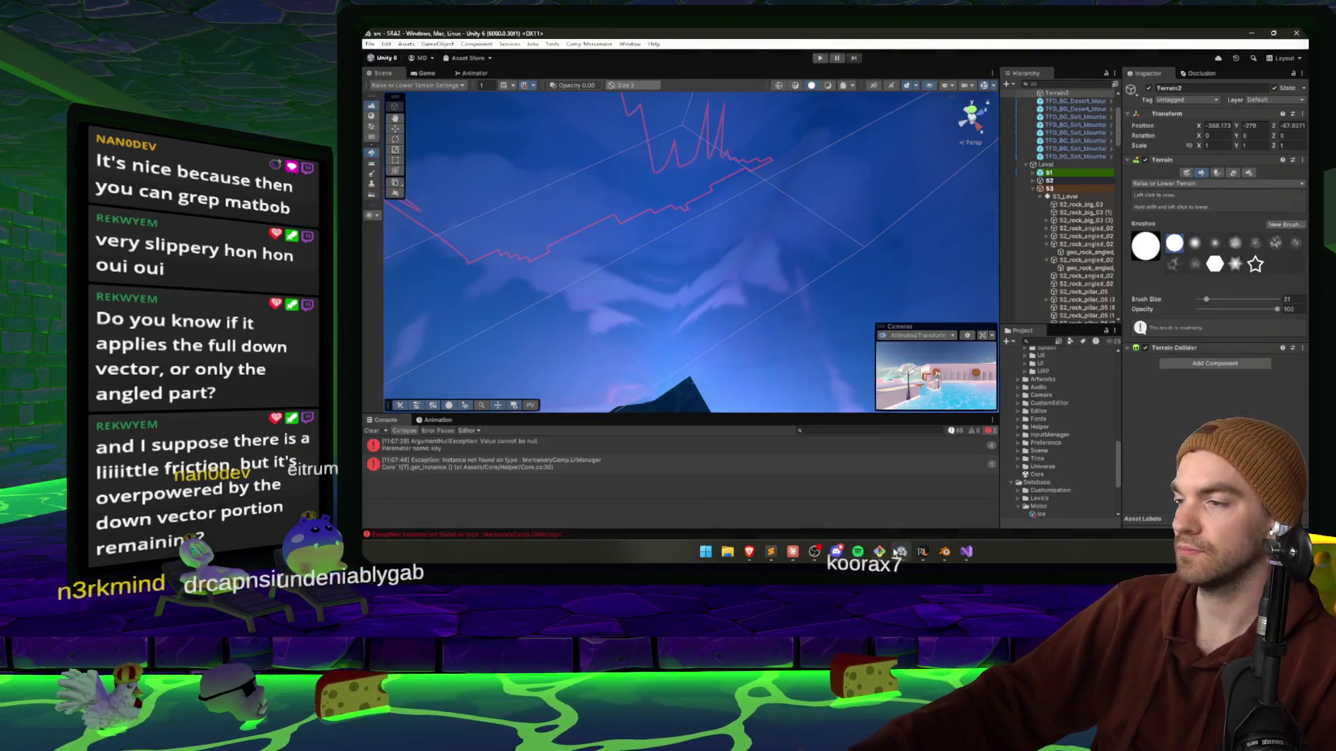
# Send Claude: 'Still way too fast, plus its not affecting the momentum, but the move vector, whats your take on this?'.
pyautogui.moveTo(966, 552)
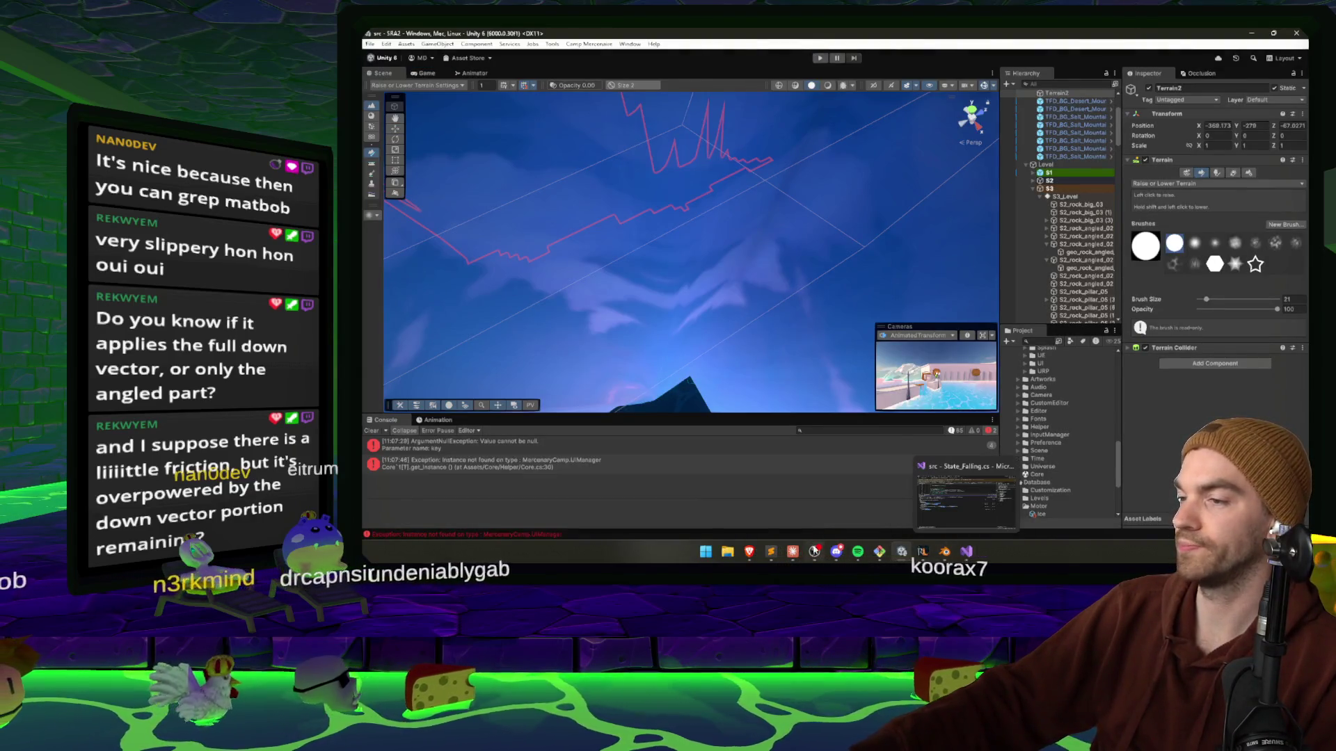
pyautogui.click(793, 551)
pyautogui.click(874, 506)
pyautogui.write('Stil')
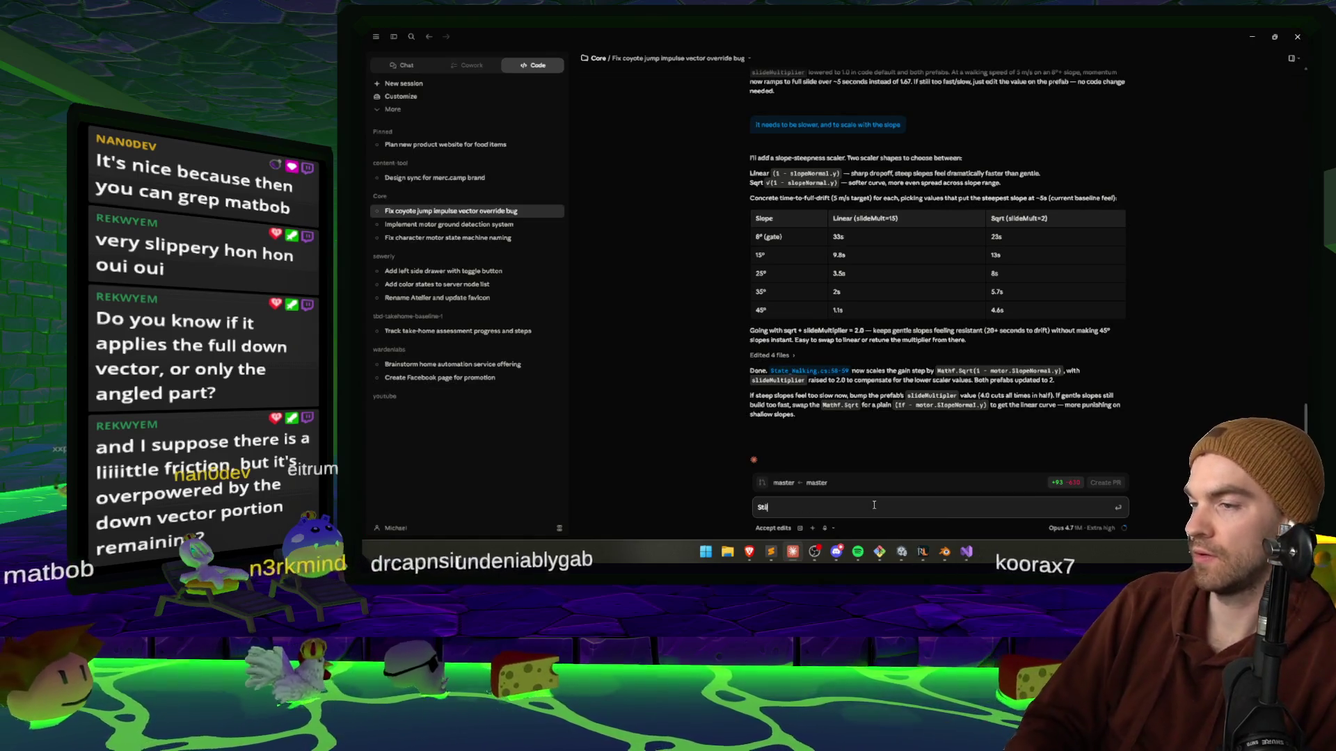
pyautogui.write('l way too fast, plus')
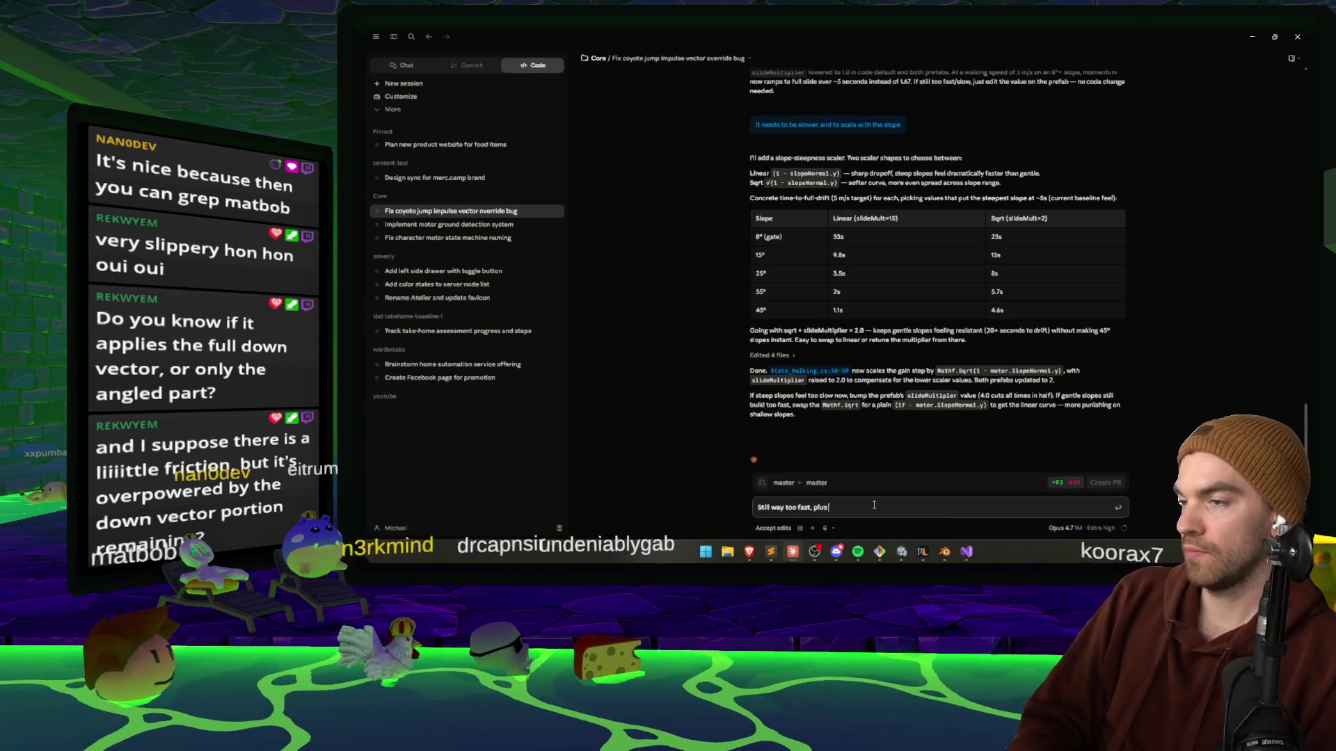
pyautogui.write(' its not affec')
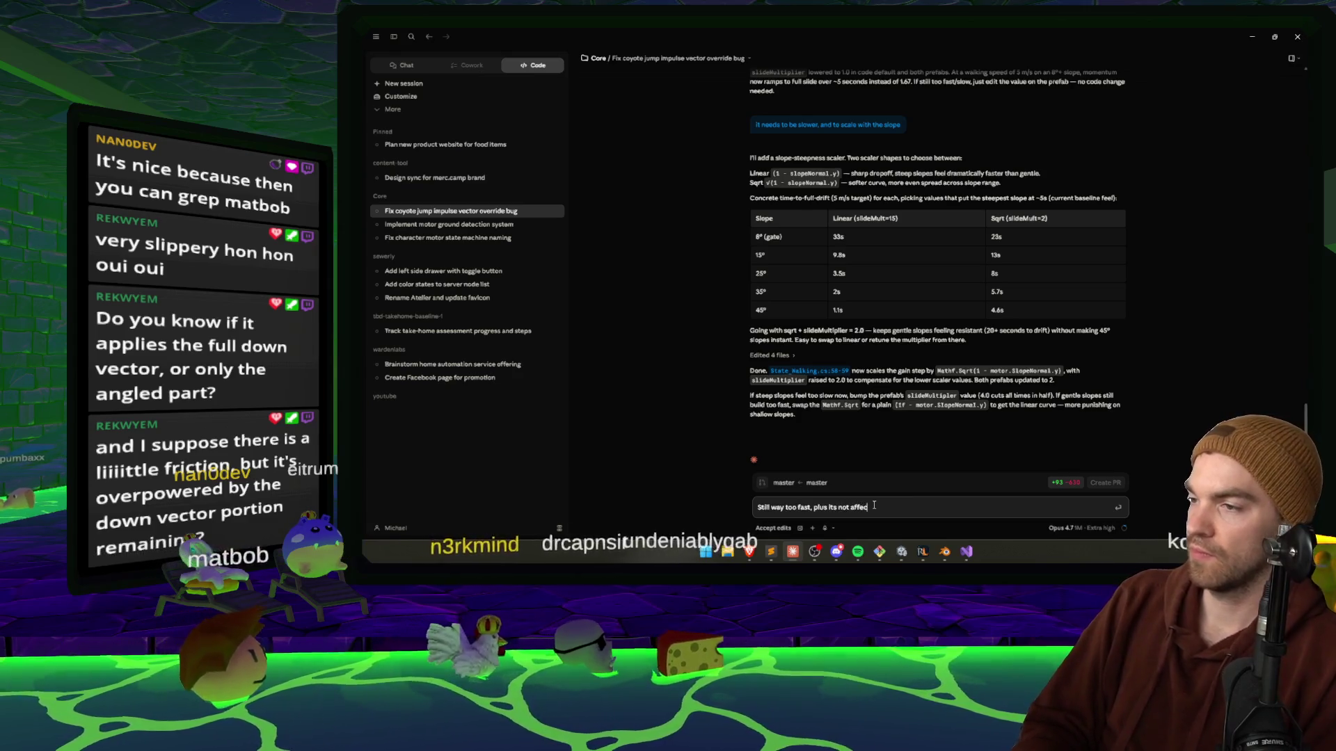
pyautogui.write('ting the momentum')
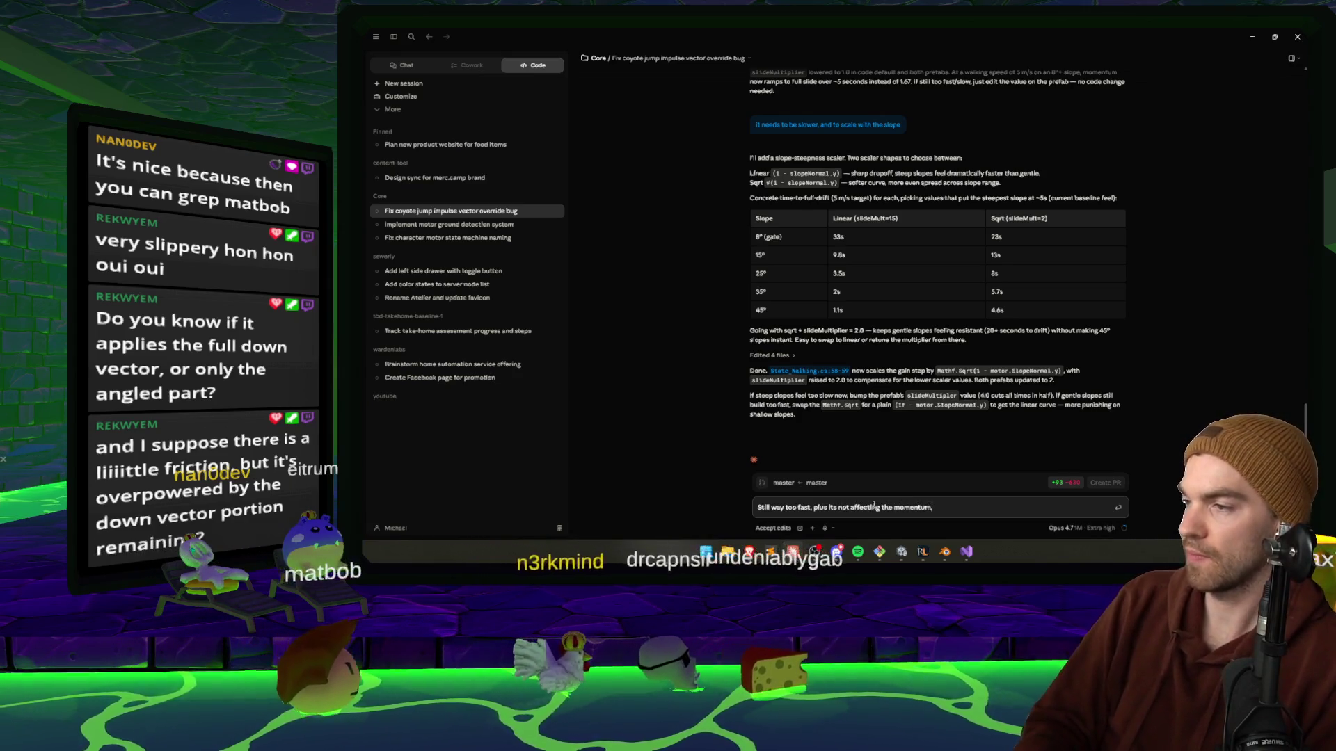
pyautogui.write(', but the move vector')
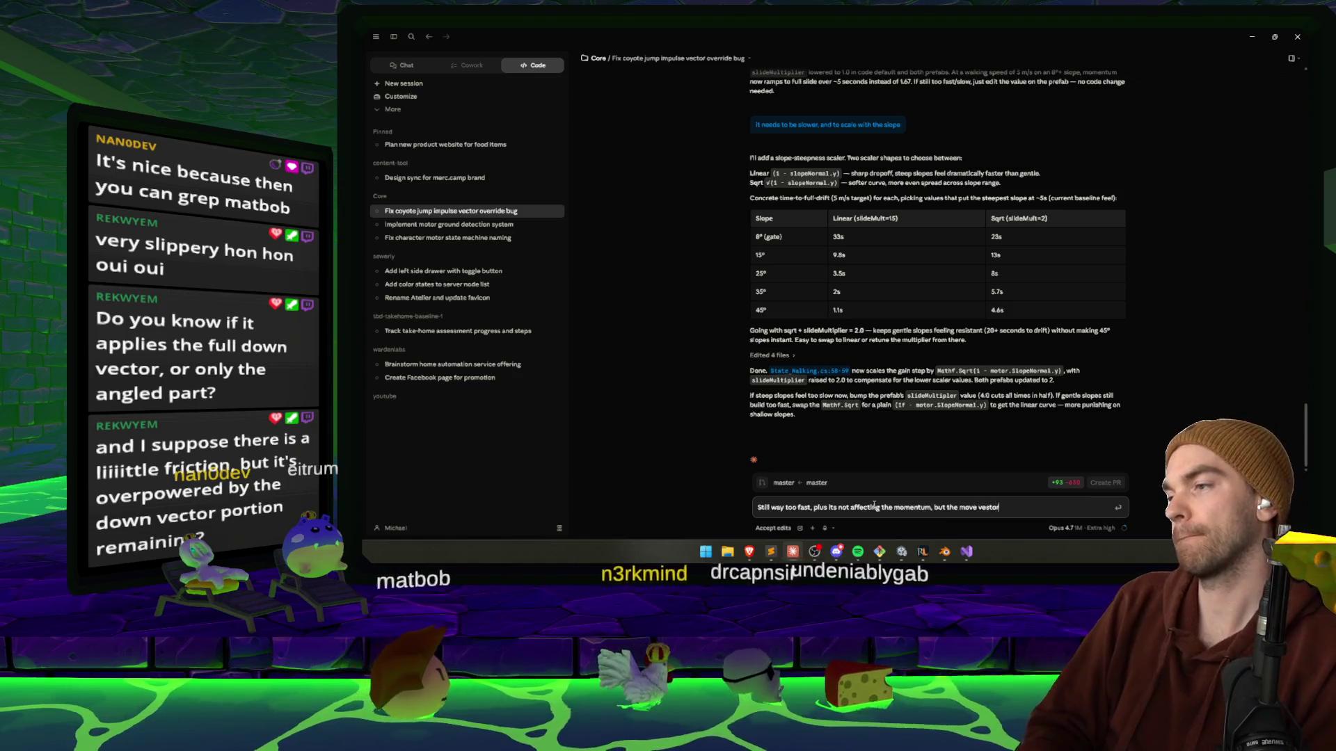
pyautogui.write(', whats')
pyautogui.hotkey('ctrl', 'shift', 'Left')
pyautogui.hotkey('ctrl', 'shift', 'Left')
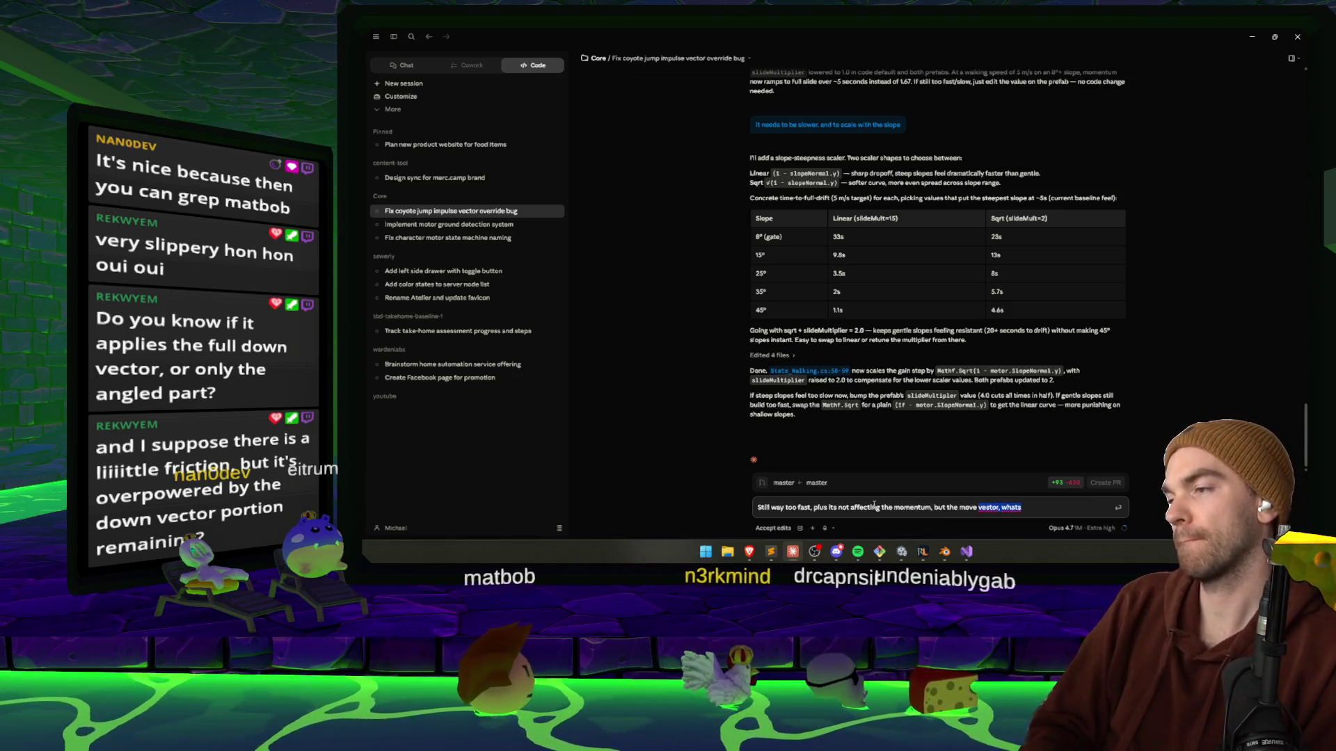
pyautogui.write('vector, whats your')
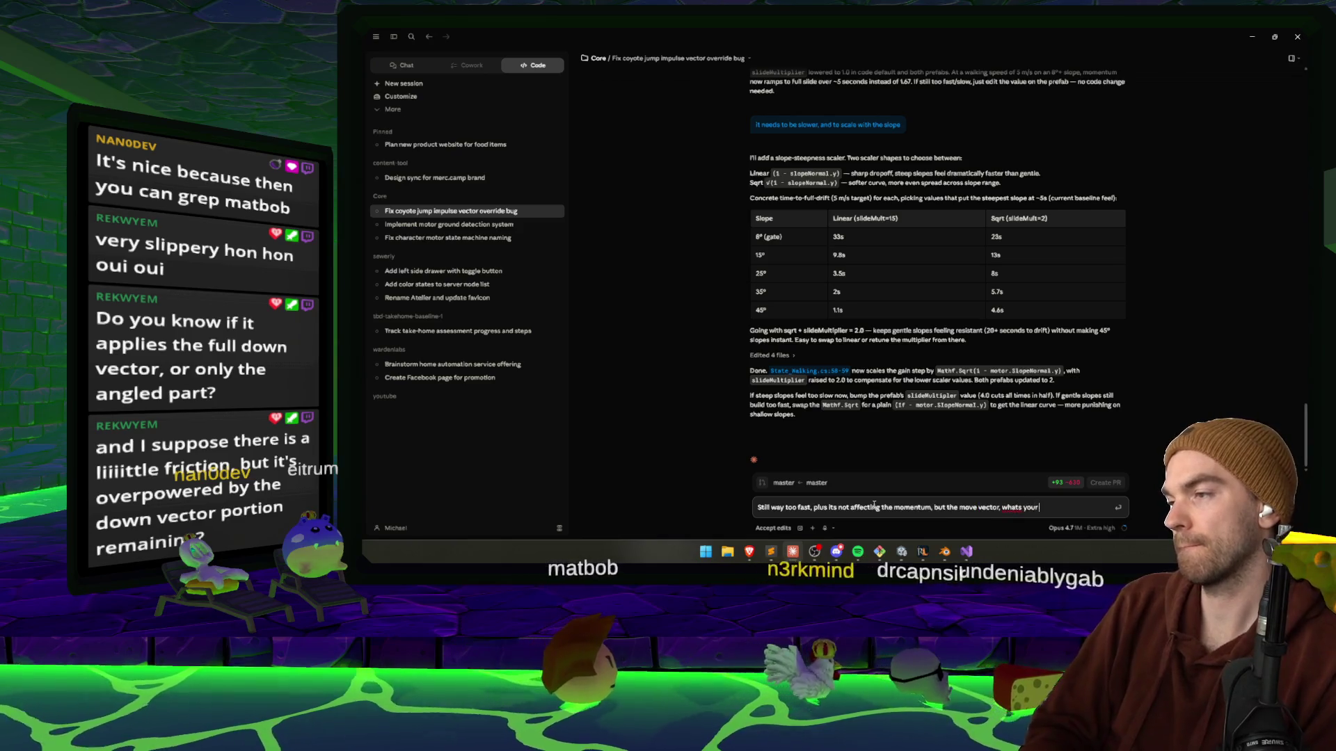
pyautogui.write(' take on this')
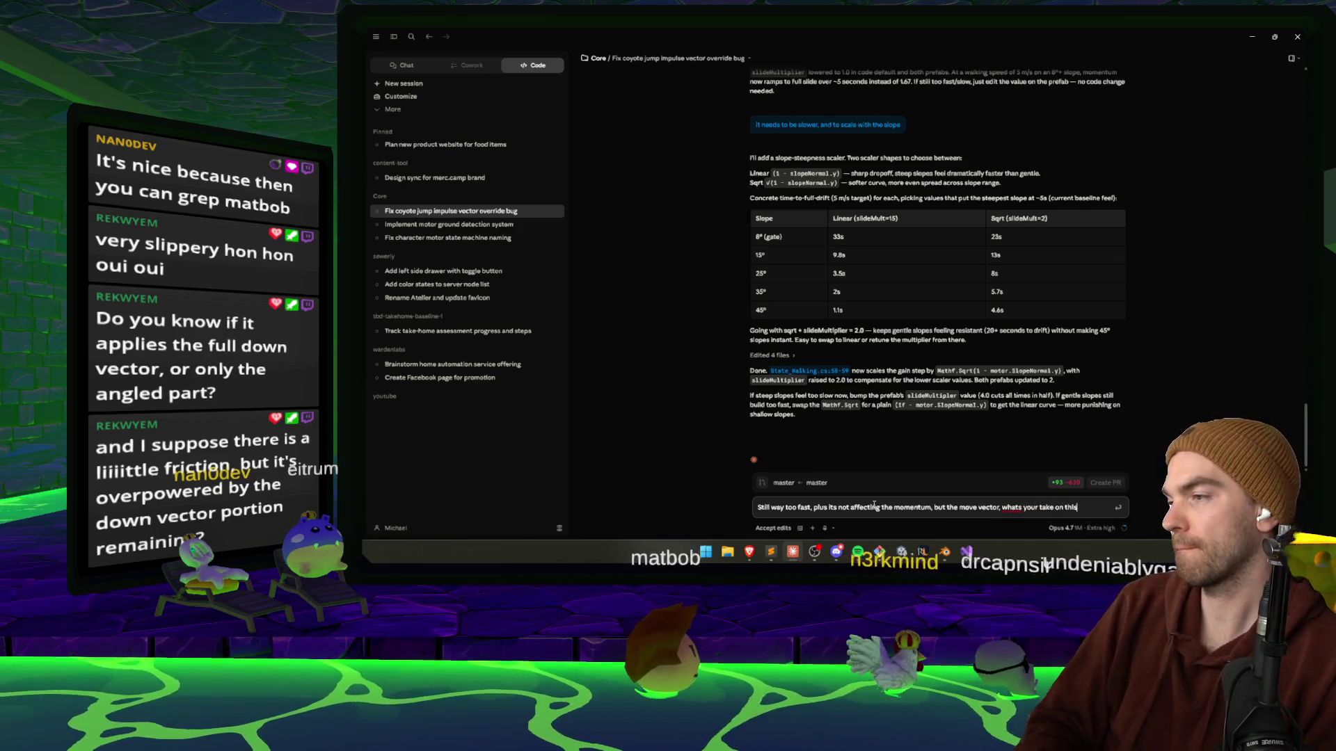
pyautogui.write('?')
pyautogui.press('Return')
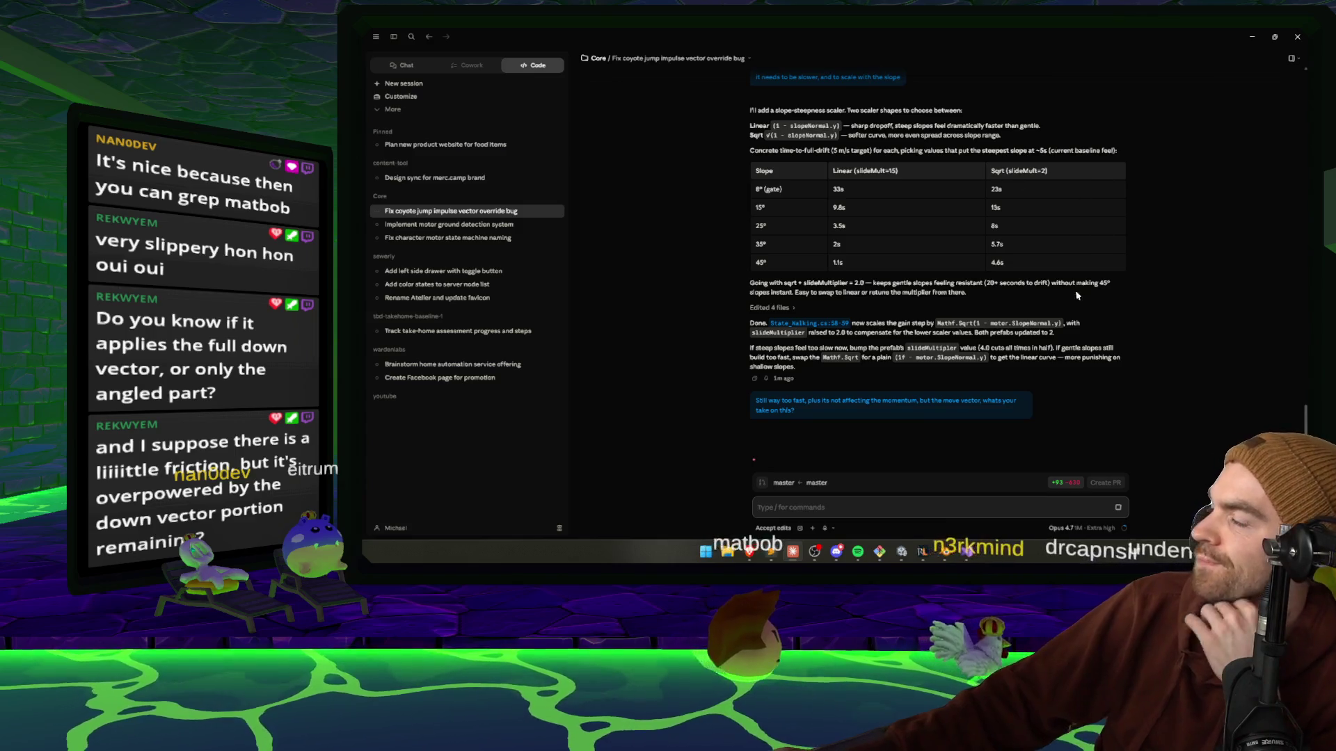
pyautogui.click(902, 553)
# Return to the Claude chat and scroll while the agent reads MotorHelper.cs.
pyautogui.click(902, 553)
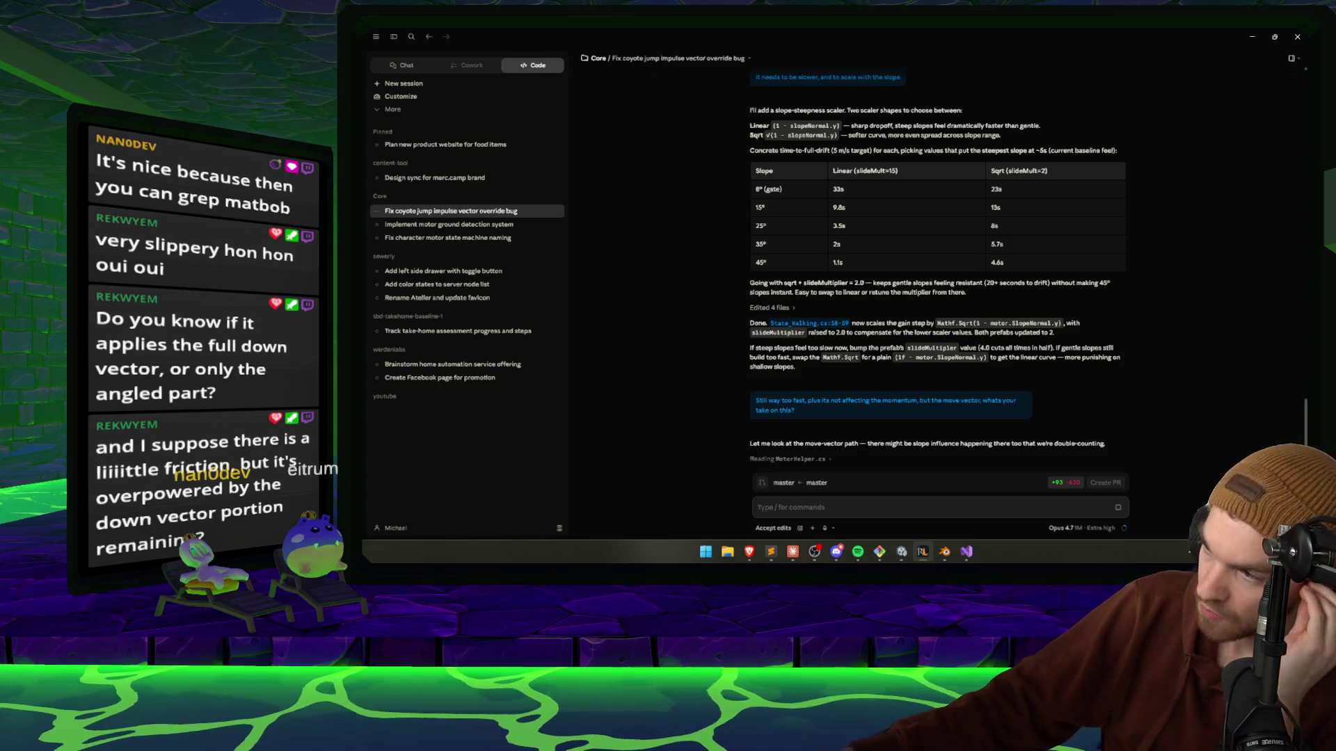
pyautogui.scroll(-1, 1208, 413)
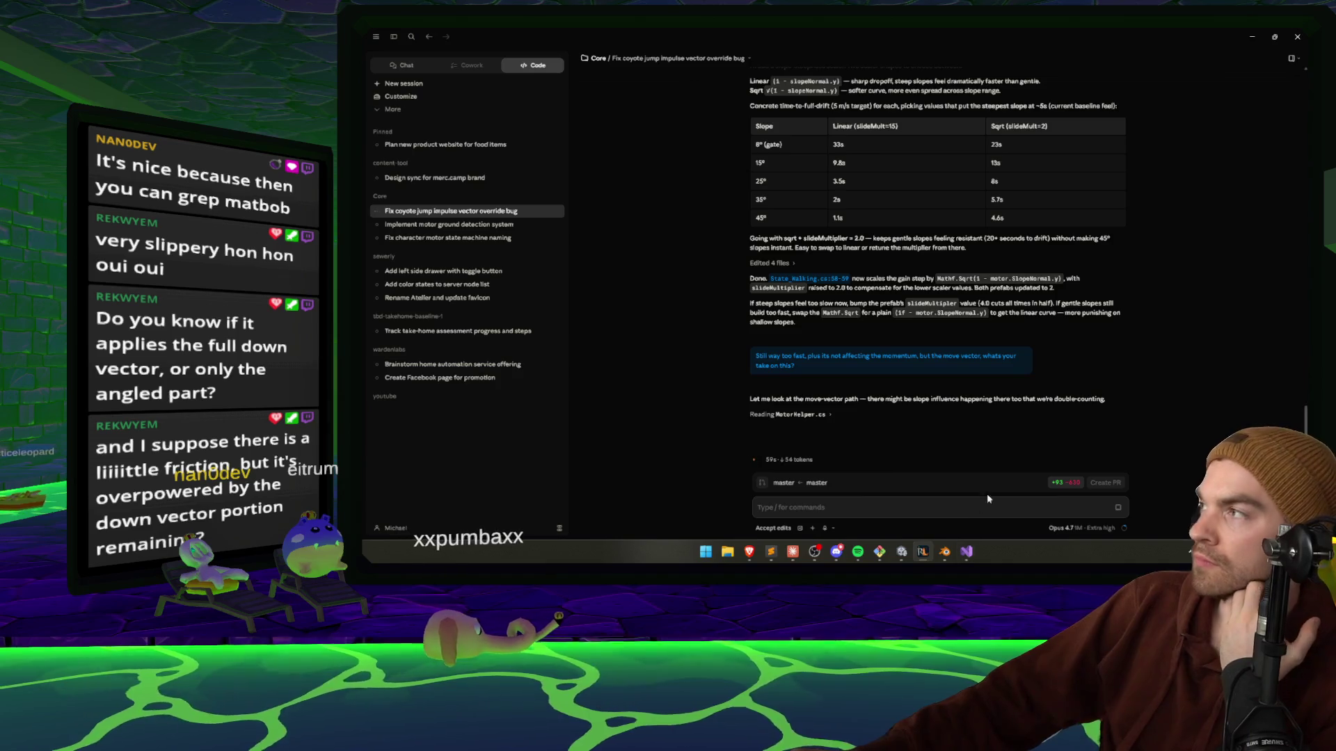
# Orbit the Scene camera onto the ice terrain, switch to the Move tool, and select Terrain2.
pyautogui.hotkey('alt', 'Tab')
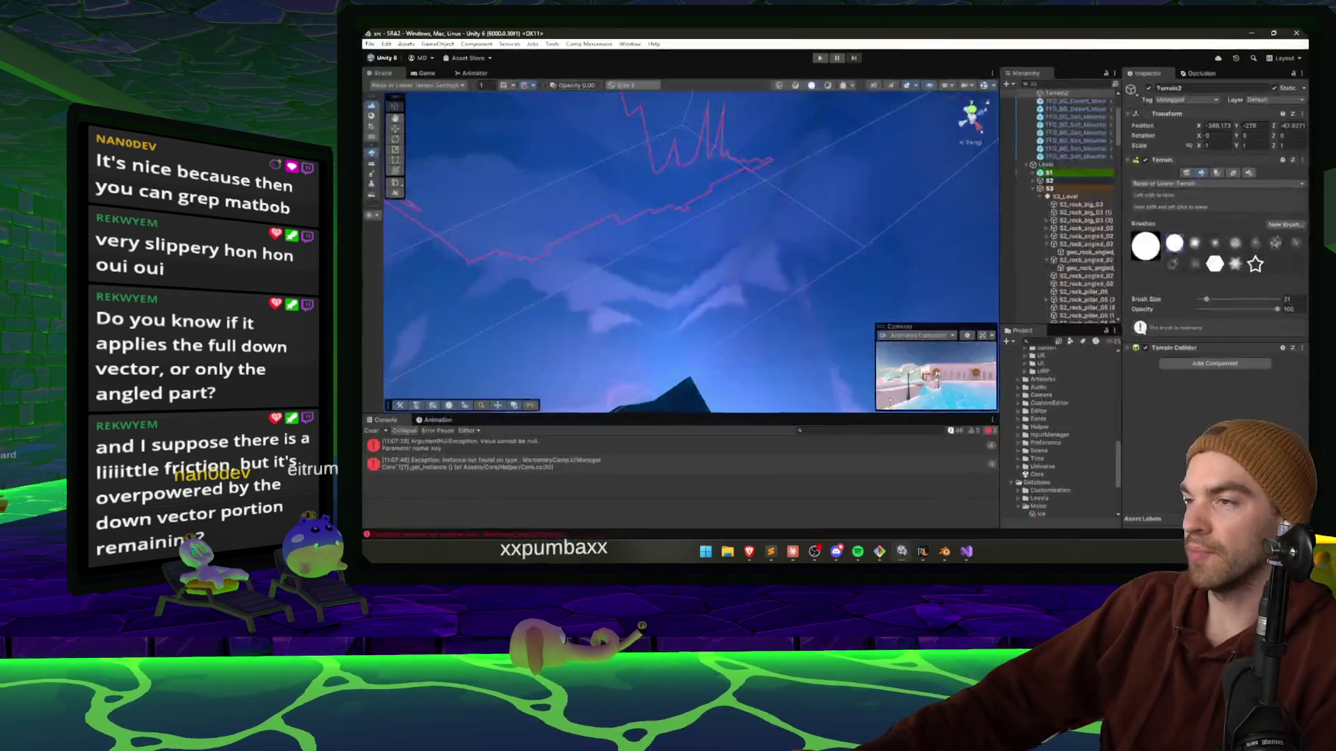
pyautogui.moveTo(890, 404)
pyautogui.mouseDown()
pyautogui.moveTo(757, 202)
pyautogui.moveTo(891, 162)
pyautogui.moveTo(1111, 257)
pyautogui.moveTo(1201, 220)
pyautogui.moveTo(1227, 237)
pyautogui.moveTo(763, 215)
pyautogui.moveTo(700, 256)
pyautogui.moveTo(741, 197)
pyautogui.moveTo(681, 187)
pyautogui.moveTo(890, 226)
pyautogui.mouseUp()
pyautogui.press('w')
pyautogui.click(661, 184)
pyautogui.click(668, 182)
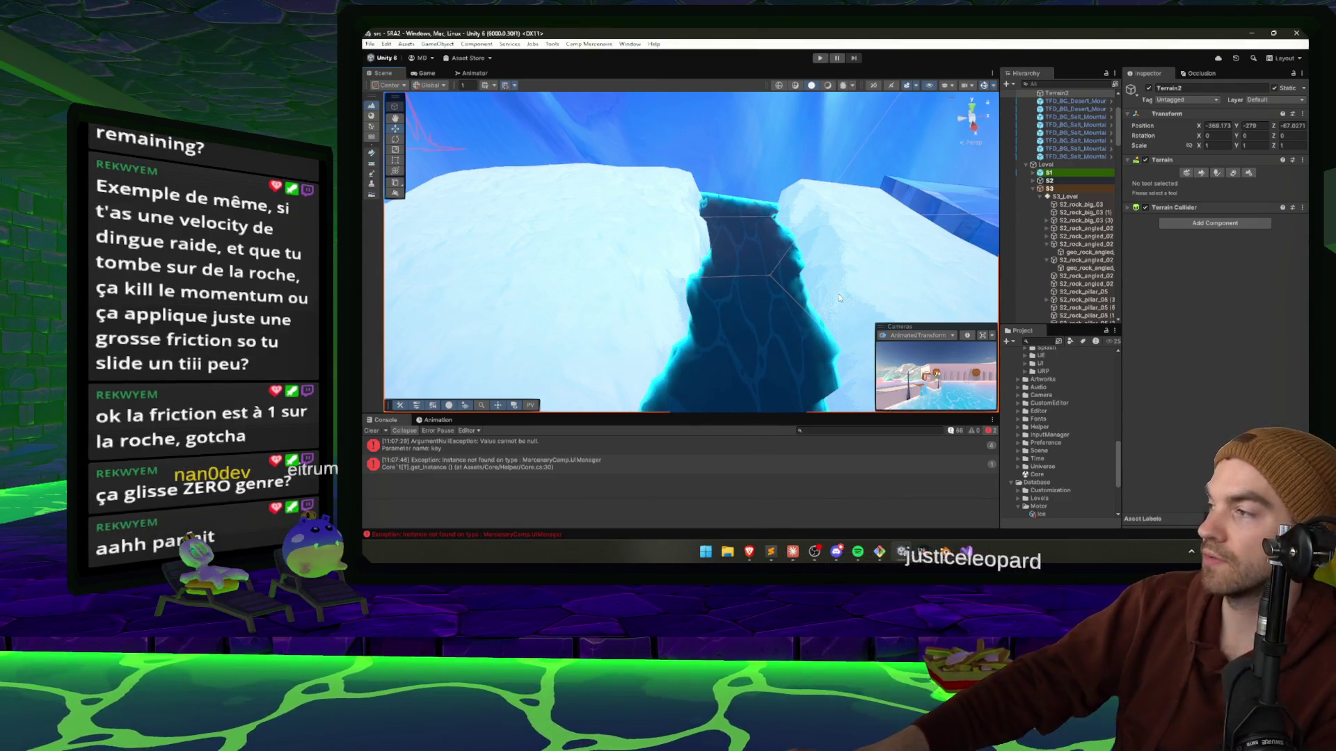
# Select and frame P1_Slide in the crevasse, and confirm its Ice ground has friction 0.005.
pyautogui.moveTo(612, 181)
pyautogui.mouseDown()
pyautogui.moveTo(597, 142)
pyautogui.moveTo(626, 284)
pyautogui.mouseUp()
pyautogui.click(724, 271)
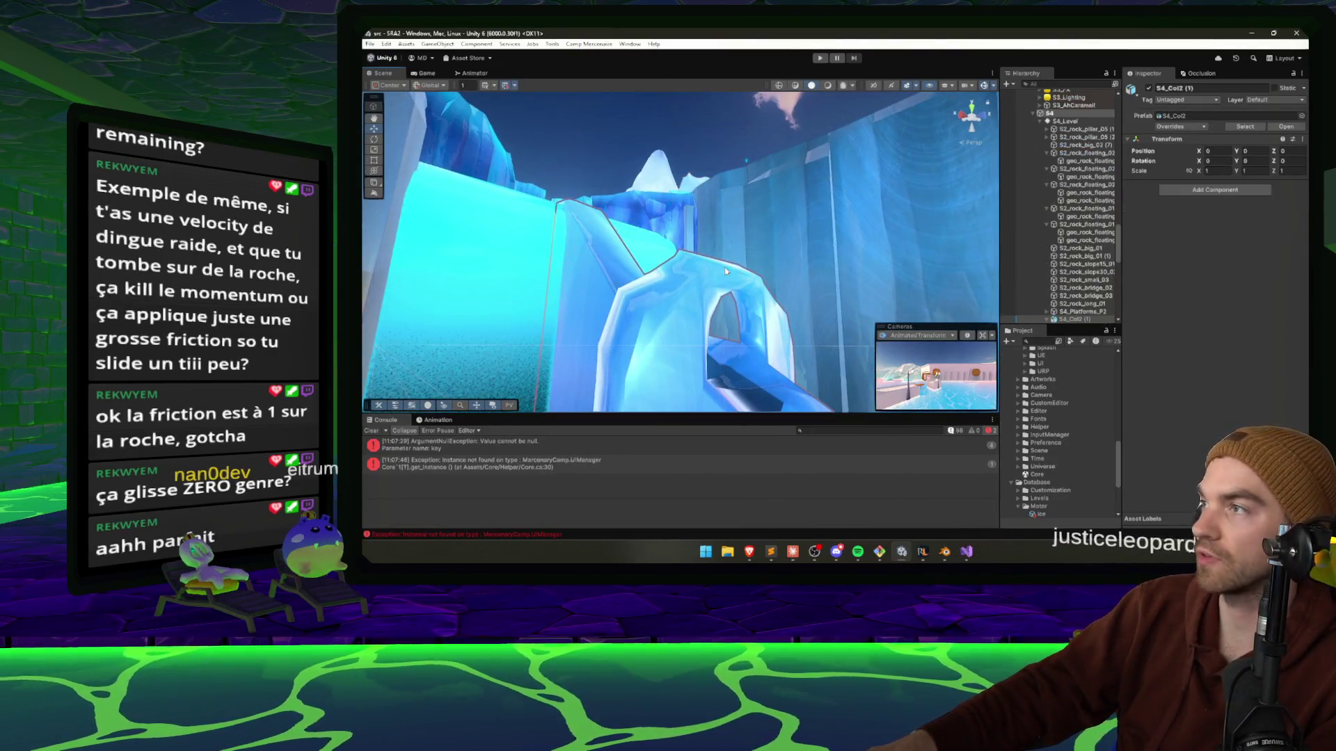
pyautogui.click(562, 279)
pyautogui.press('f')
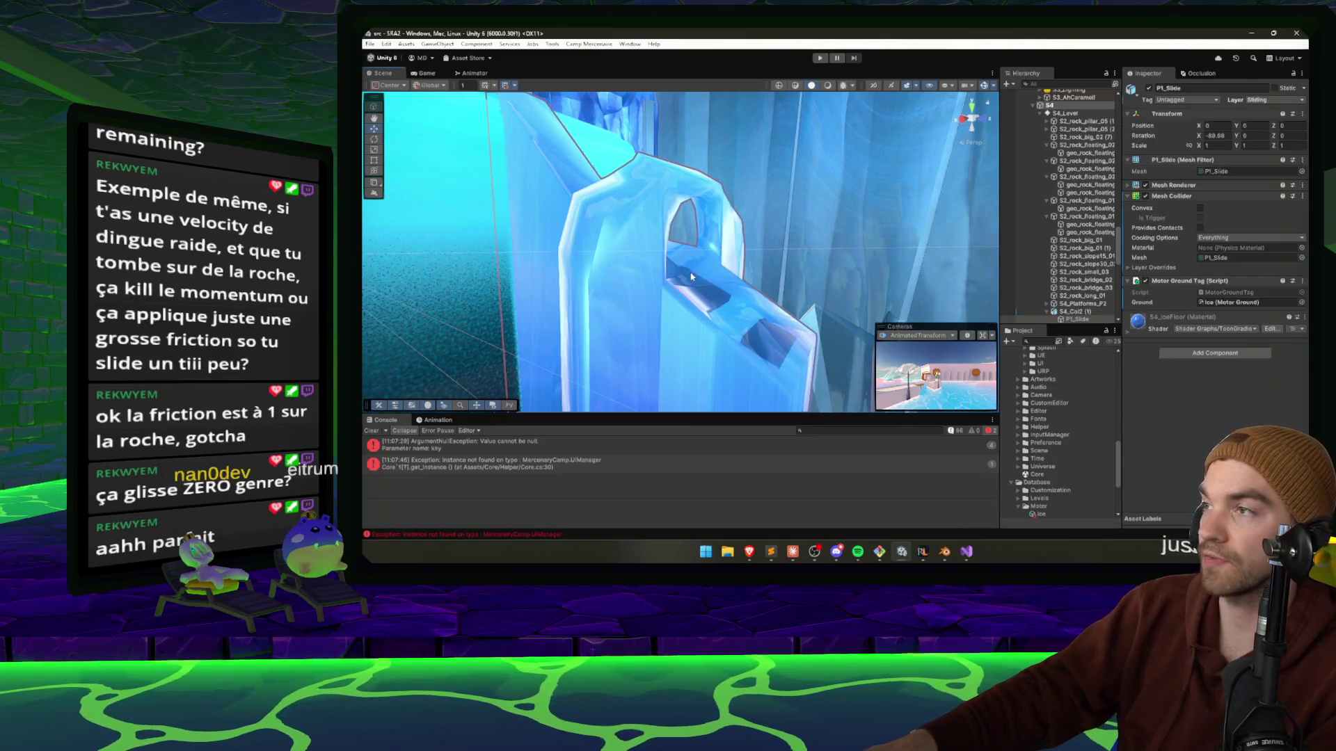
pyautogui.click(1040, 515)
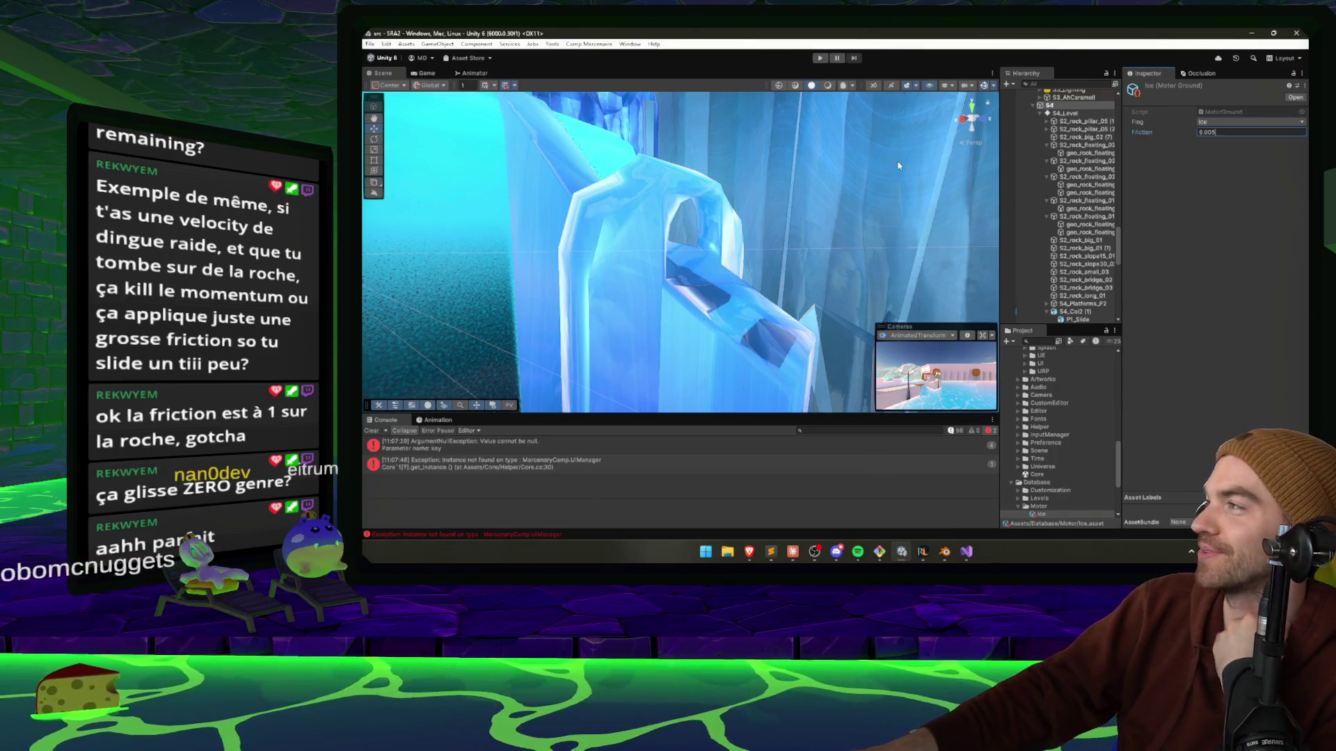
pyautogui.click(794, 551)
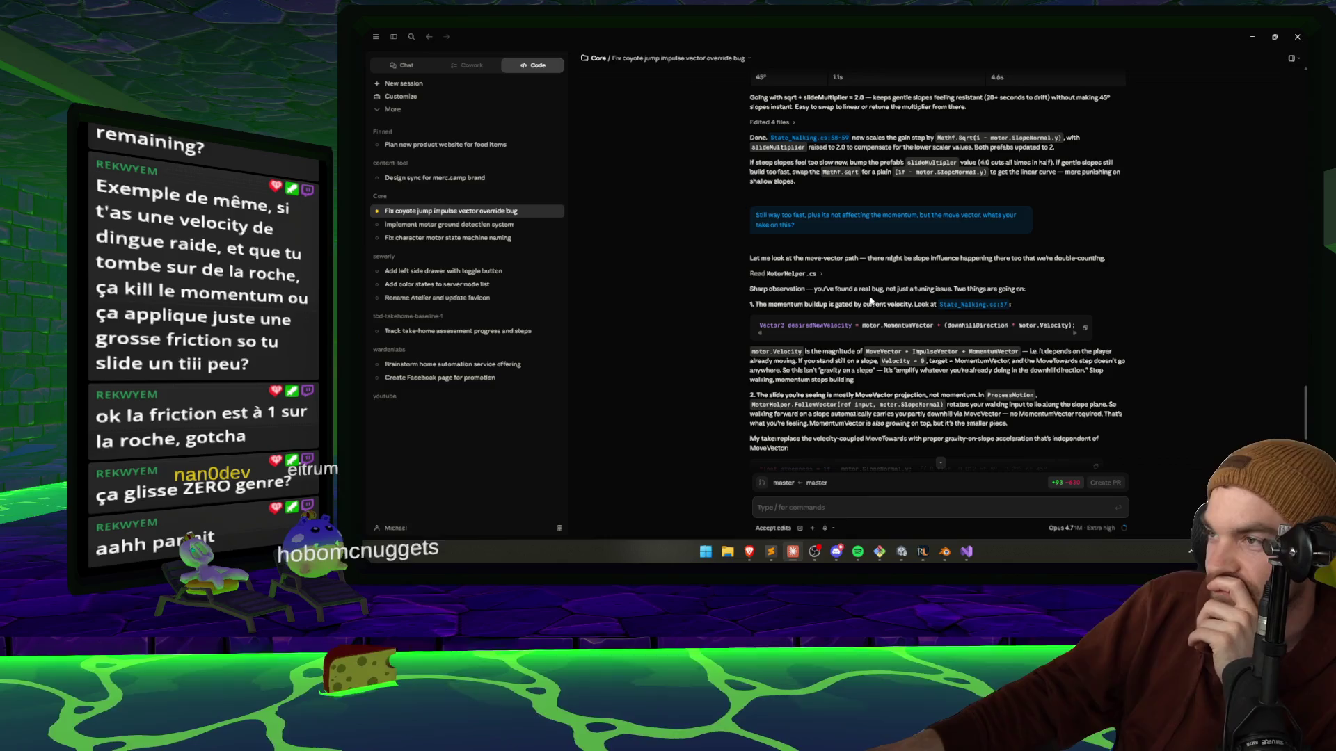
# Read Claude's diagnosis down to its per-frame friction note and the do-both-or-revert question.
pyautogui.moveTo(1024, 289); pyautogui.dragTo(756, 289)
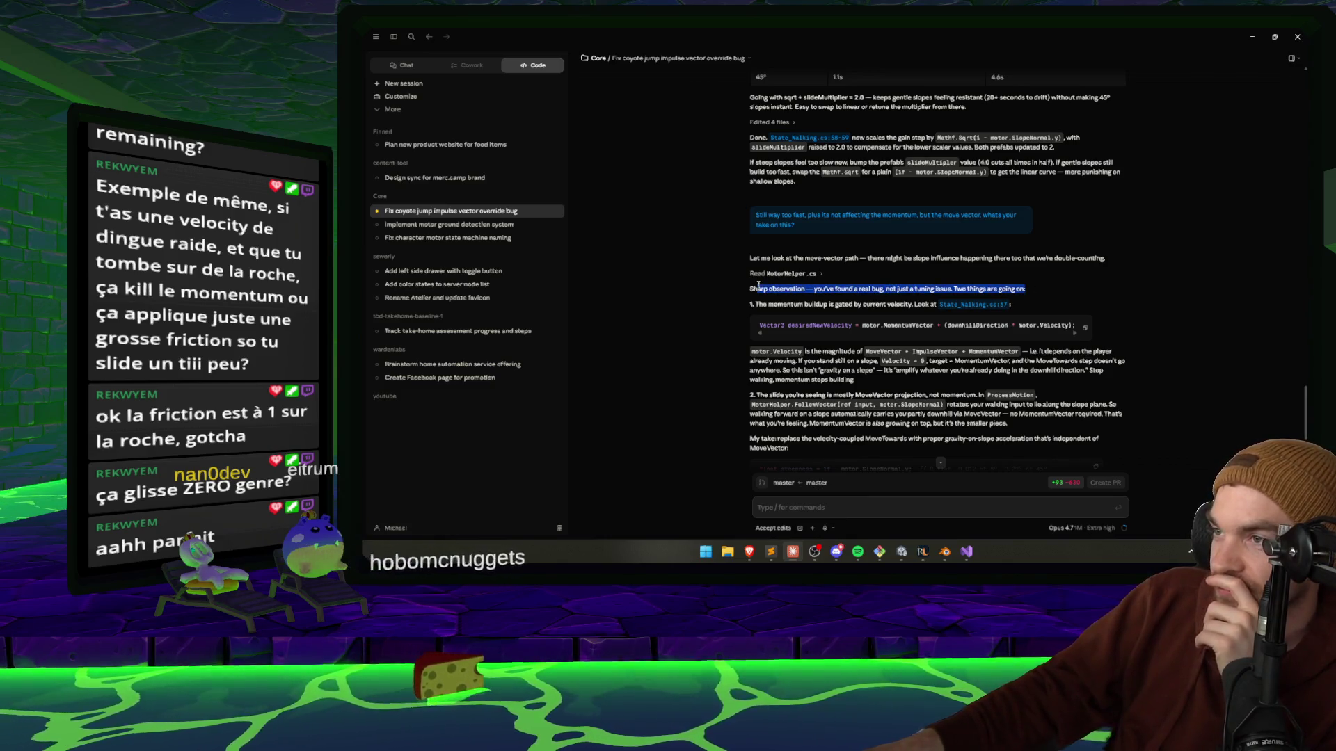
pyautogui.click(755, 305)
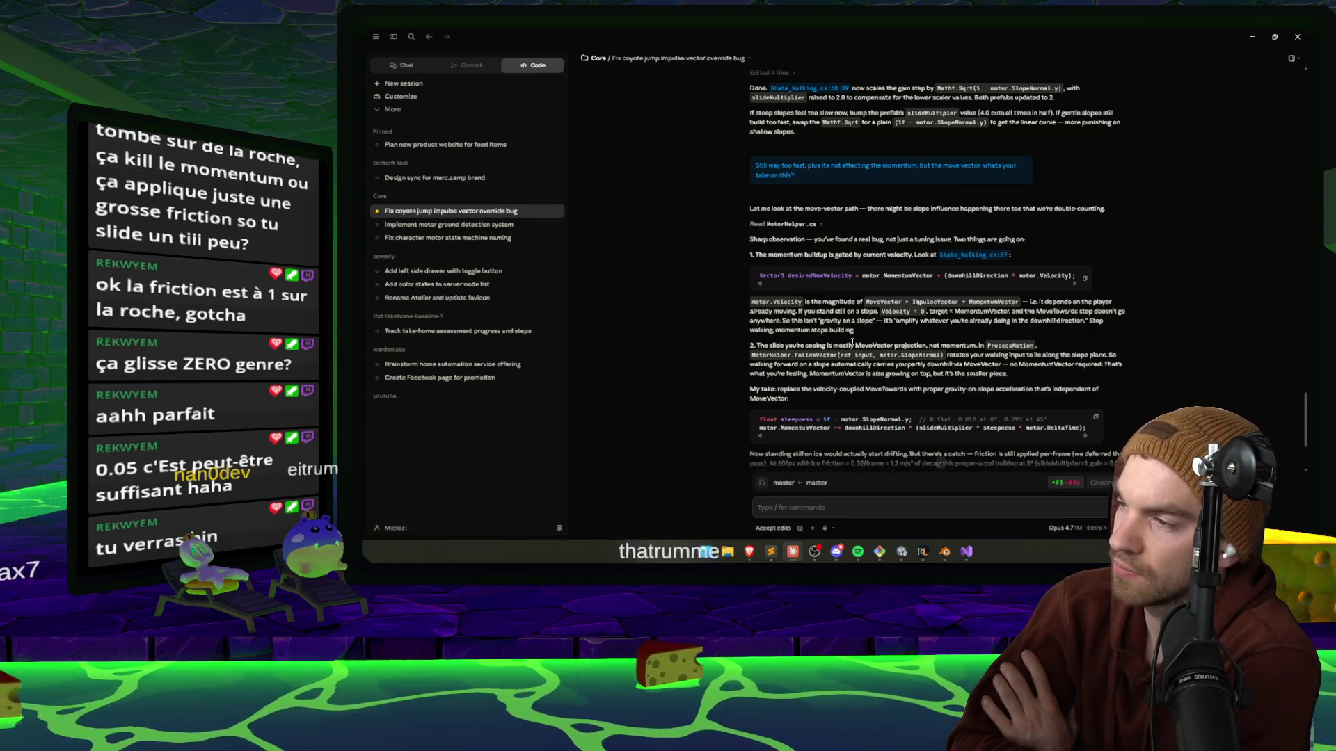
pyautogui.scroll(-3, 881, 276)
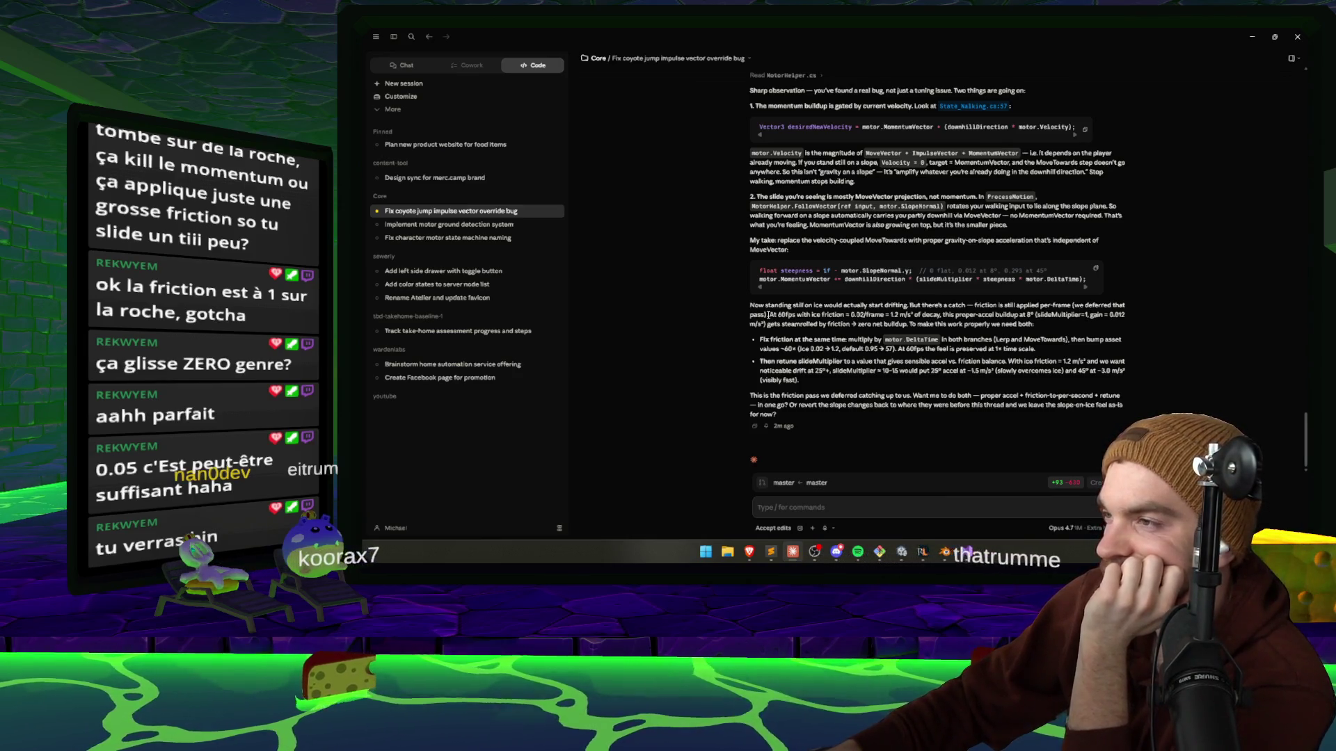
pyautogui.moveTo(769, 314); pyautogui.dragTo(1018, 315)
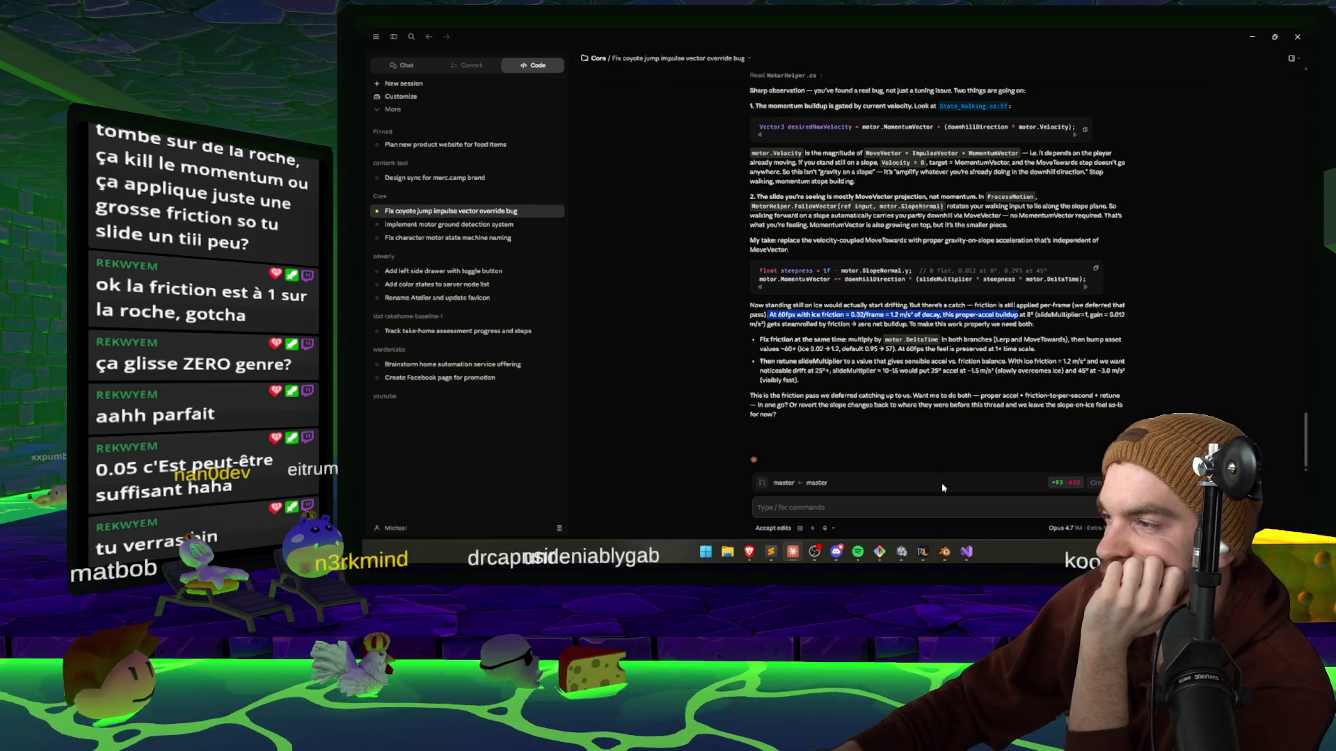
# Reply 'try it' to Claude to launch the full friction pass.
pyautogui.click(932, 514)
pyautogui.write('try i')
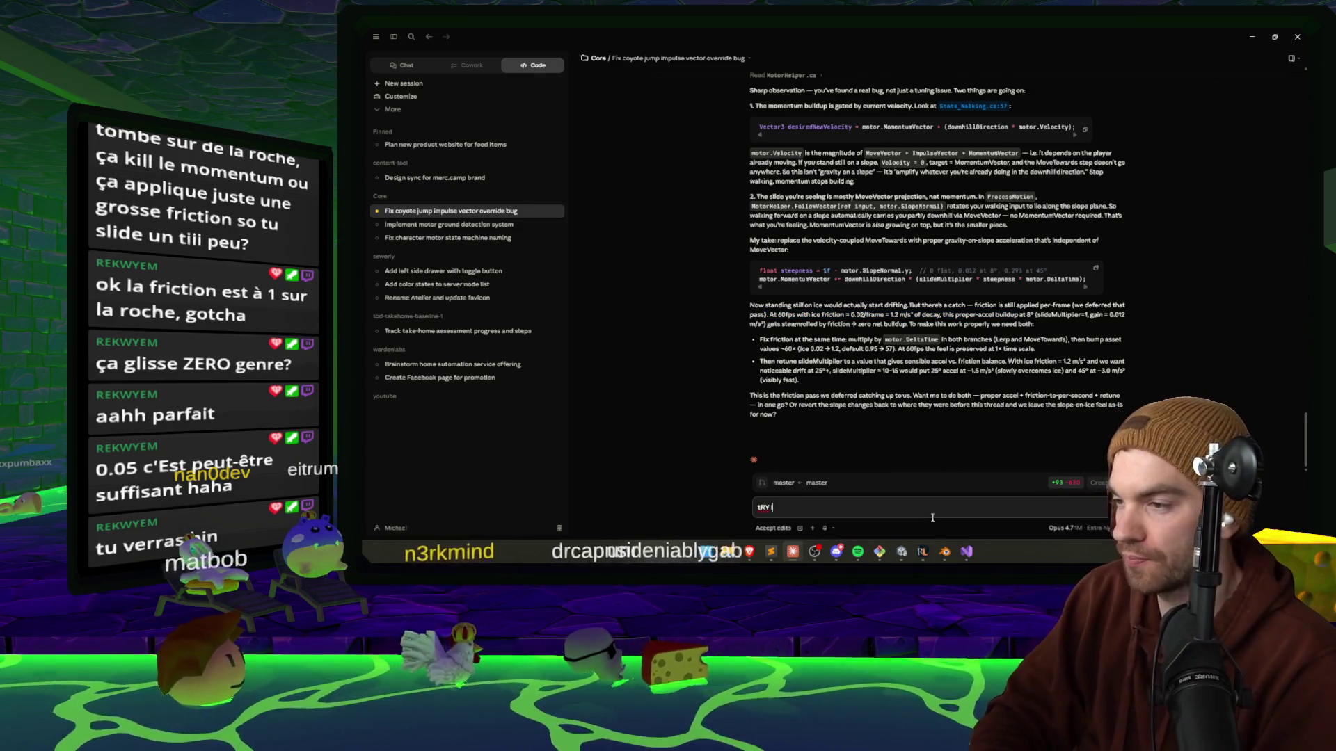
pyautogui.write('t')
pyautogui.press('Return')
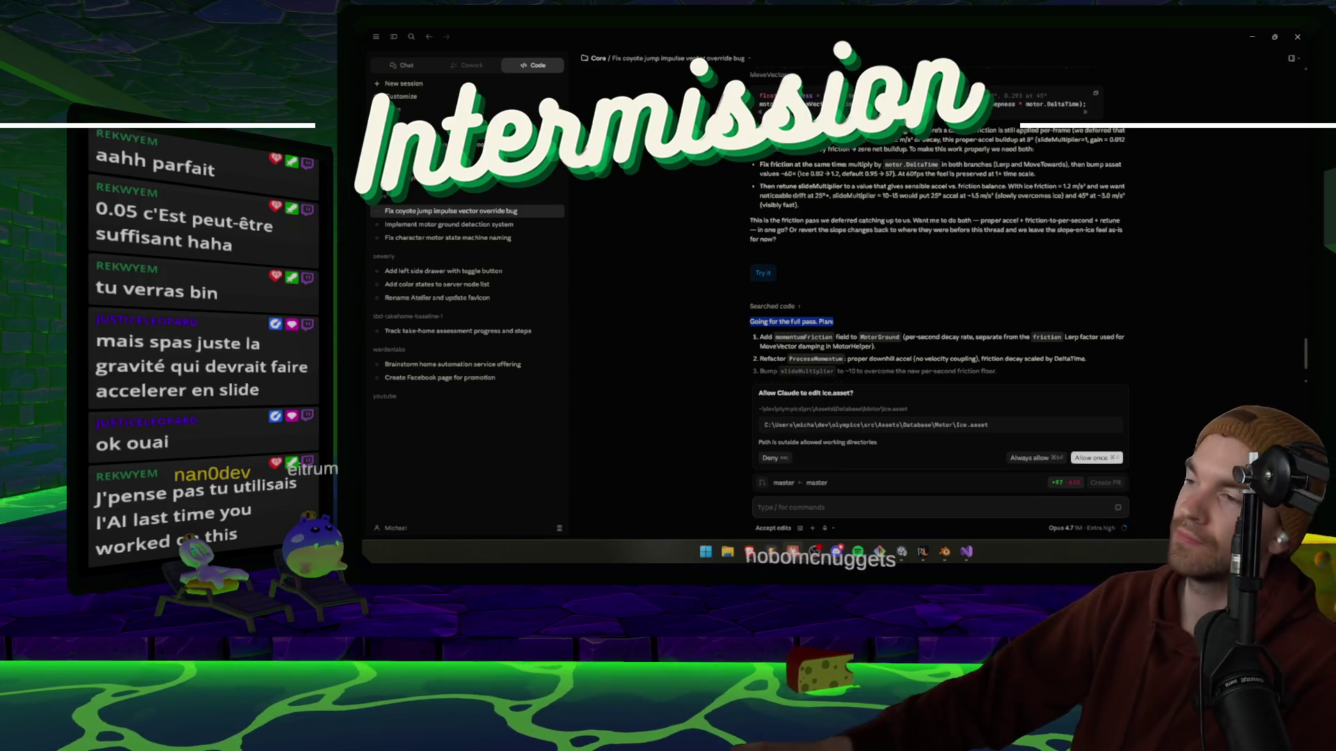
# Approve Claude's edits to Ice.asset and SACharacterController.prefab so the momentum rework completes.
pyautogui.click(1096, 458)
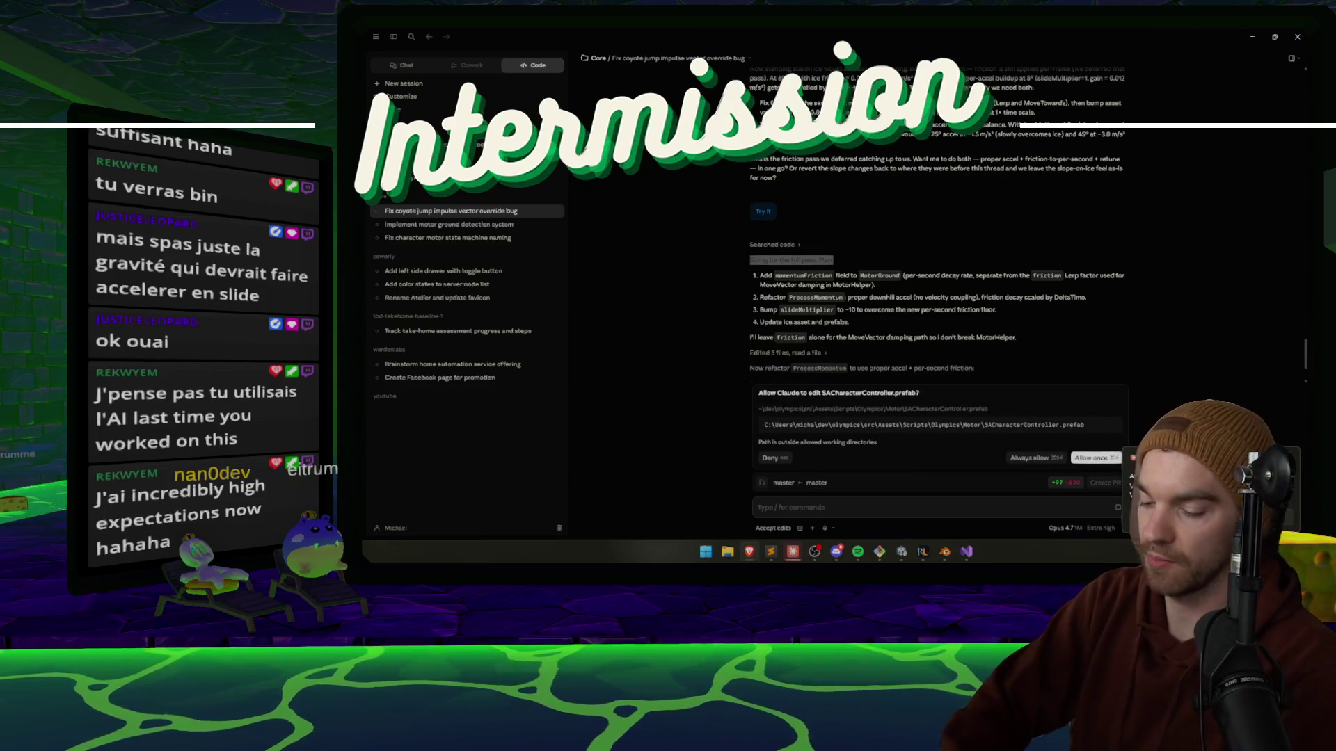
pyautogui.hotkey('ctrl', 'Return')
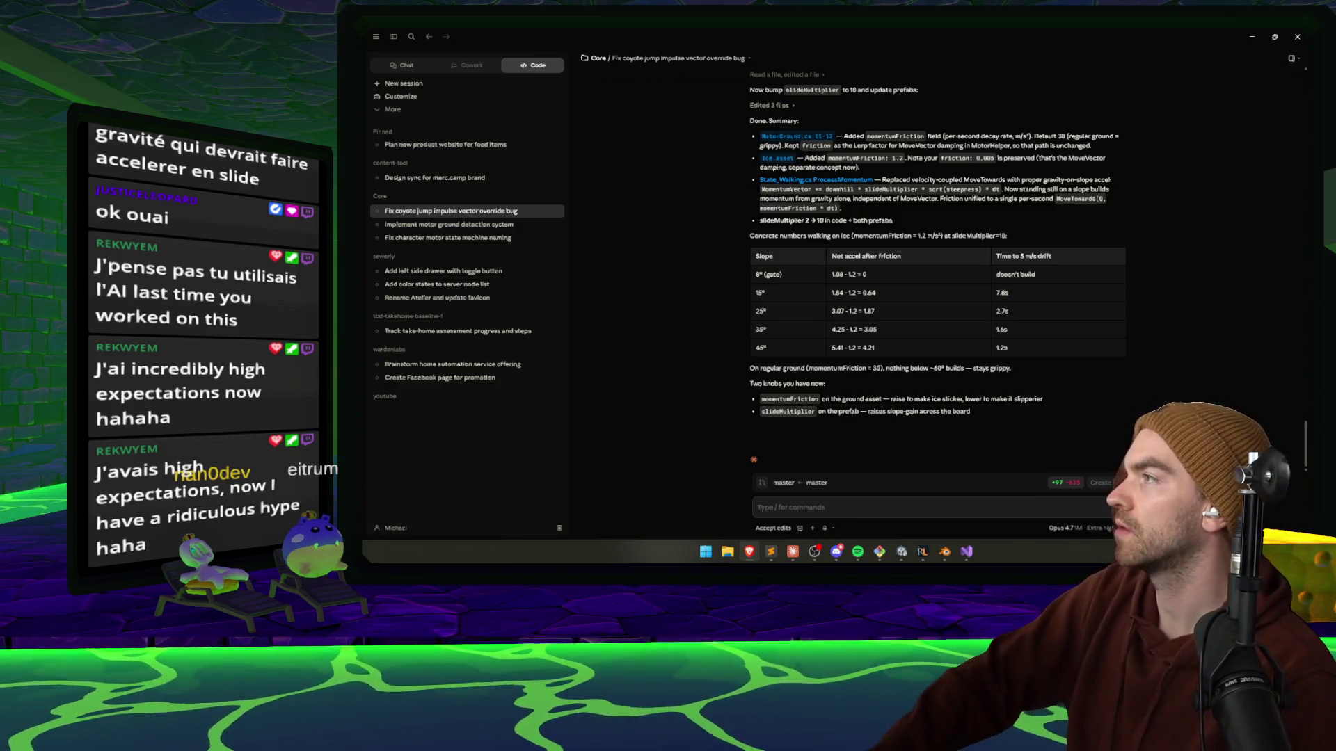
# Open the sponsored Kampwise result and scroll through its homepage features.
pyautogui.hotkey('alt', 'Tab')
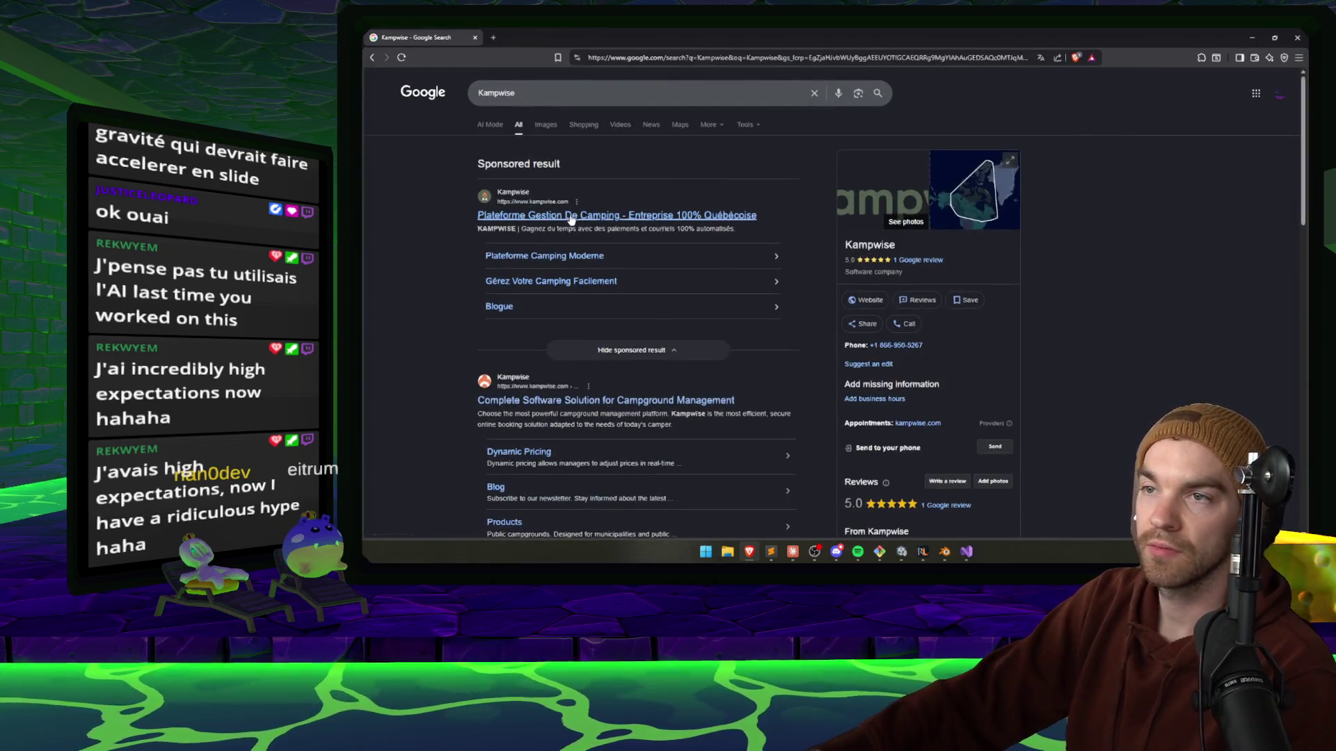
pyautogui.click(571, 216)
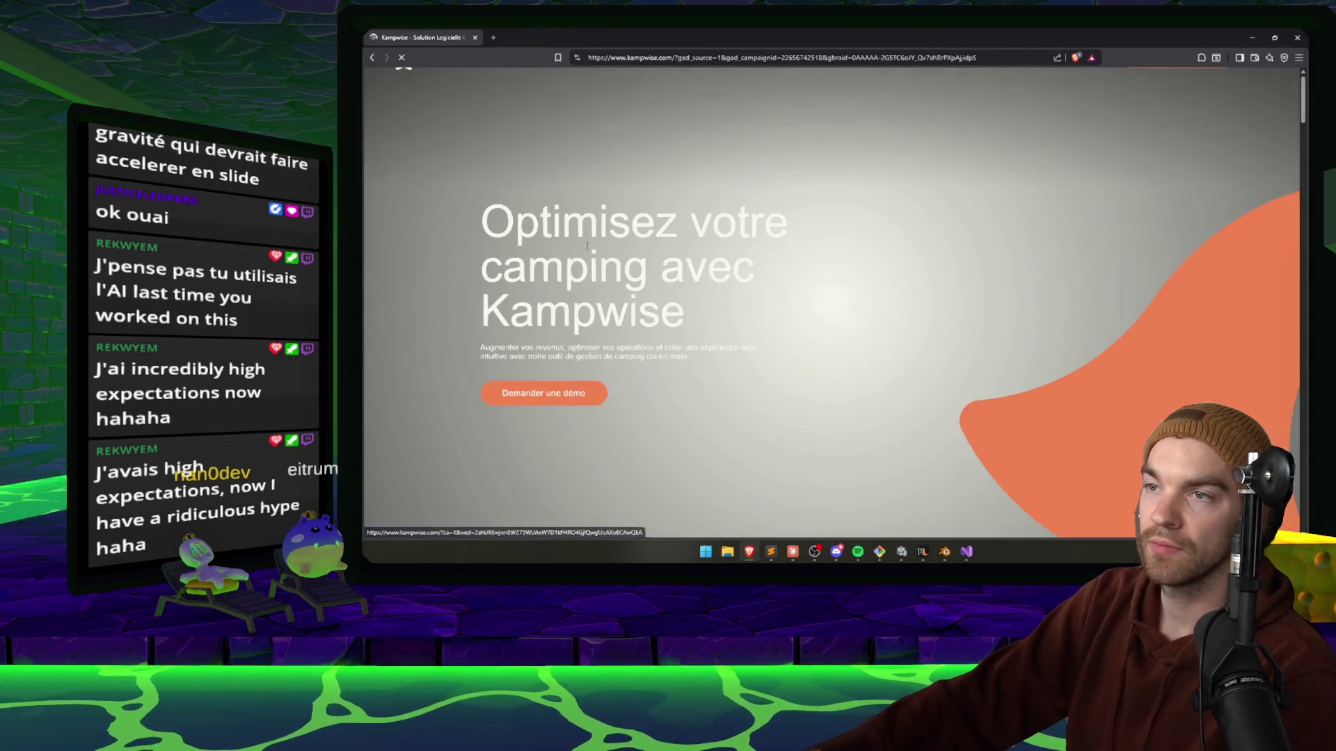
pyautogui.scroll(-5, 645, 214)
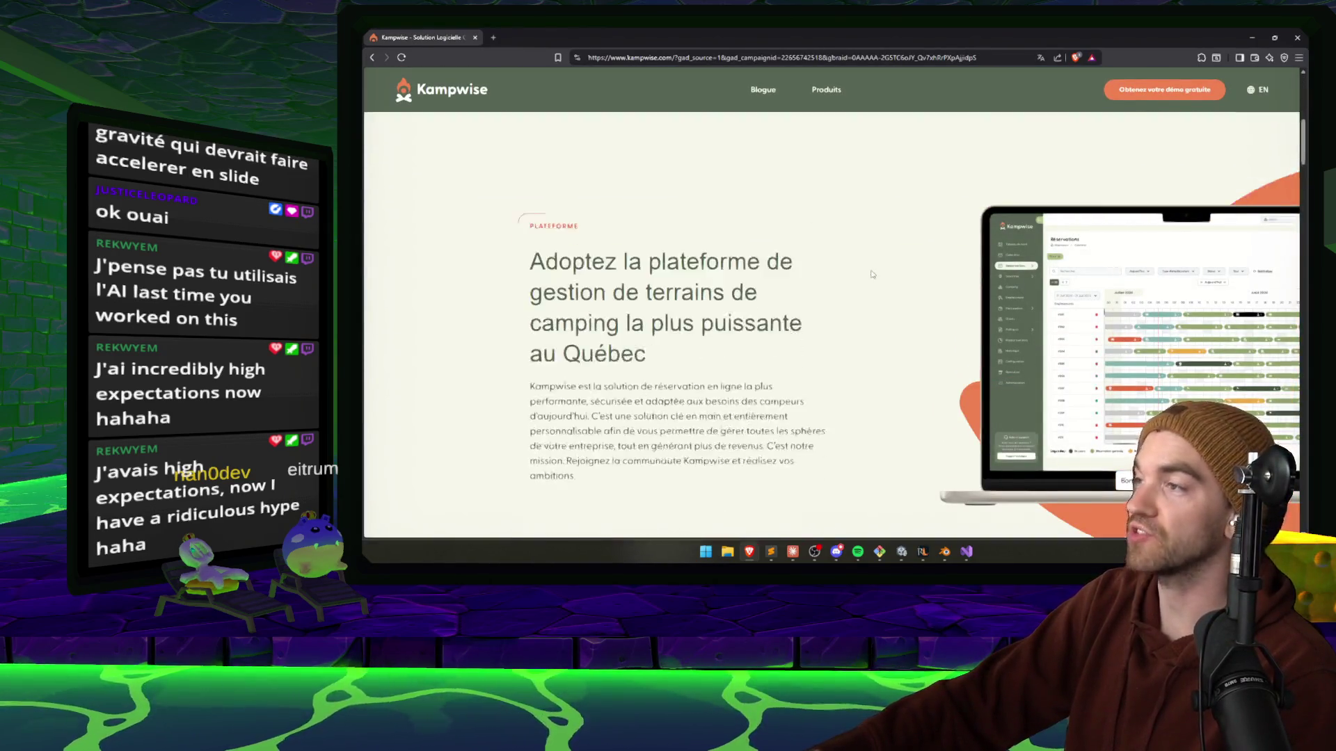
pyautogui.scroll(5, 773, 265)
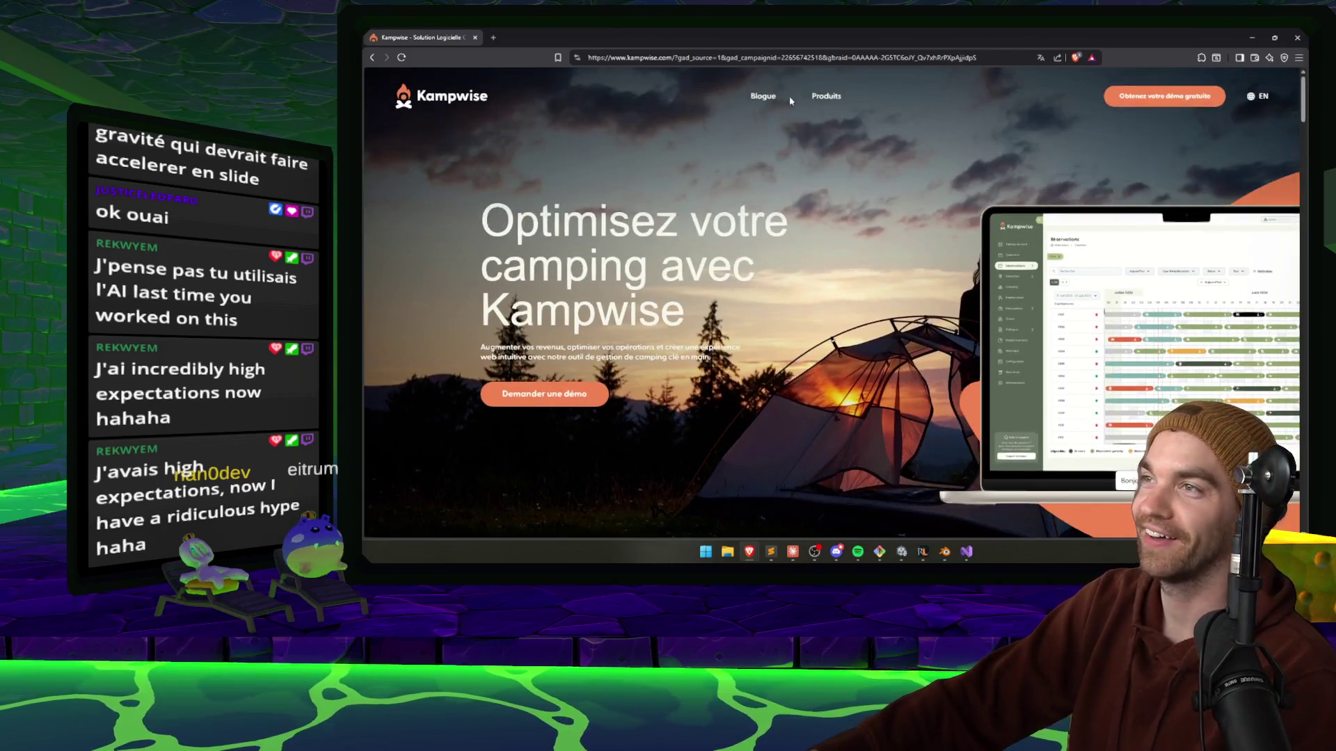
pyautogui.scroll(-10, 974, 222)
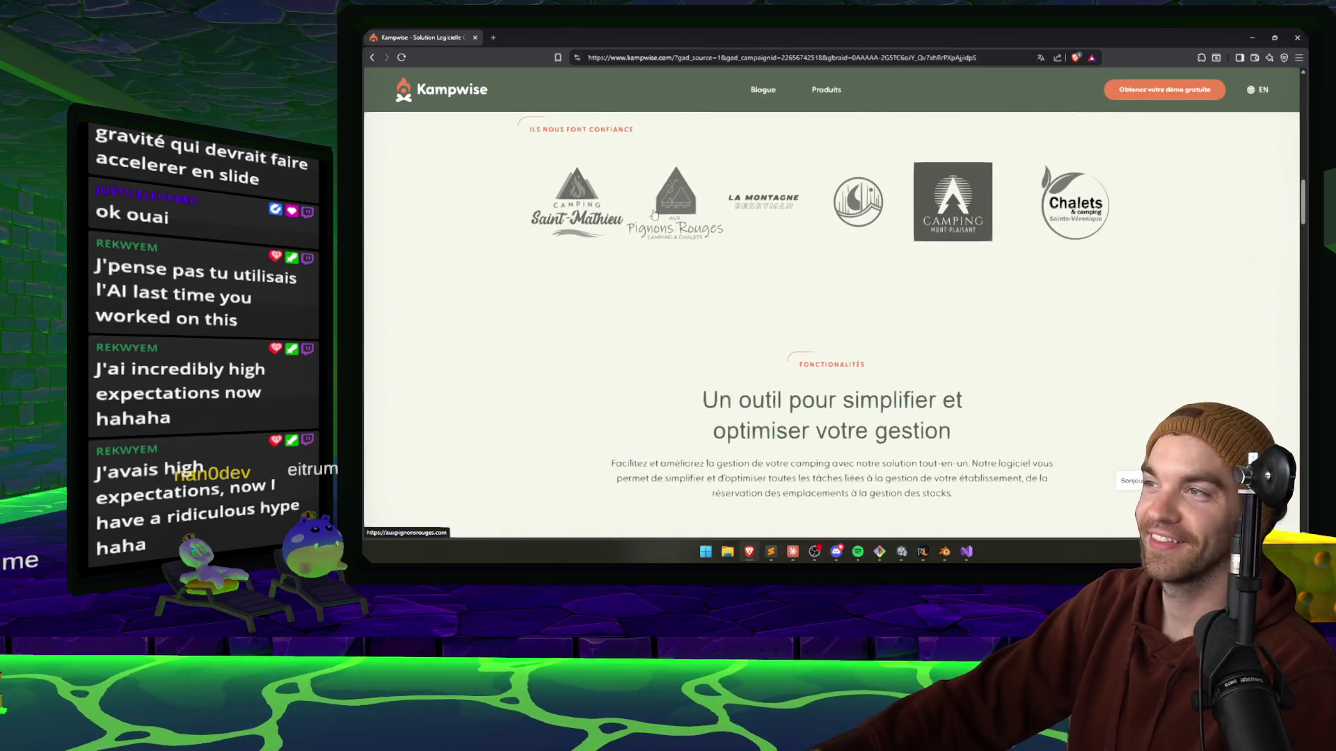
pyautogui.scroll(-10, 702, 236)
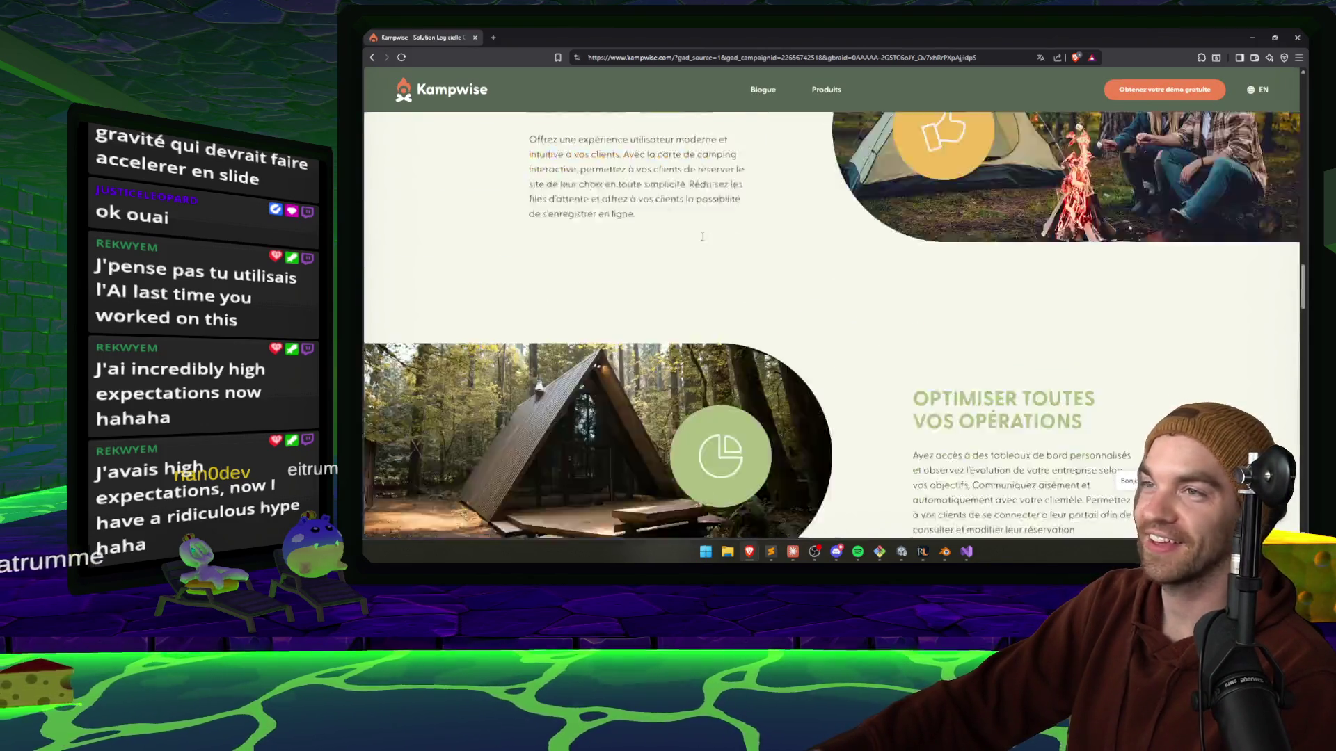
pyautogui.scroll(-15, 702, 236)
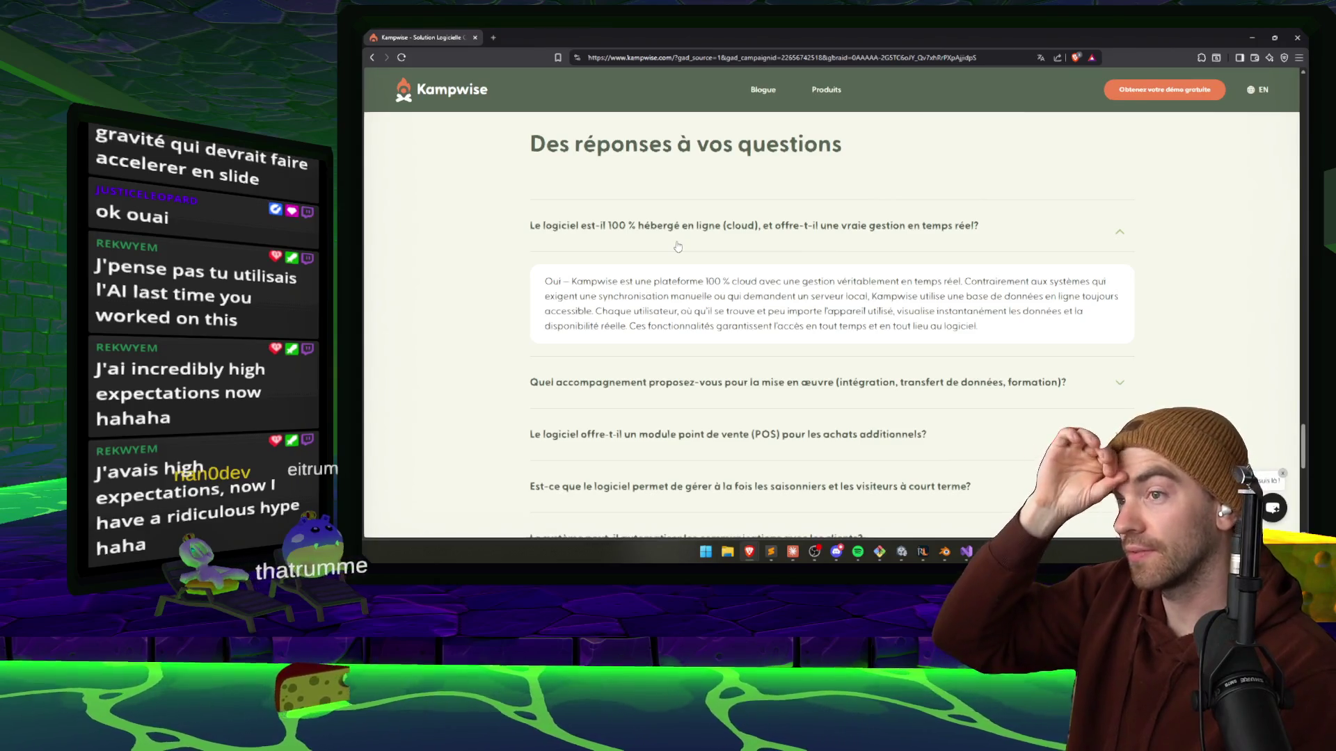
# Expand the implementation-support FAQ entry, scroll to the footer, and return to Claude.
pyautogui.click(677, 240)
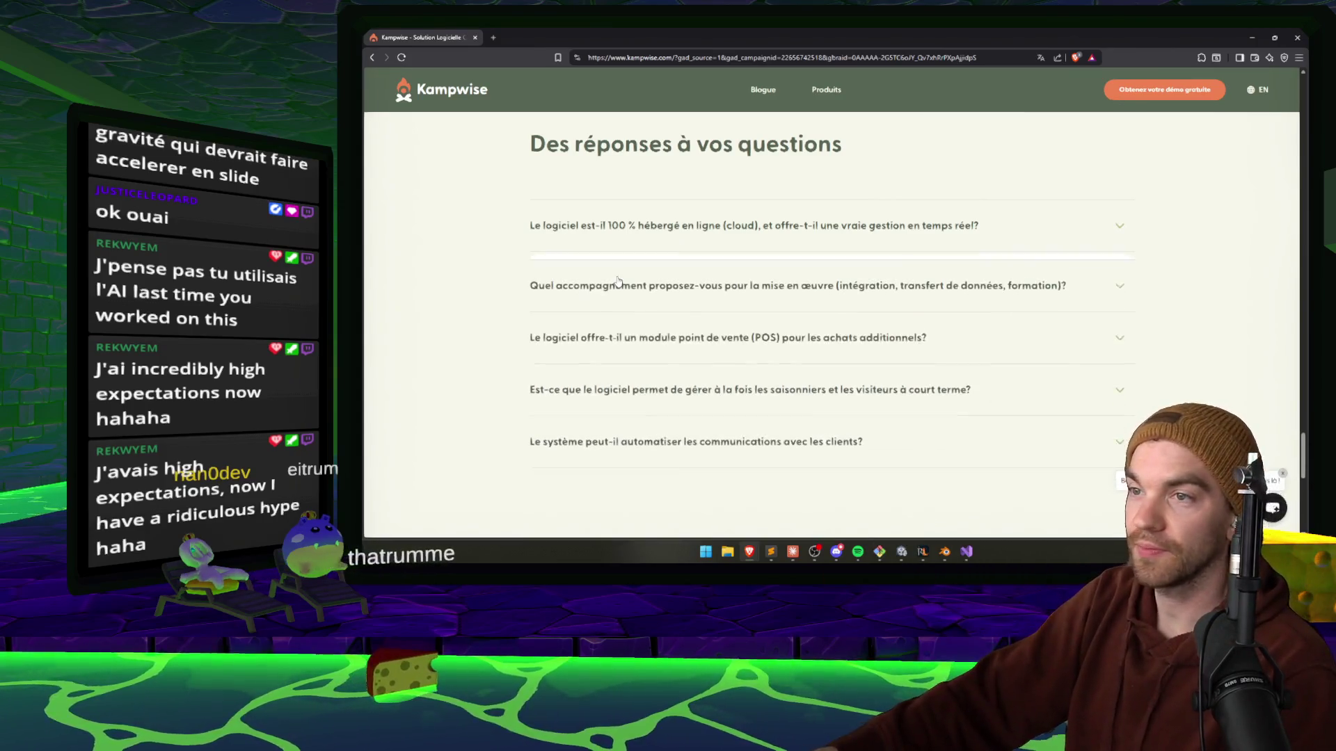
pyautogui.click(606, 291)
pyautogui.scroll(-10, 606, 293)
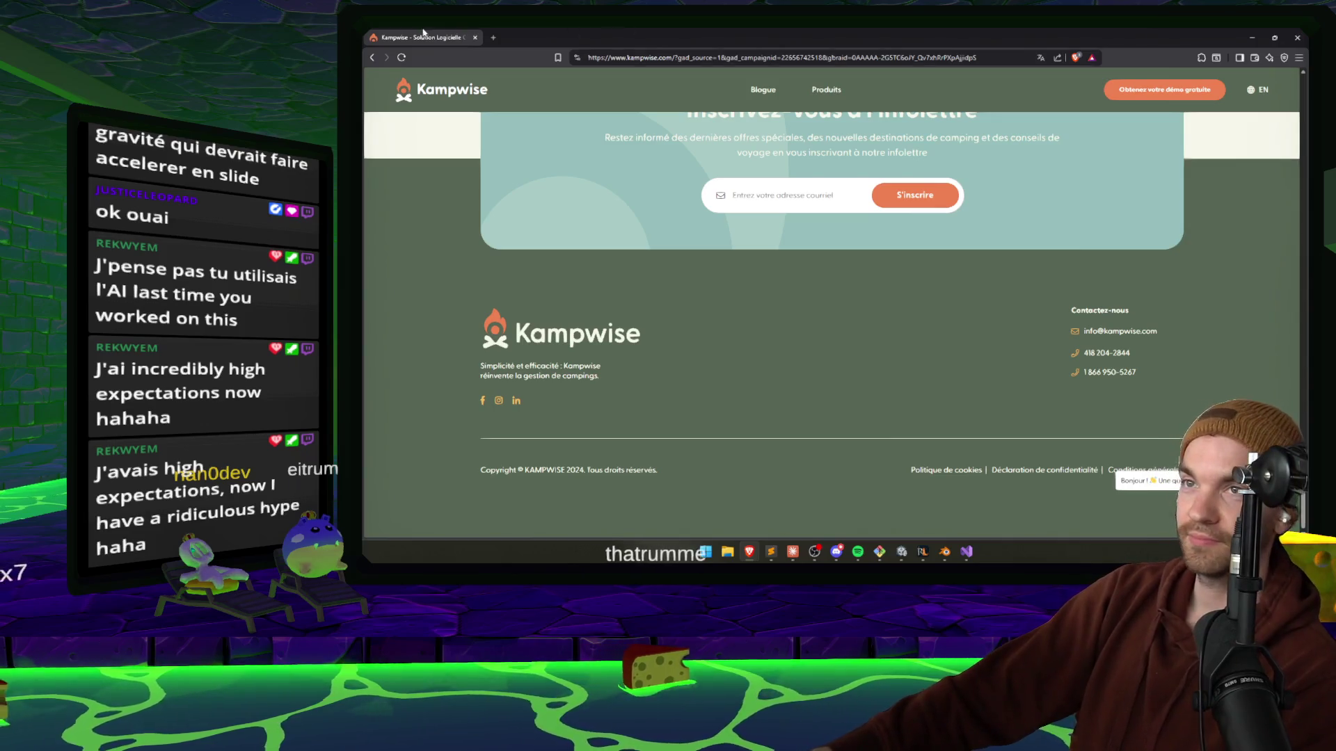
pyautogui.hotkey('alt', 'Tab')
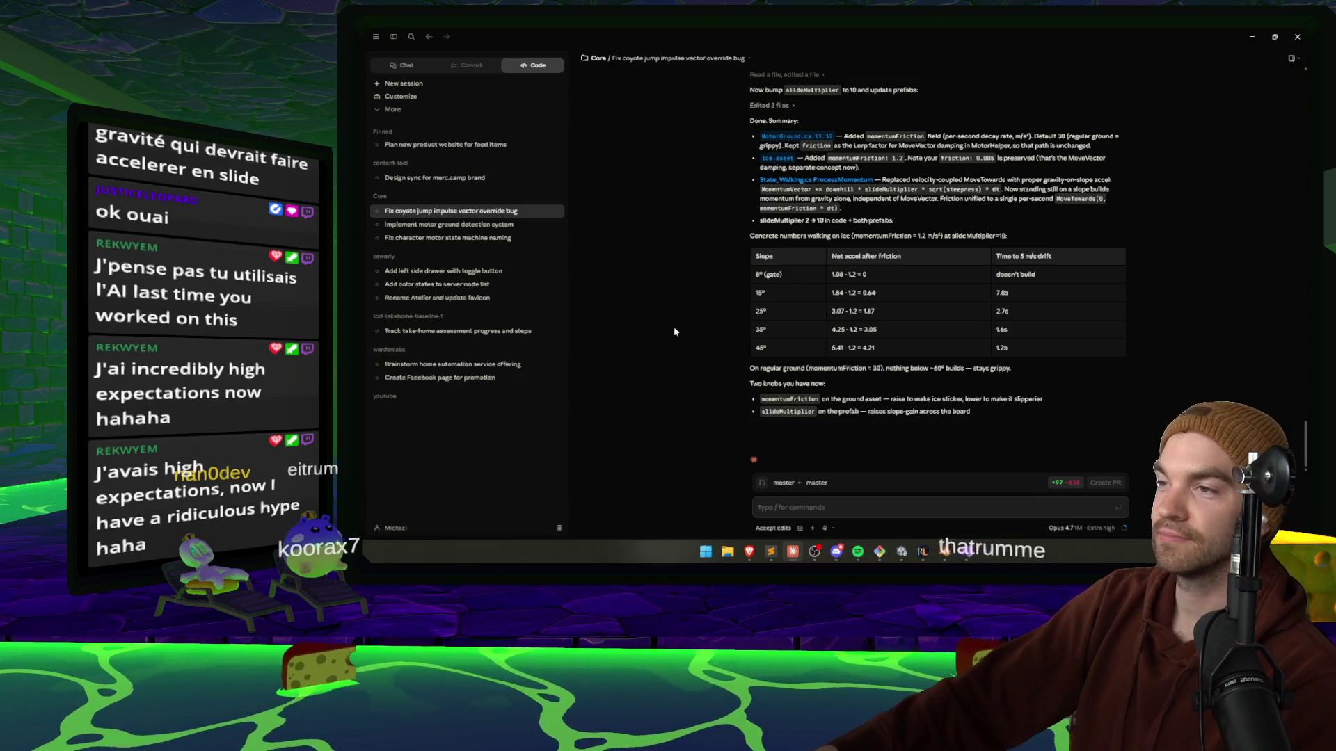
pyautogui.scroll(3, 687, 287)
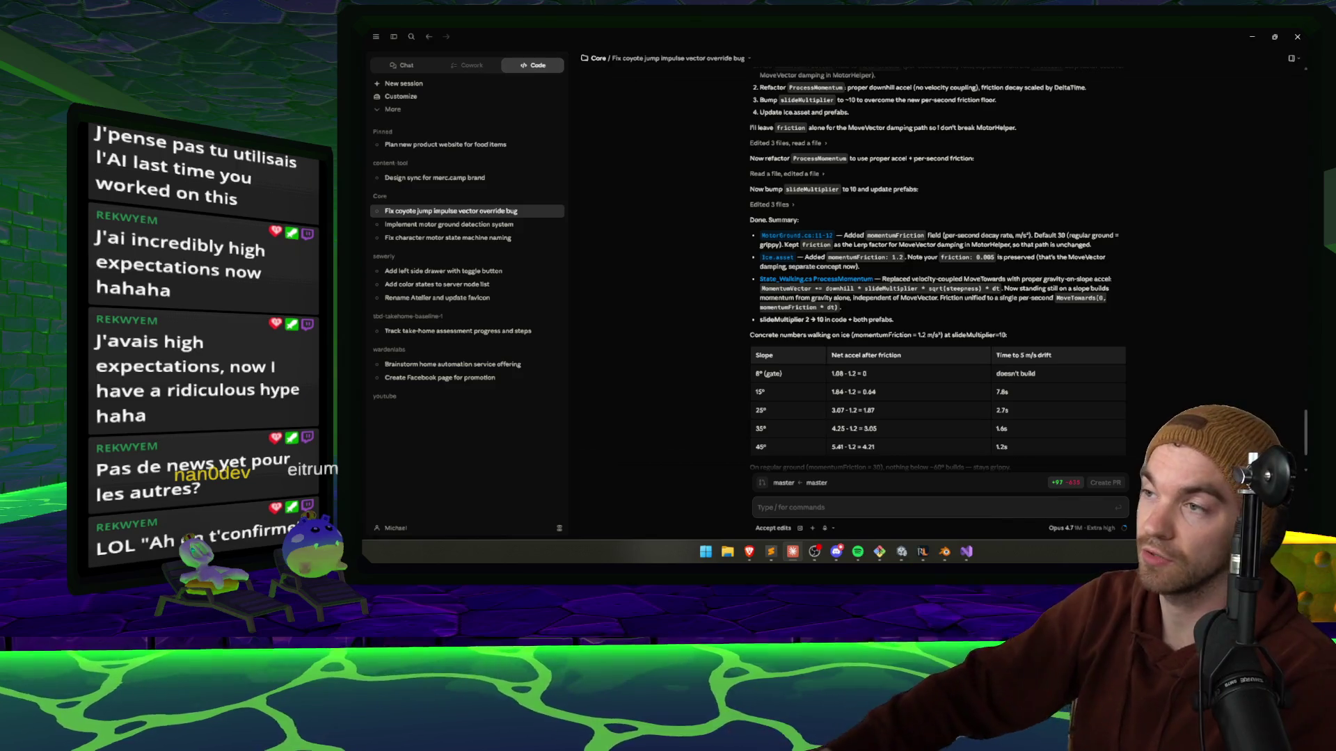
# Scroll Claude's change summary and open an edited file's preview, which reports it could not be read.
pyautogui.moveTo(749, 552)
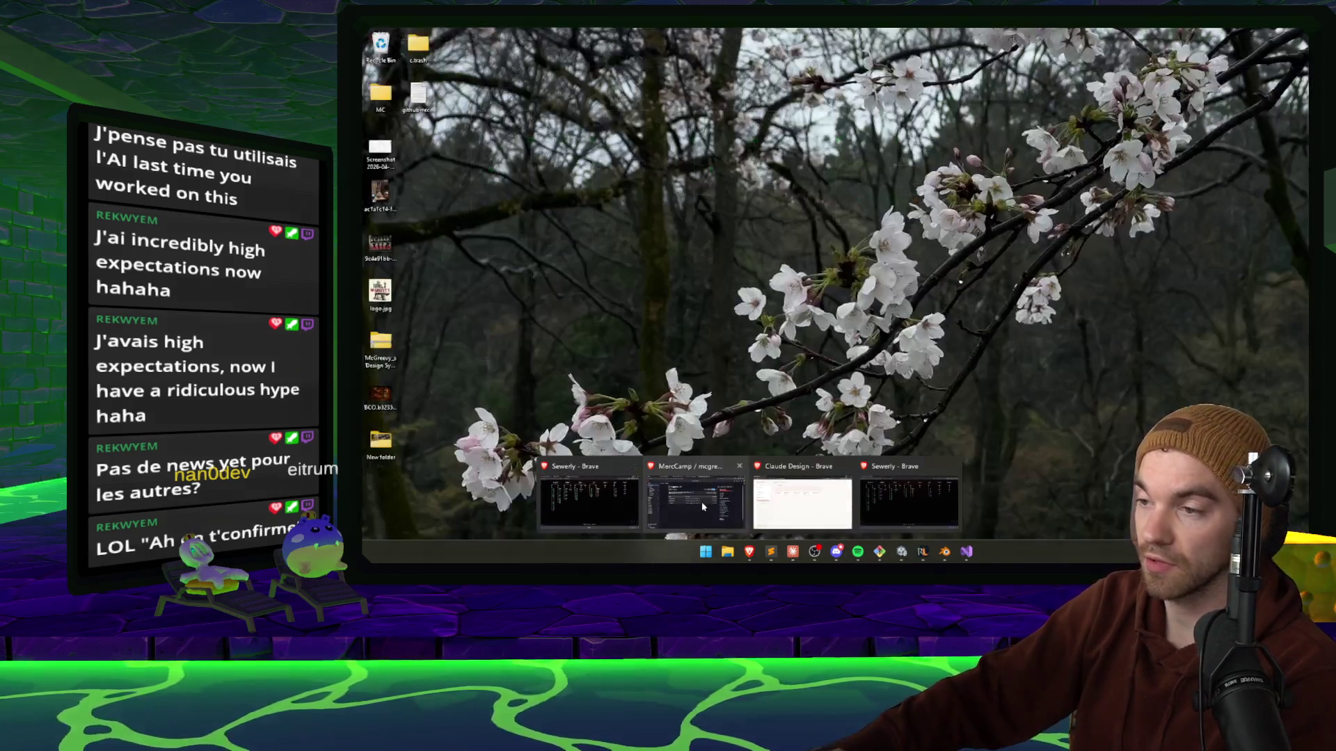
pyautogui.click(702, 502)
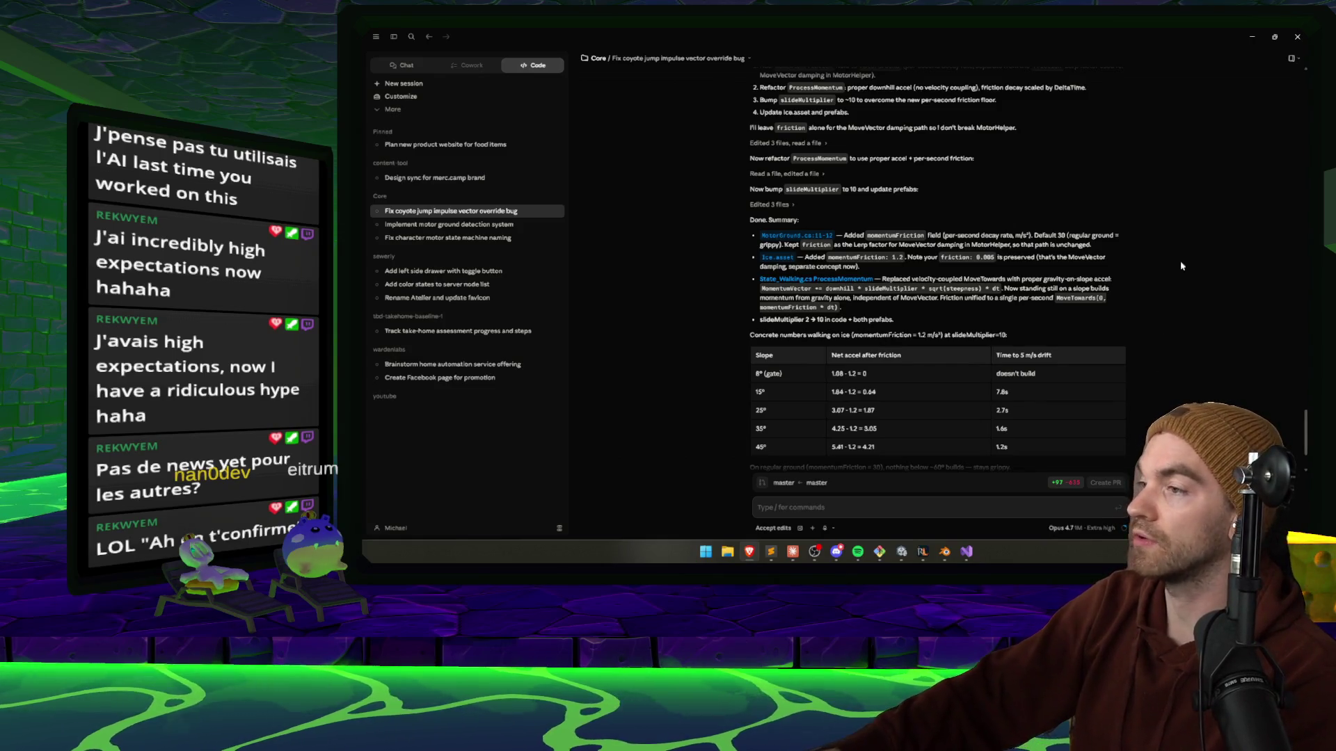
pyautogui.scroll(-2, 1197, 177)
pyautogui.scroll(3, 1225, 205)
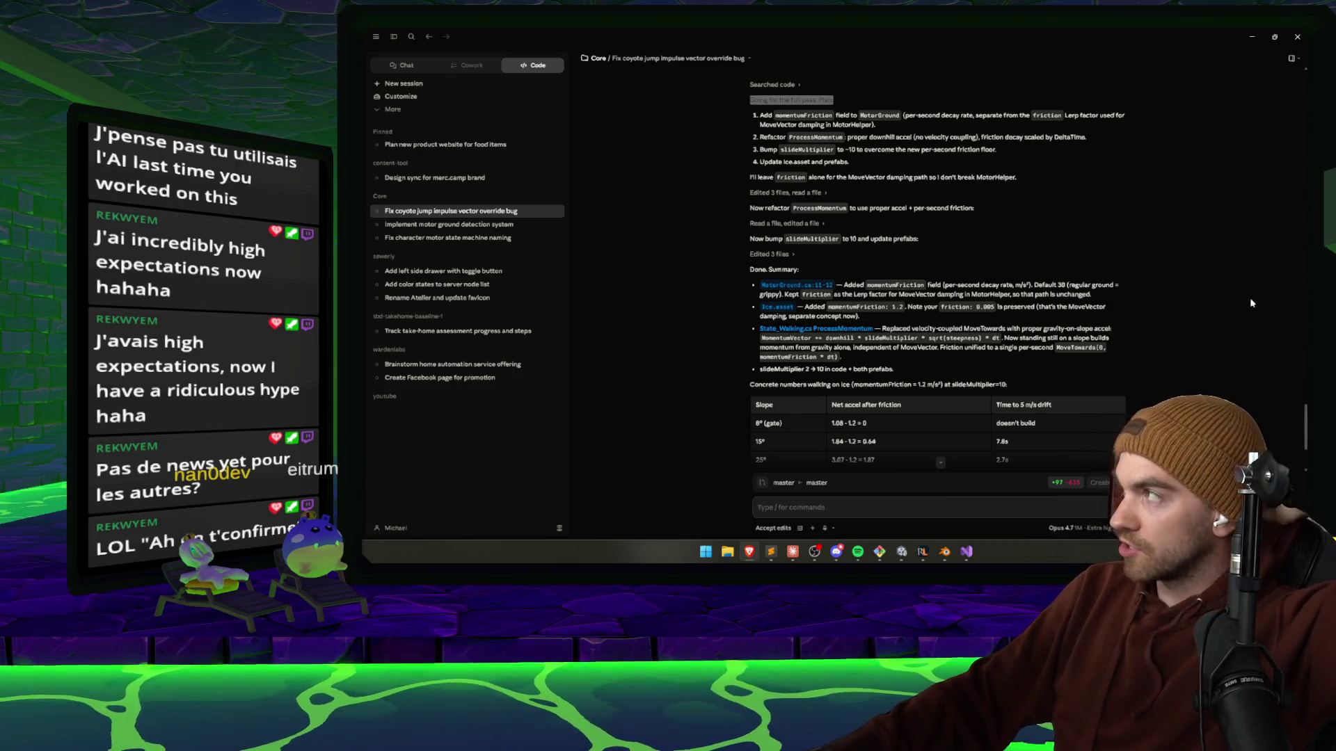
pyautogui.hotkey('alt', 'Tab')
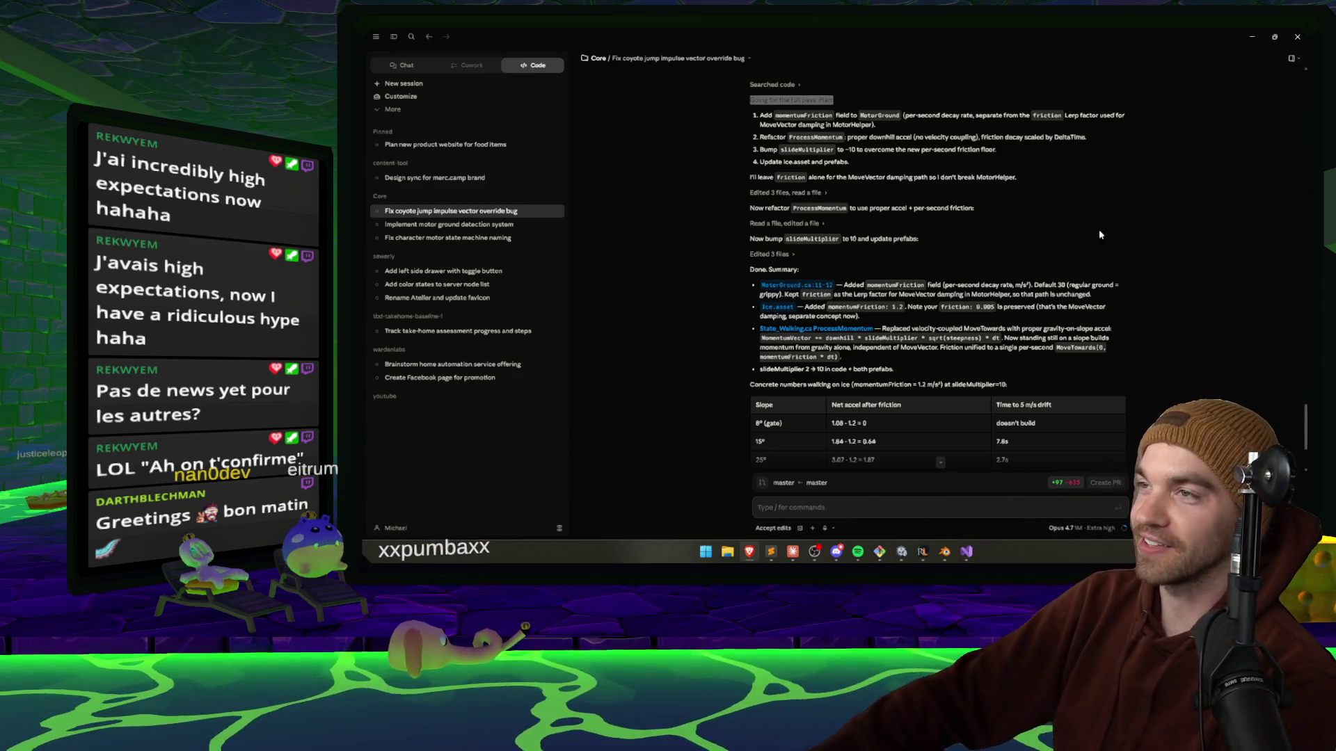
pyautogui.scroll(5, 814, 166)
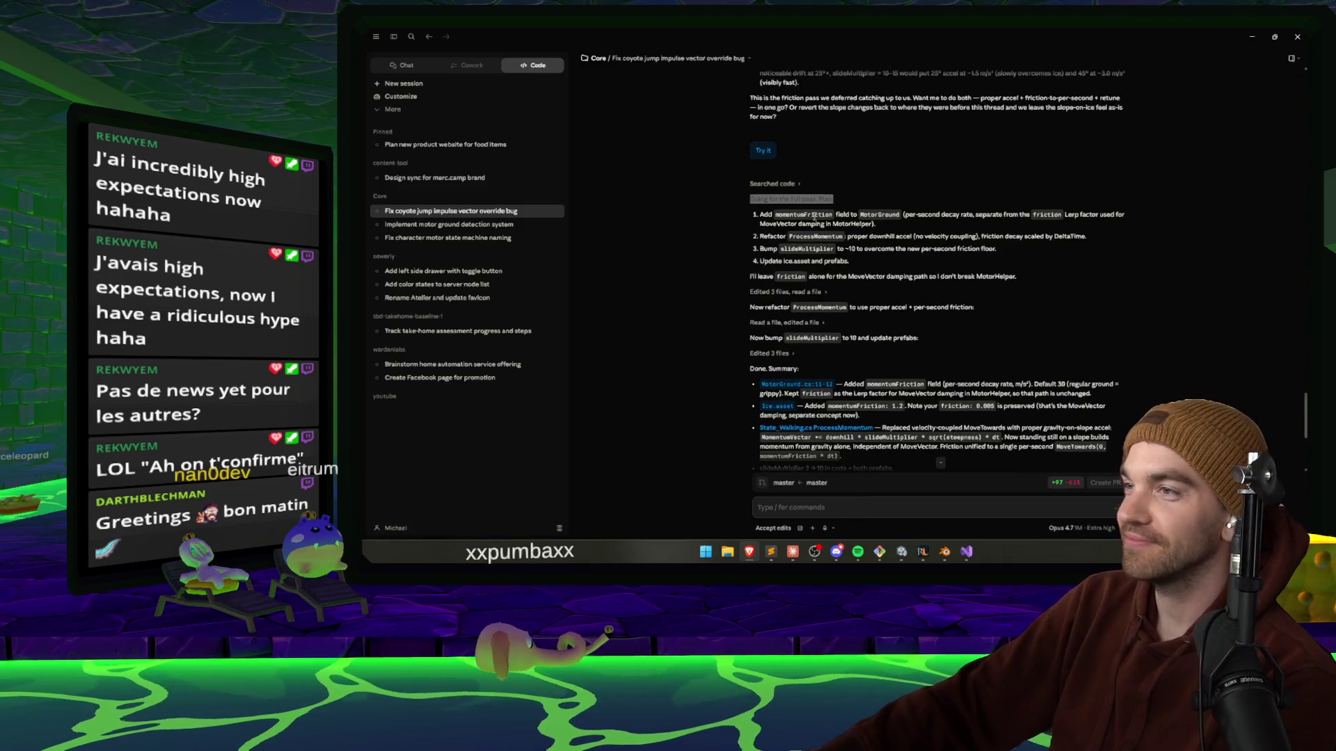
pyautogui.scroll(-5, 873, 218)
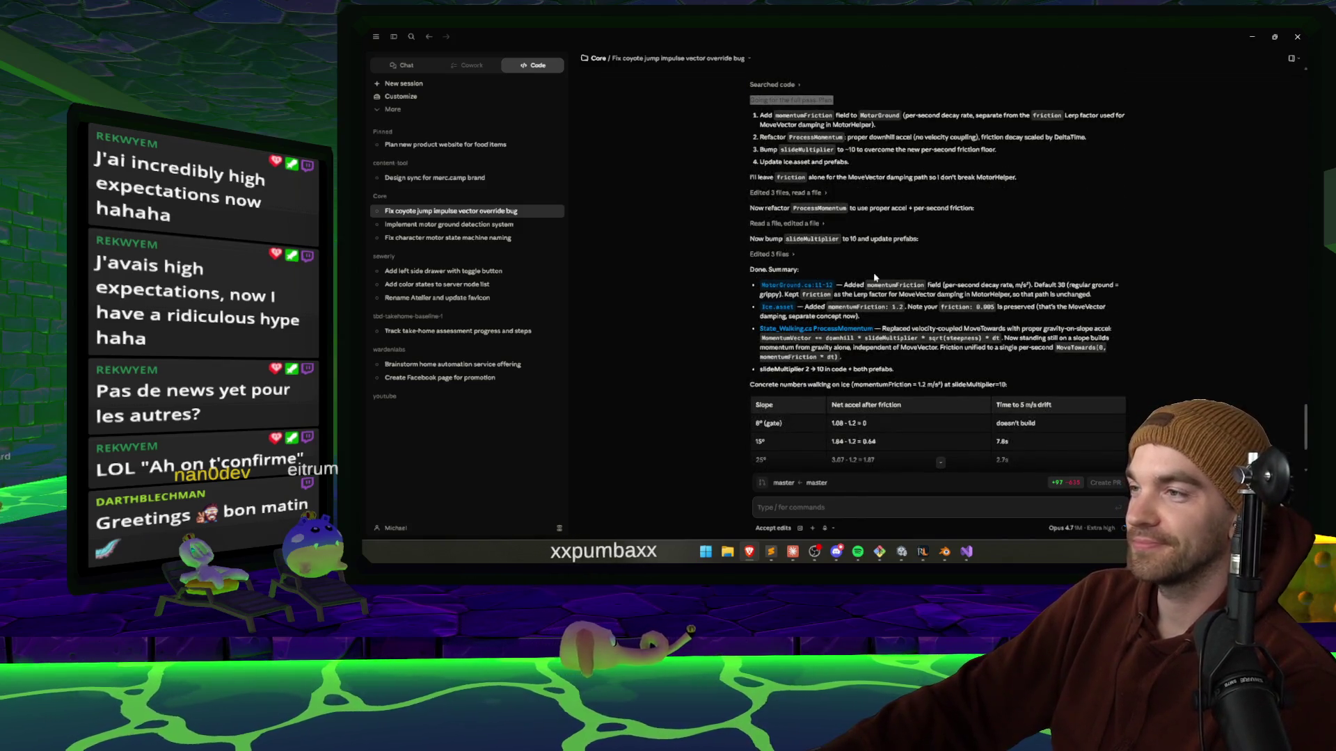
pyautogui.scroll(-2, 928, 209)
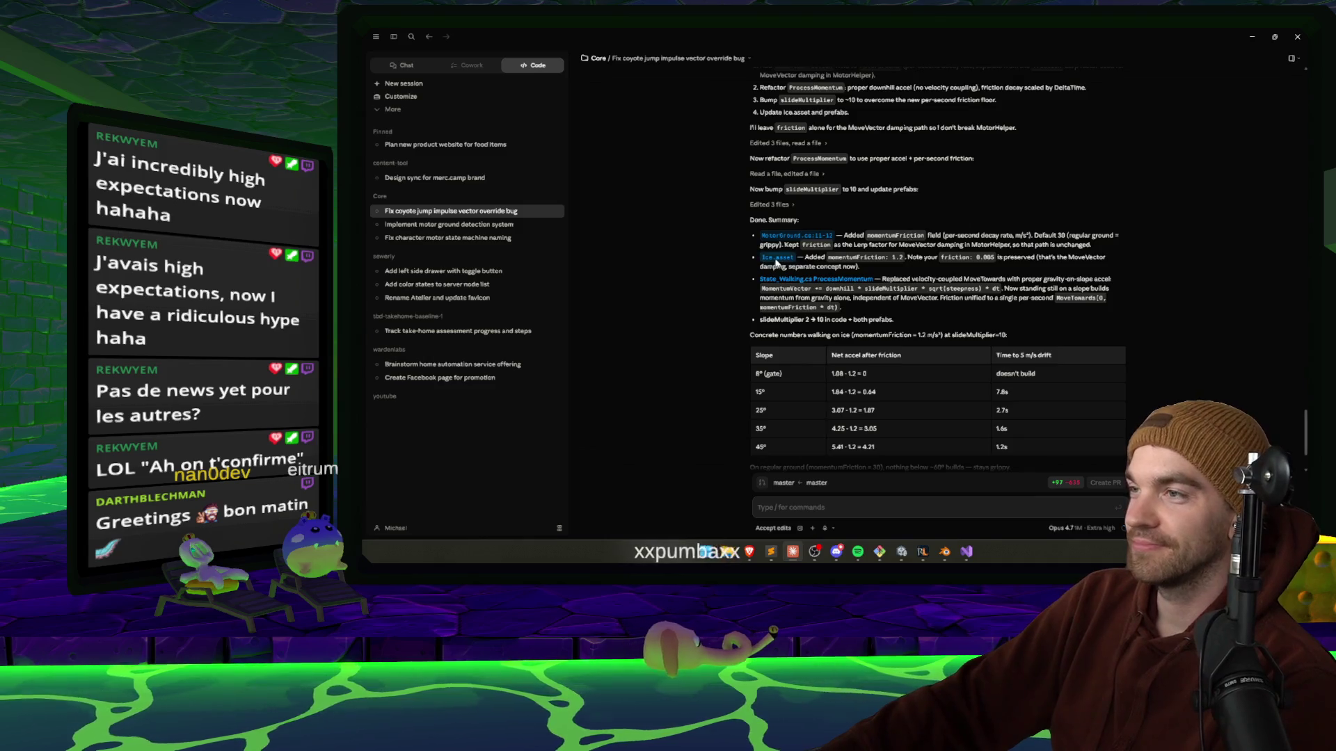
pyautogui.moveTo(765, 257); pyautogui.dragTo(833, 256)
pyautogui.click(688, 268)
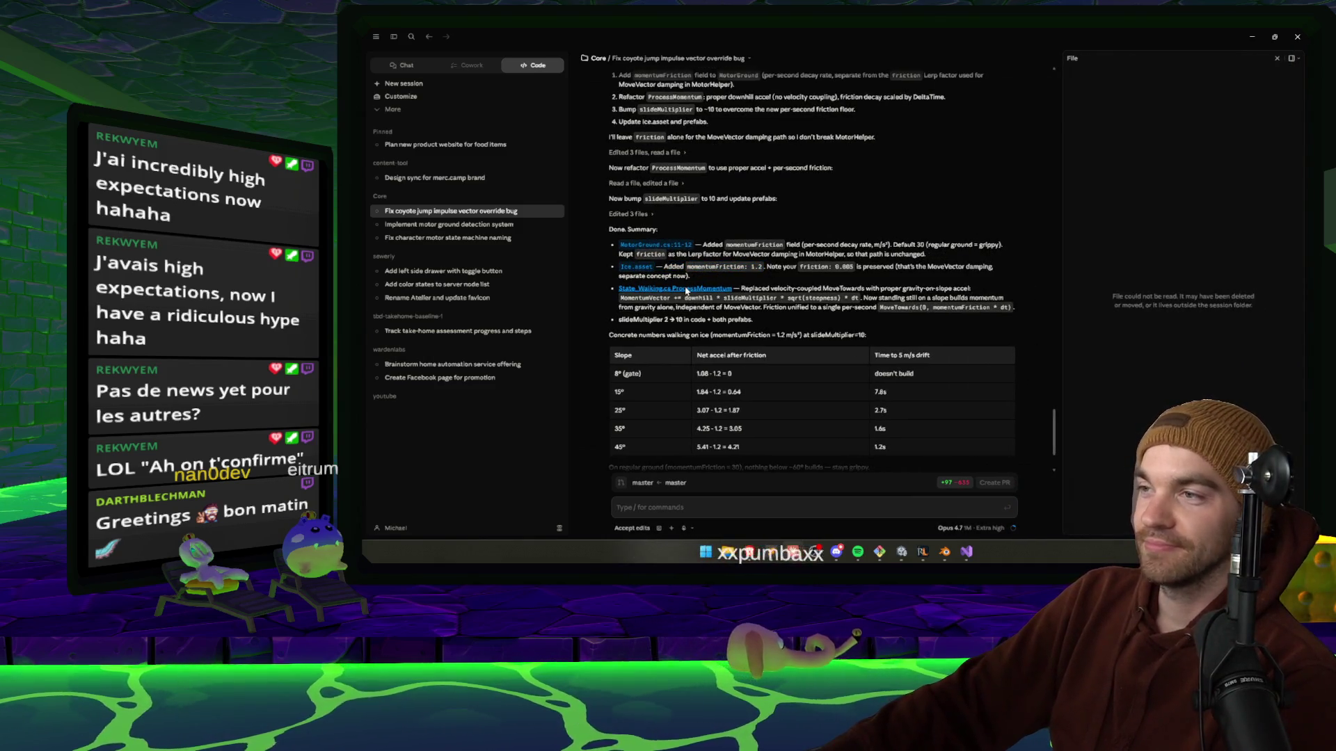
# Close the file preview and select the MoveVector words in the ice-slope change summary.
pyautogui.click(1298, 60)
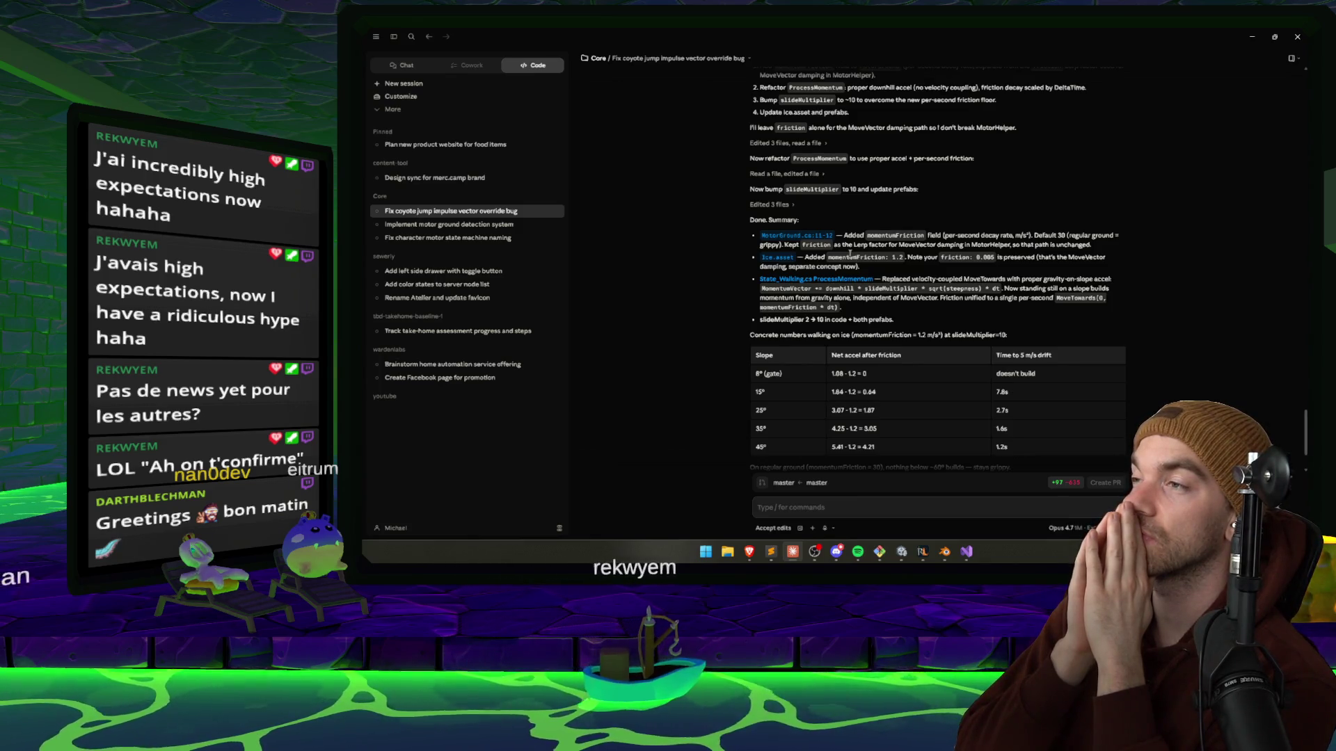
pyautogui.doubleClick(916, 245)
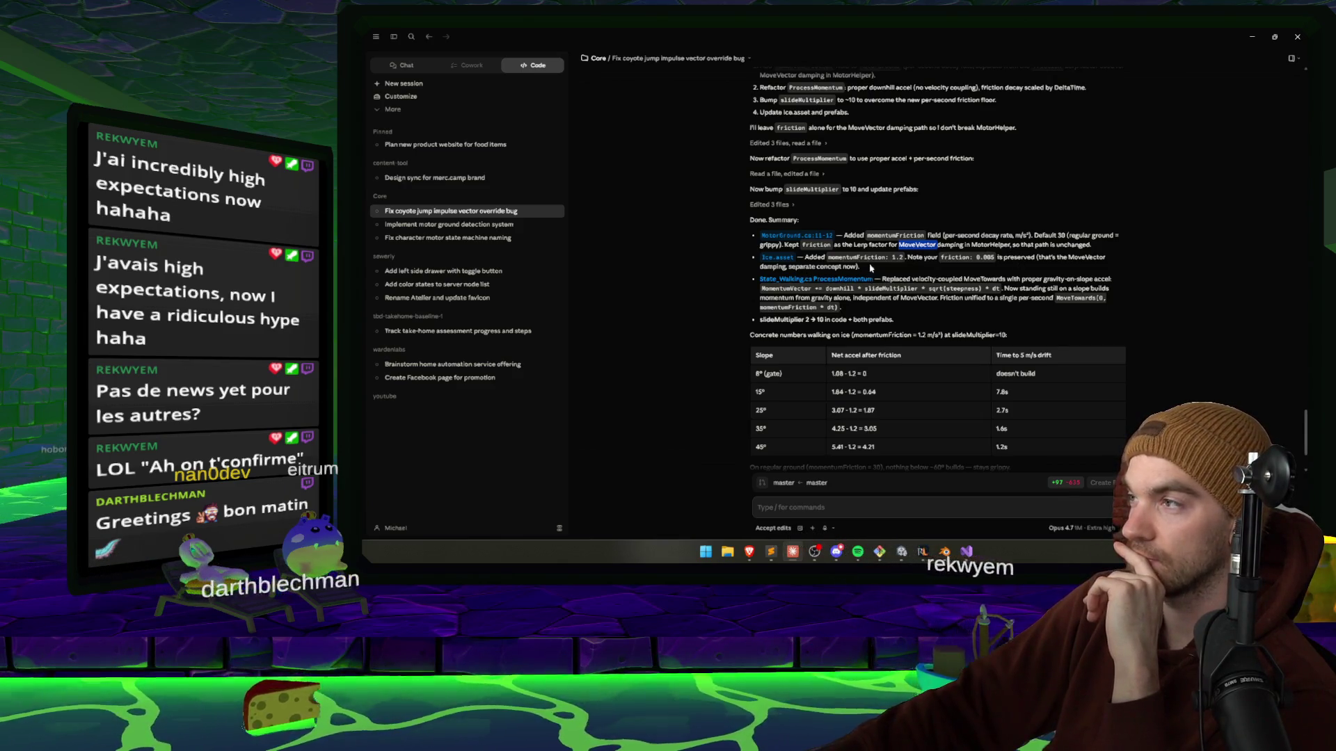
pyautogui.doubleClick(1087, 257)
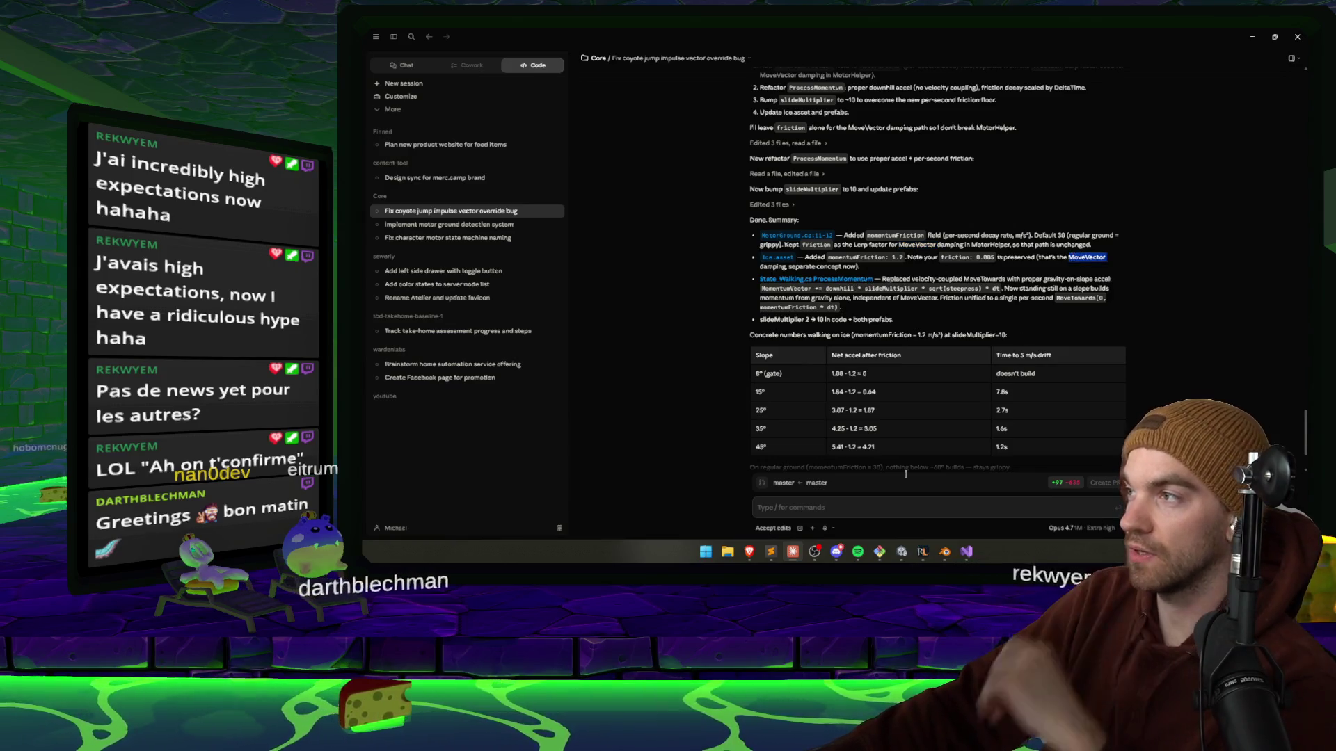
# Send Claude the question 'Explain difference between friction and momentum'.
pyautogui.click(834, 508)
pyautogui.write('Expla')
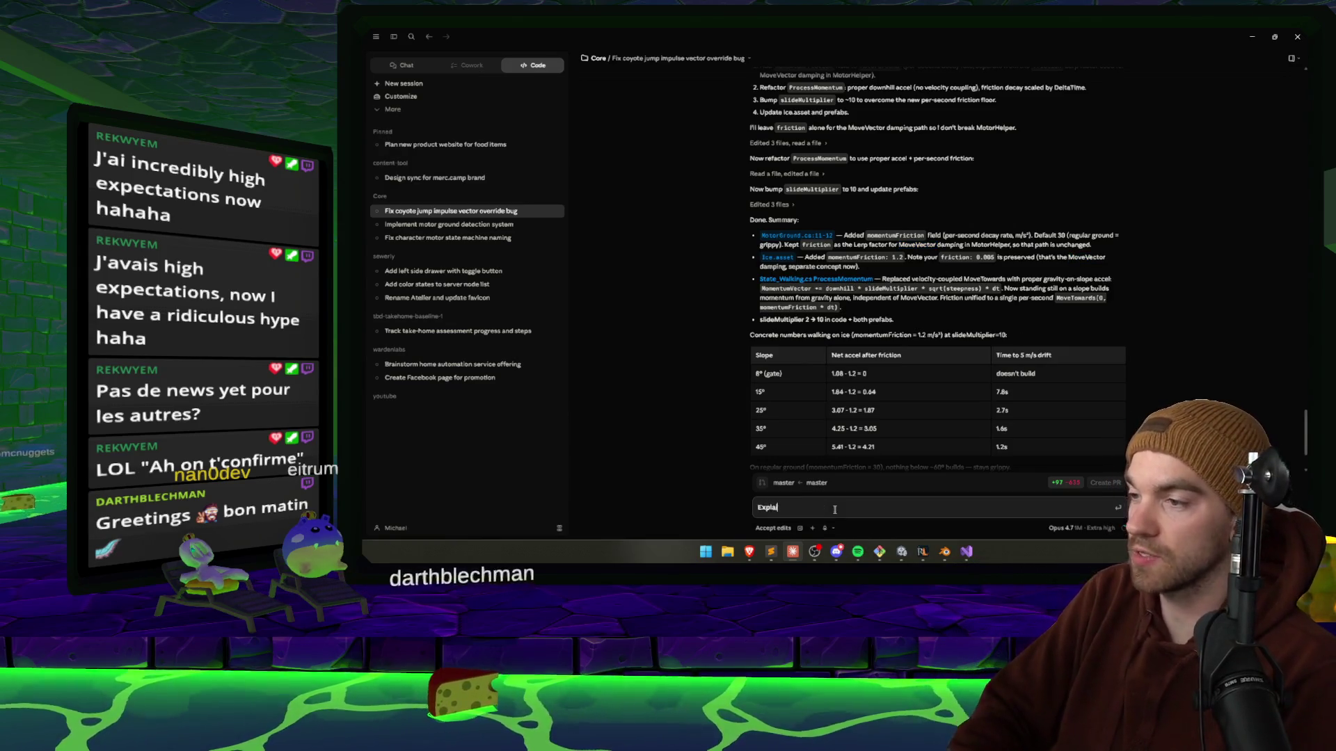
pyautogui.write('in difference ebtwen friction and momentum friction')
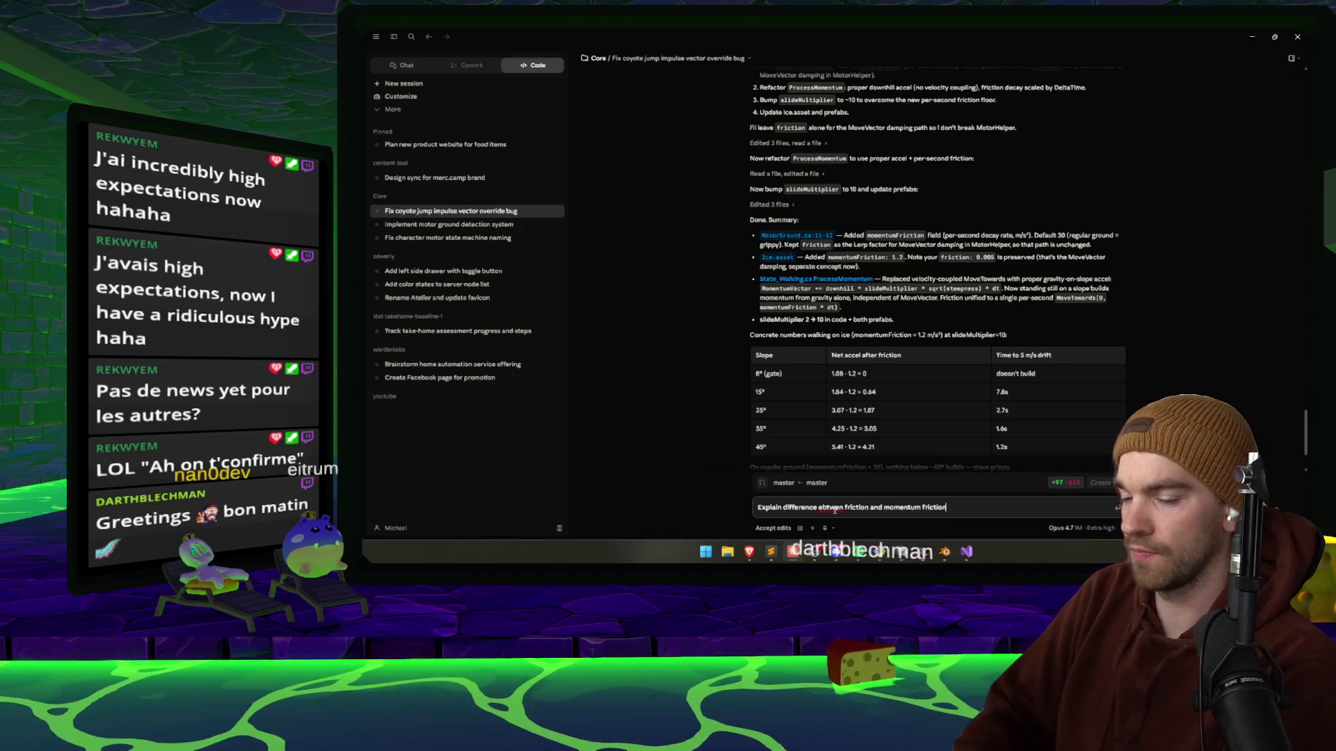
pyautogui.press('Return')
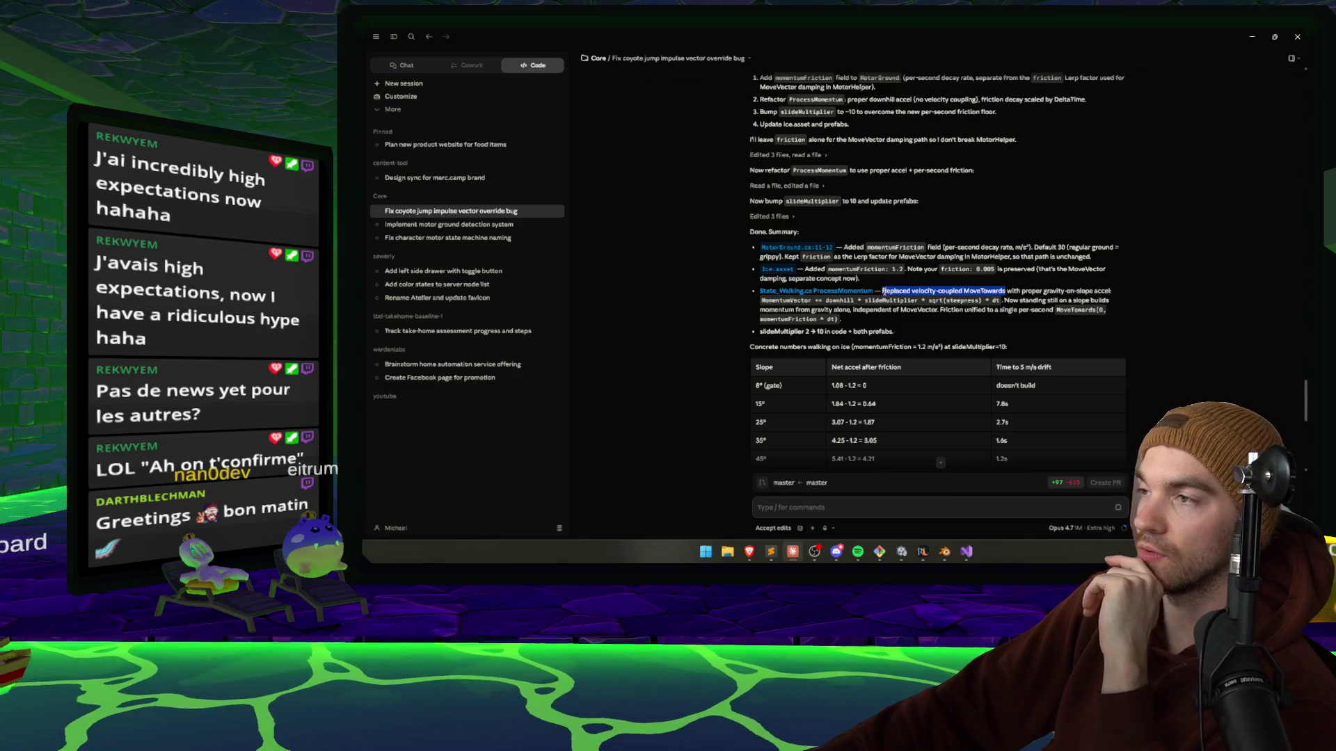
# Clear the text selection in the change summary and bring Unity forward to recompile the scripts.
pyautogui.click(1010, 288)
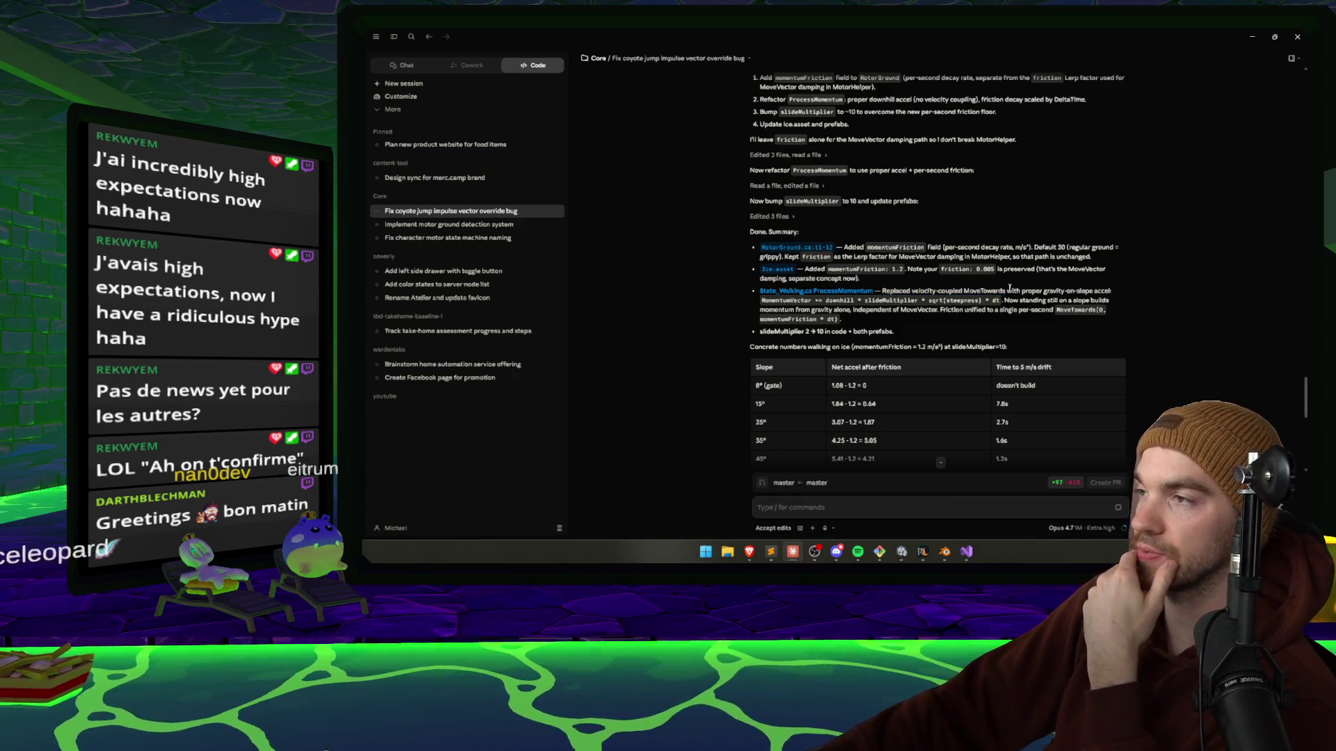
pyautogui.moveTo(1007, 292); pyautogui.dragTo(882, 291)
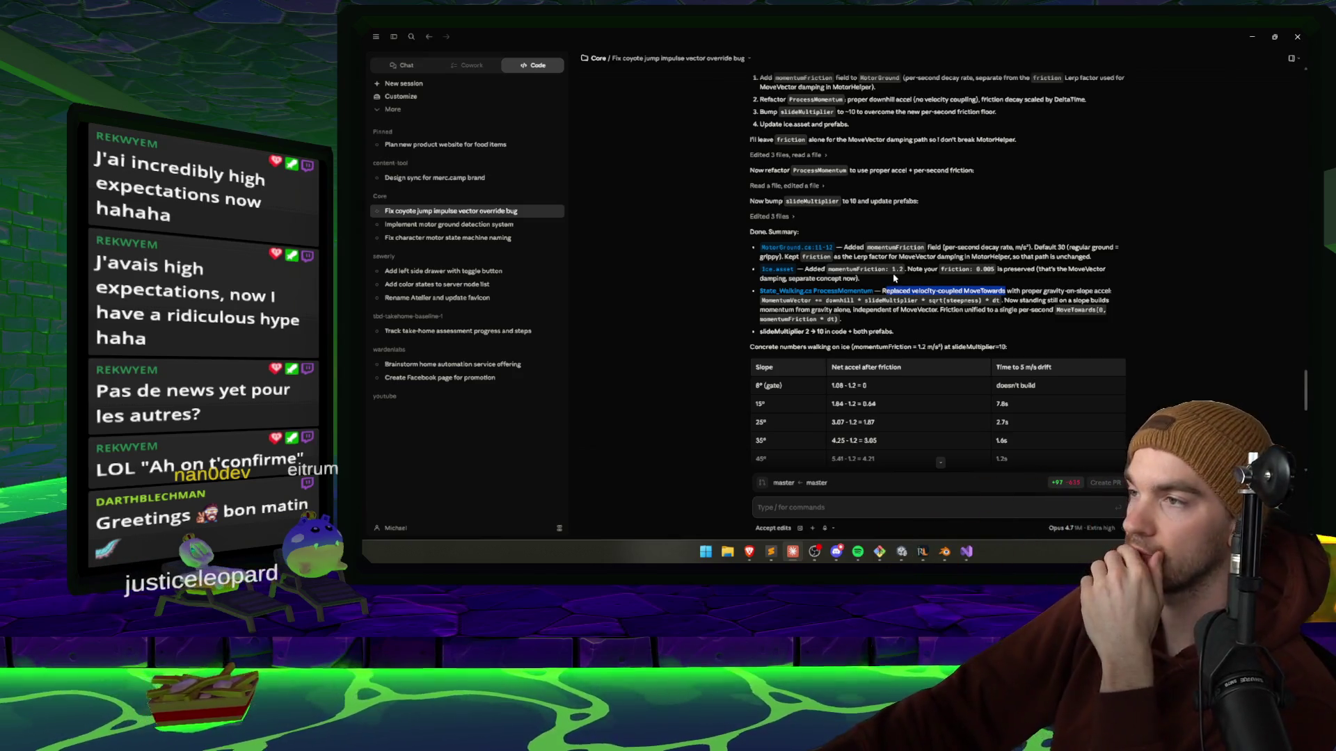
pyautogui.scroll(-1, 819, 250)
pyautogui.click(862, 251)
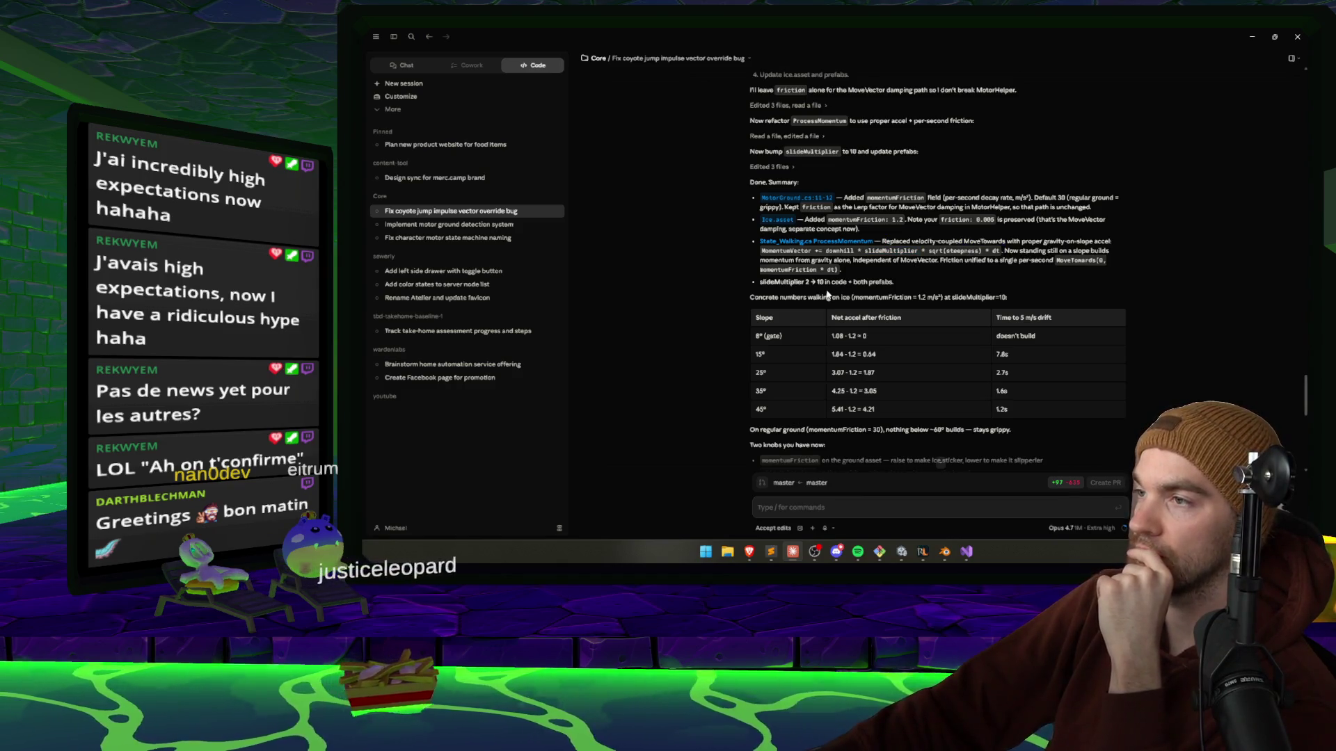
pyautogui.click(902, 551)
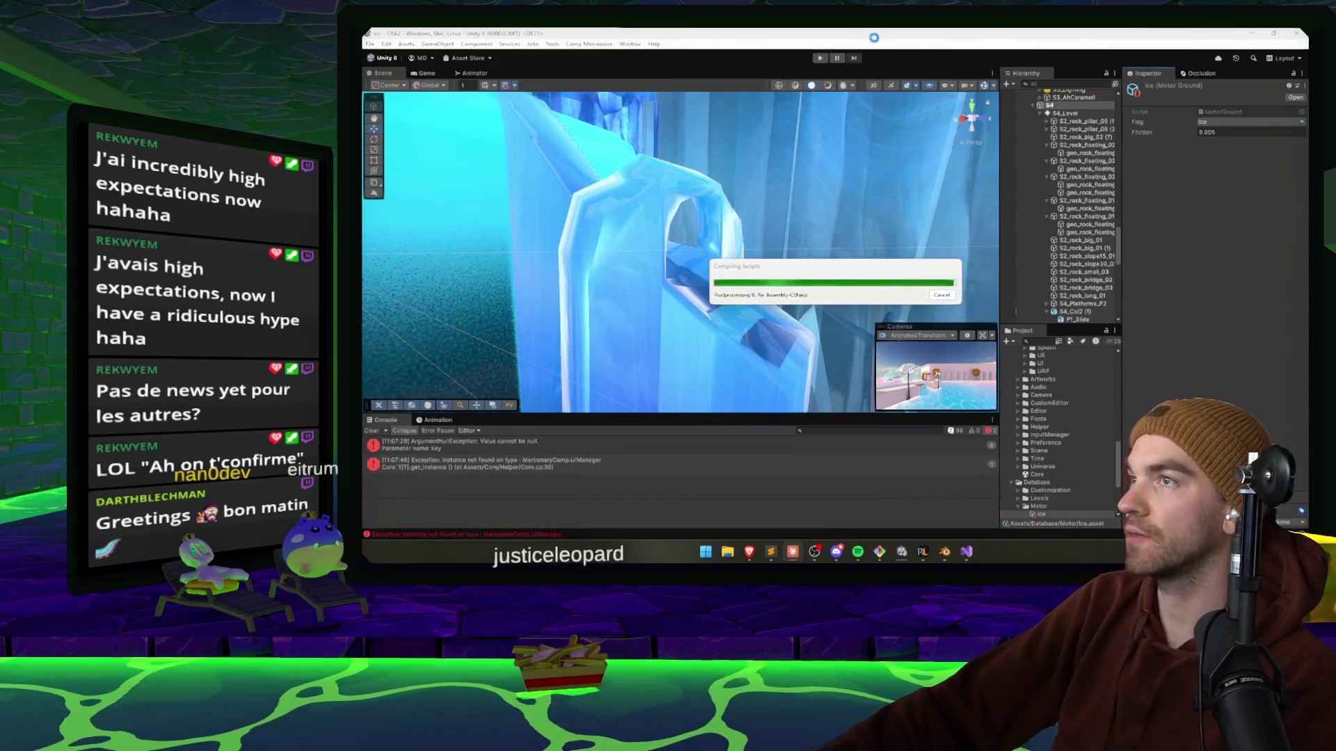
# Enter Play mode, enlarge the Game view and play the ice slope with Momentum Friction.
pyautogui.click(821, 58)
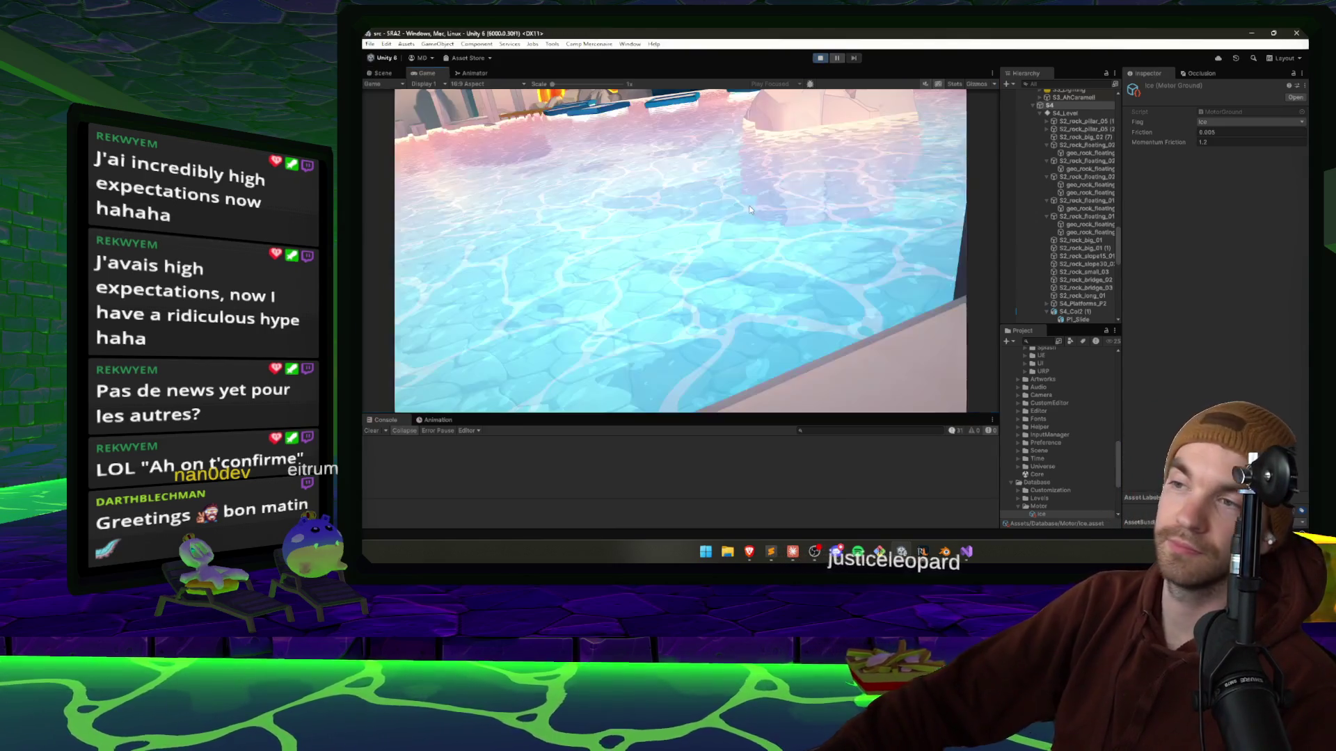
pyautogui.moveTo(998, 208); pyautogui.dragTo(1068, 208)
pyautogui.moveTo(797, 420); pyautogui.dragTo(793, 431)
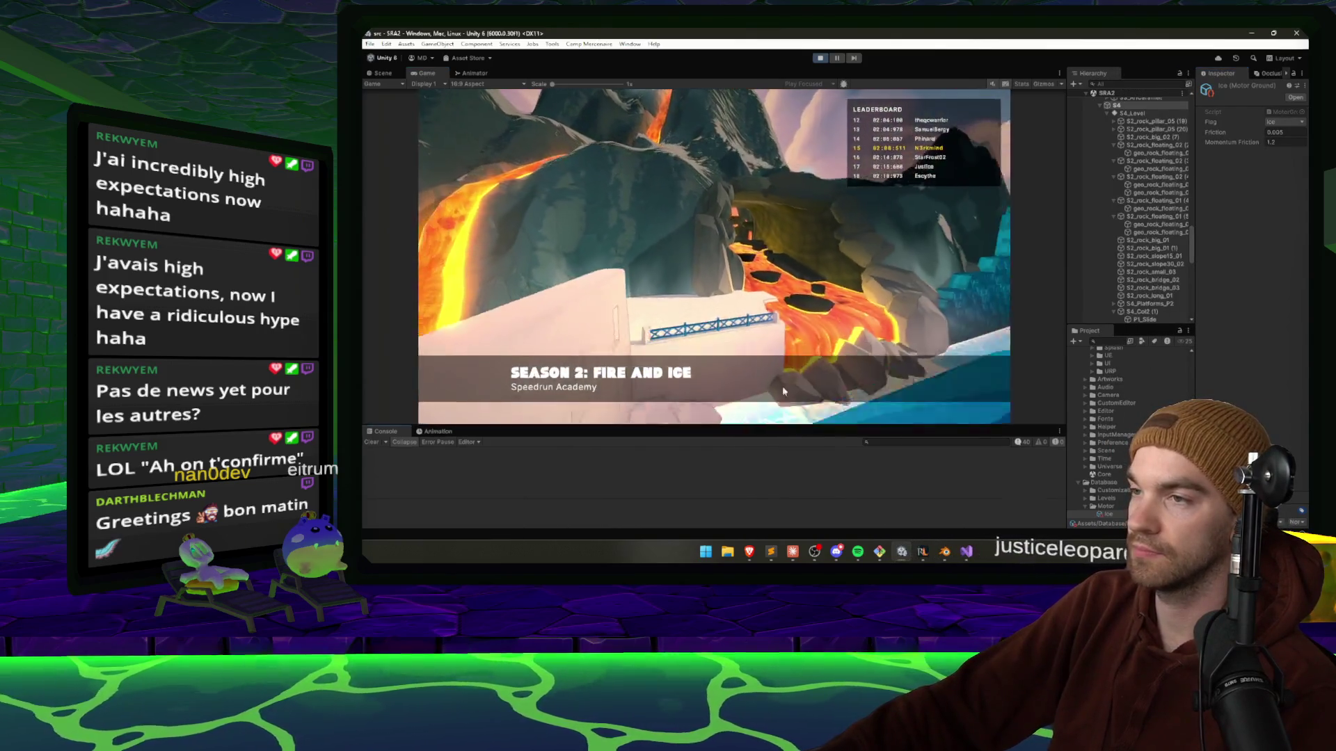
pyautogui.click(782, 386)
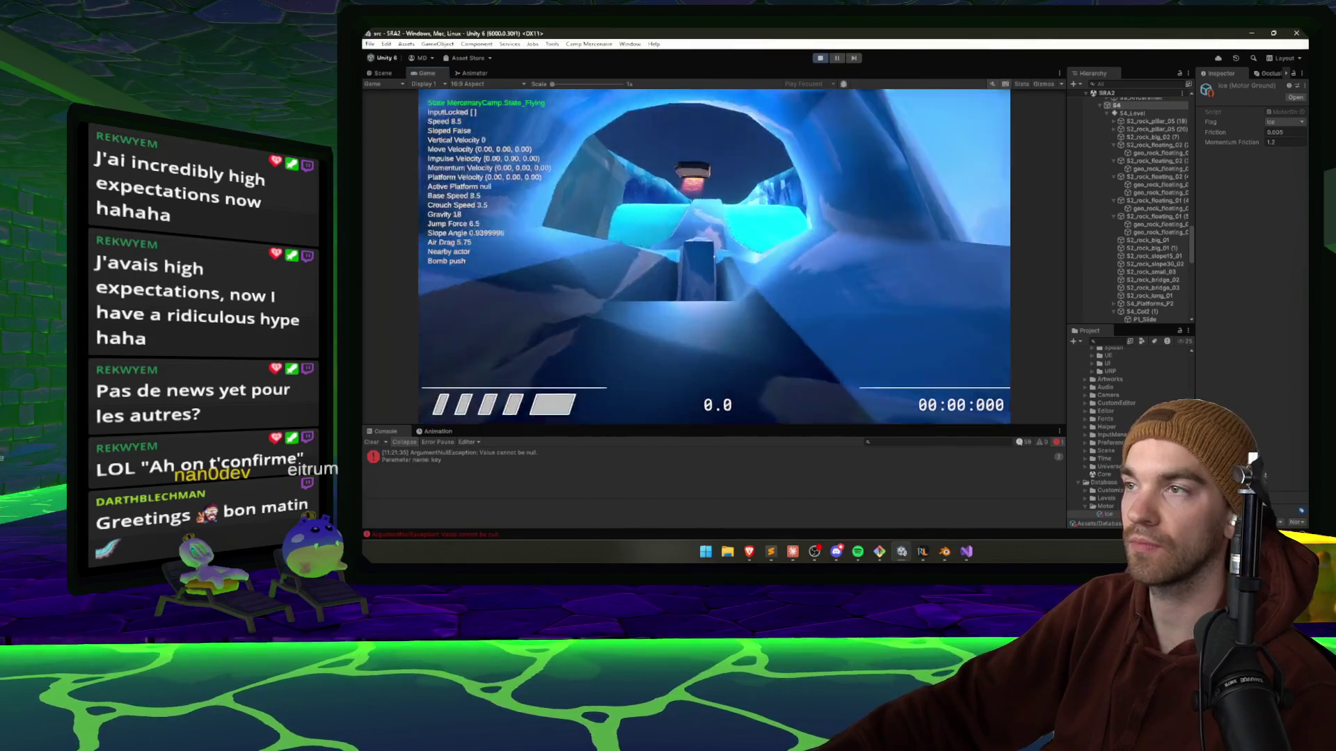
# Pause and stop Play mode, then return to the Claude Code session.
pyautogui.press('Escape')
pyautogui.hotkey('ctrl', 'p')
pyautogui.click(792, 552)
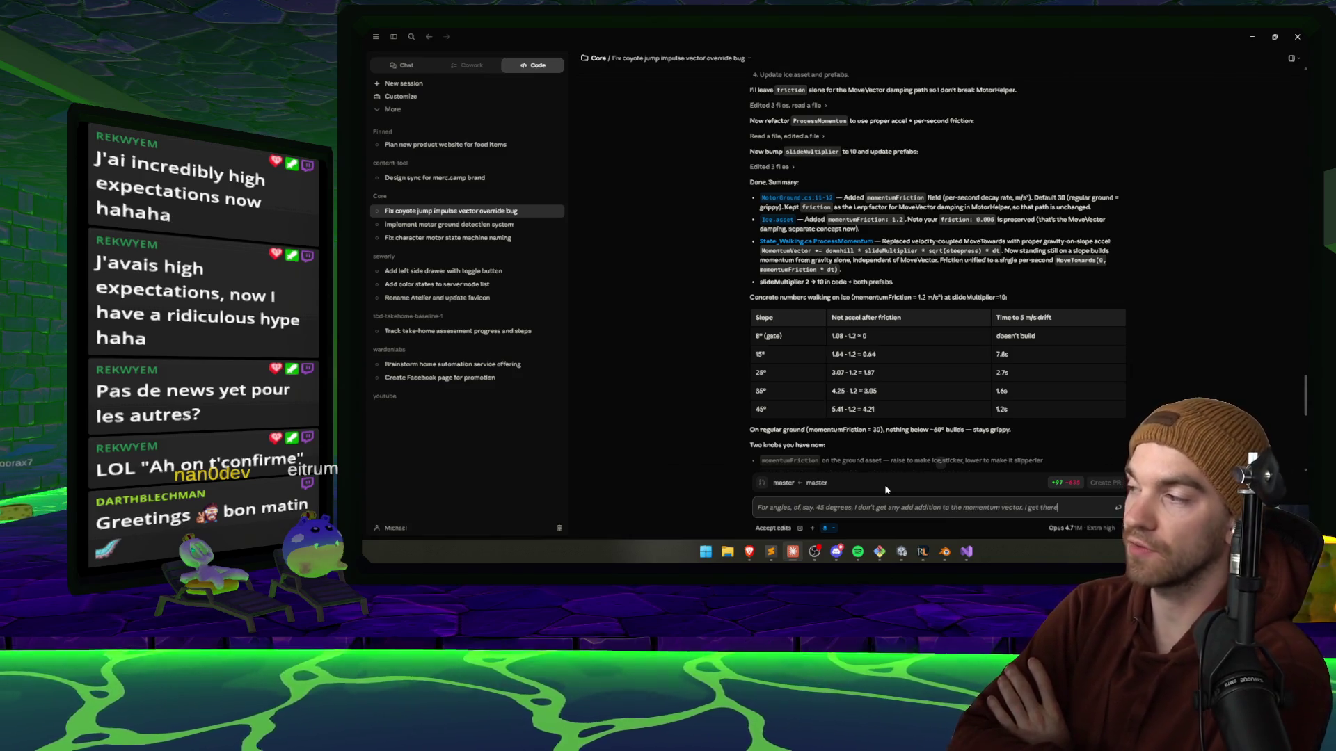
# Finish and send the feedback that only slight slopes around 12 degrees add momentum.
pyautogui.press('BackSpace')
pyautogui.press('BackSpace')
pyautogui.press('BackSpace')
pyautogui.write('it directly inside of the')
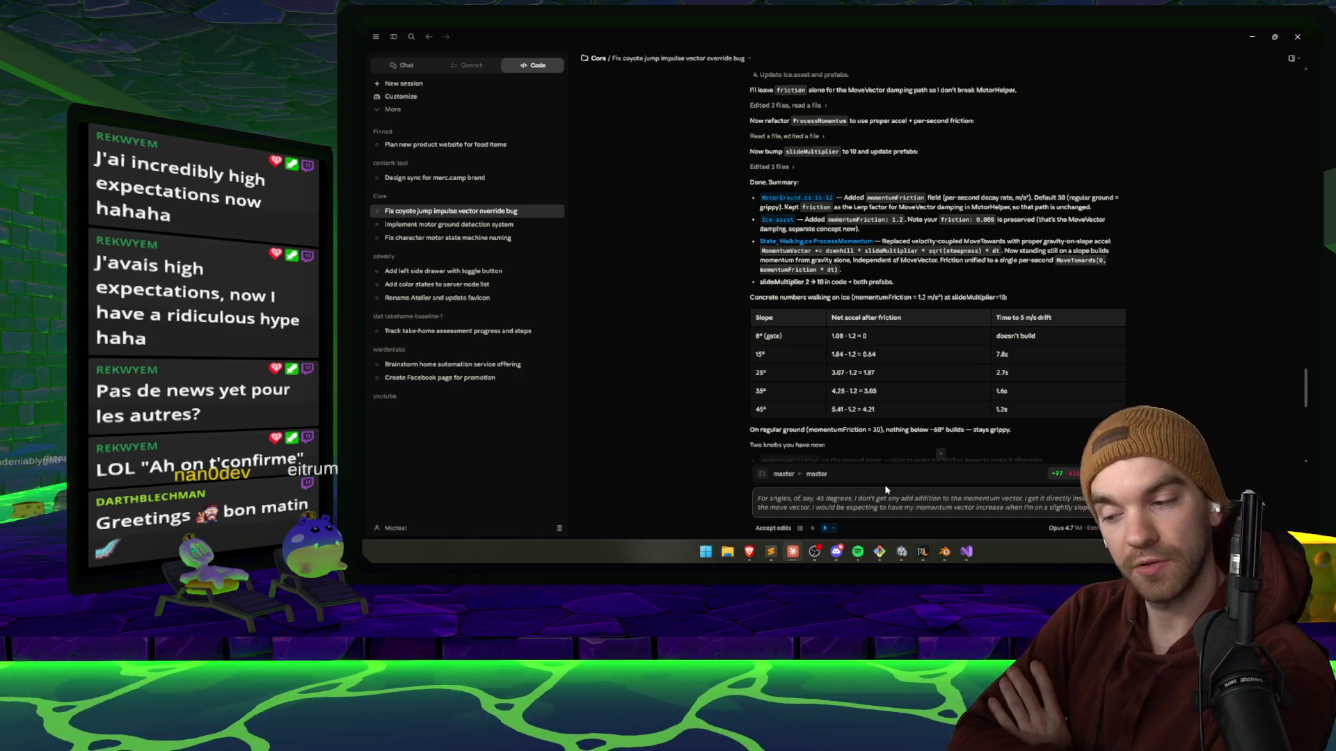
pyautogui.write('But it only')
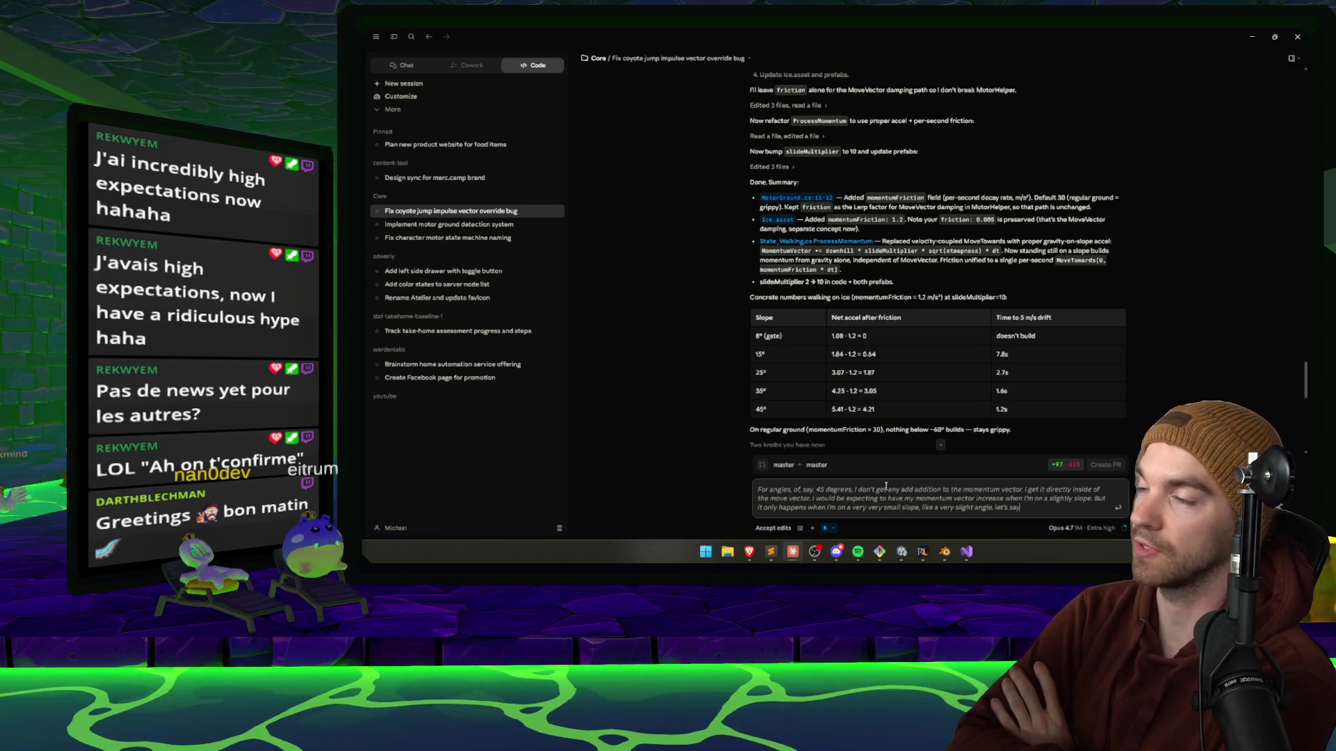
pyautogui.press('Return')
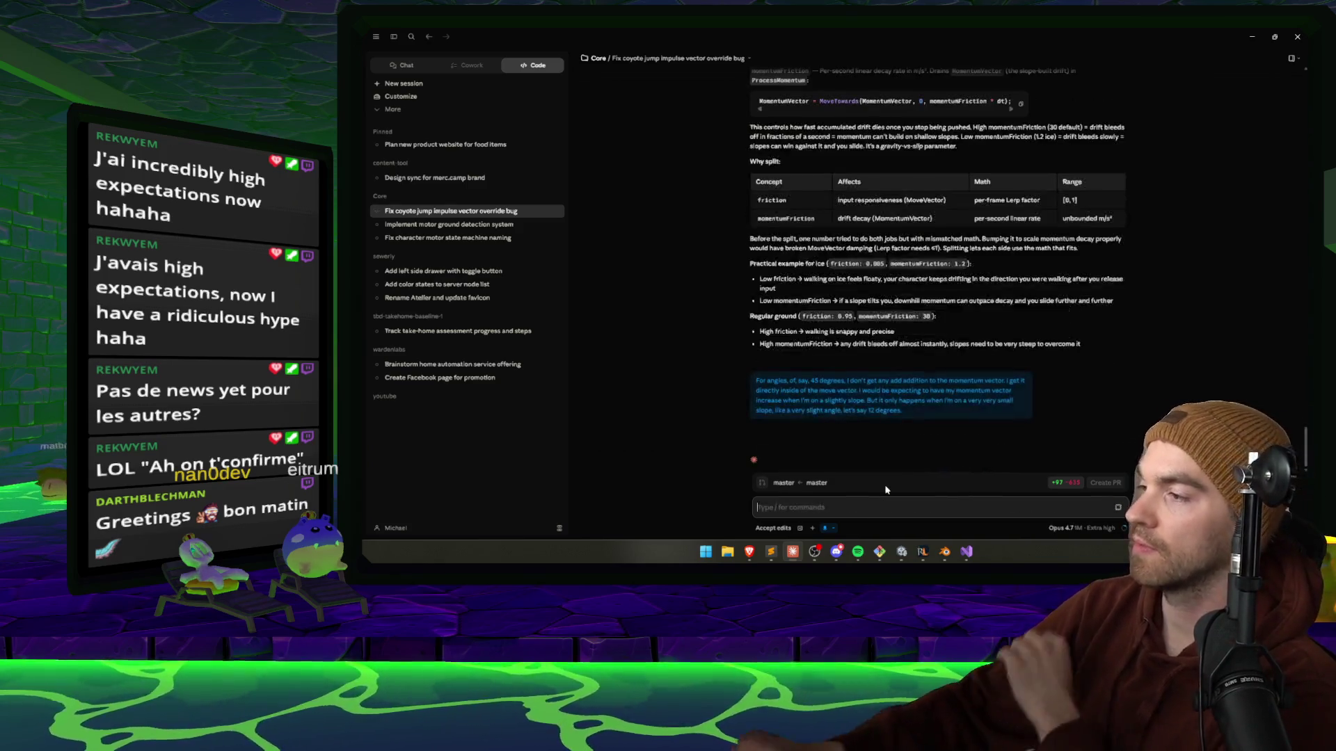
# Clear the leftover duplicate draft about 45-degree slopes adding no momentum.
pyautogui.scroll(3, 800, 258)
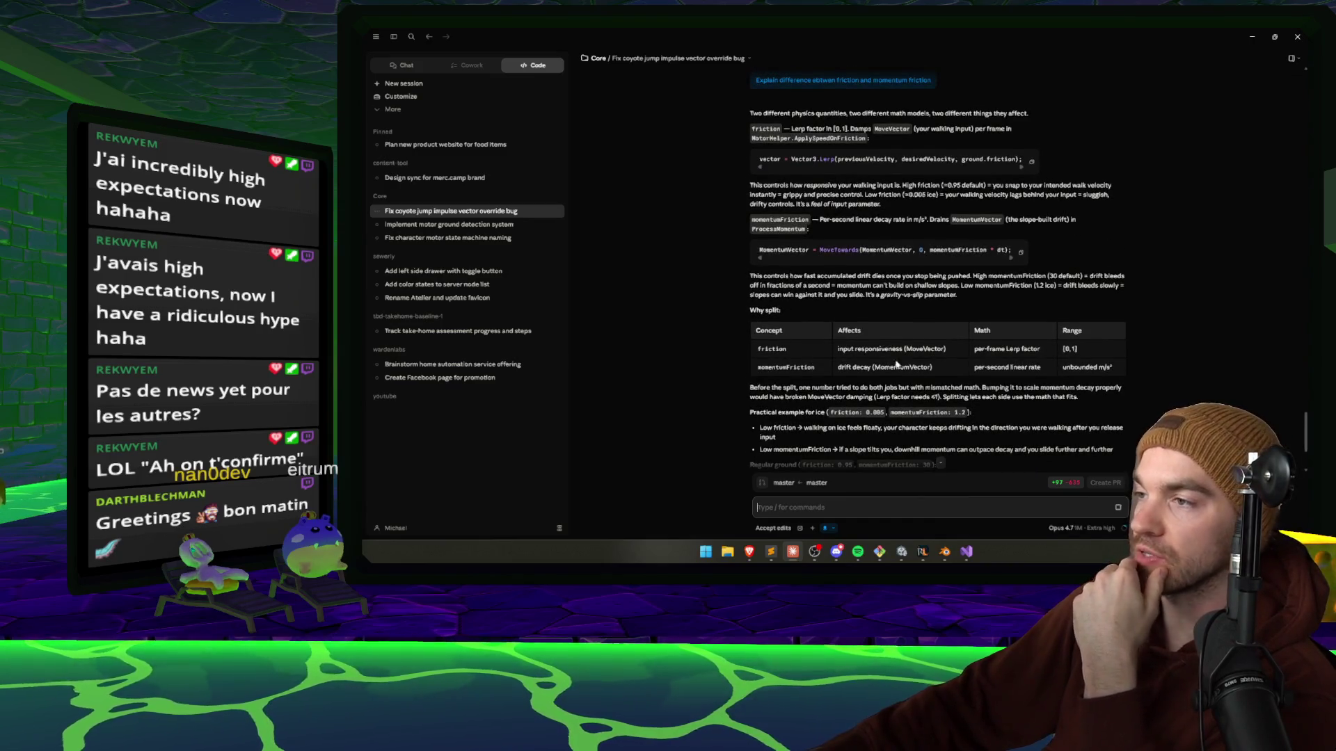
pyautogui.write("For angles, of, say, 45 degrees, I don't get any add addition to the momentum vector. I get it directly inside of the move vector. I would be expecting to have my momentum vector increase when I'm on a slightly slope. But it only happens when I'm on a very very small slope, like a very slight angle, let's say 12 degrees. I don't get all")
pyautogui.scroll(-2, 883, 313)
pyautogui.write('these quite.')
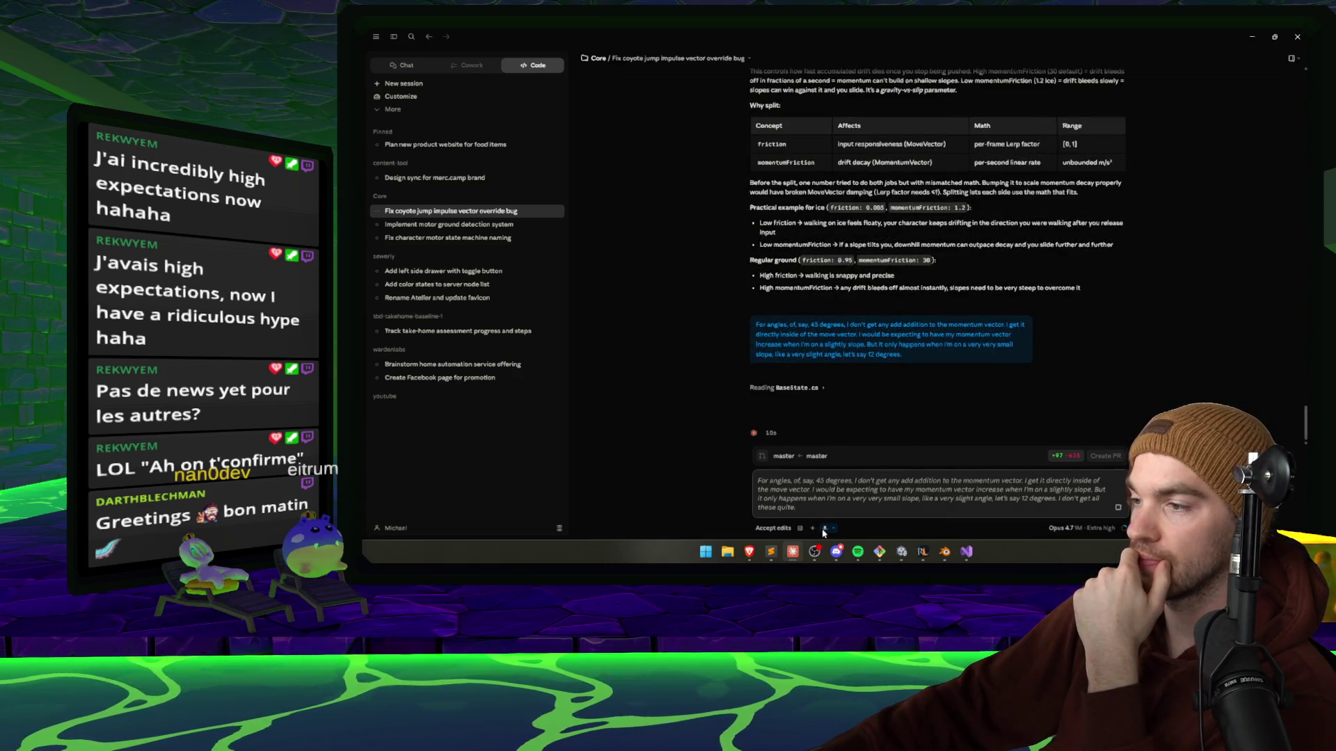
pyautogui.hotkey('ctrl', 'a')
pyautogui.press('BackSpace')
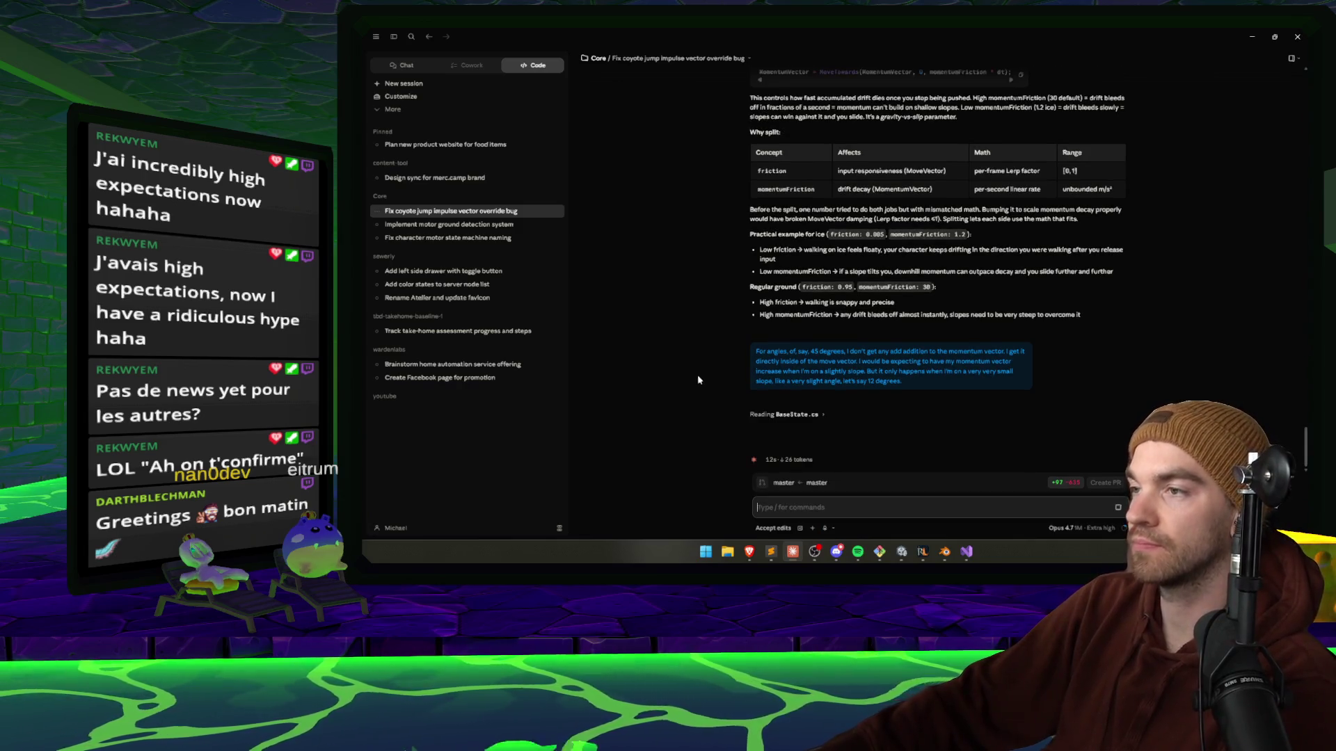
pyautogui.scroll(5, 695, 370)
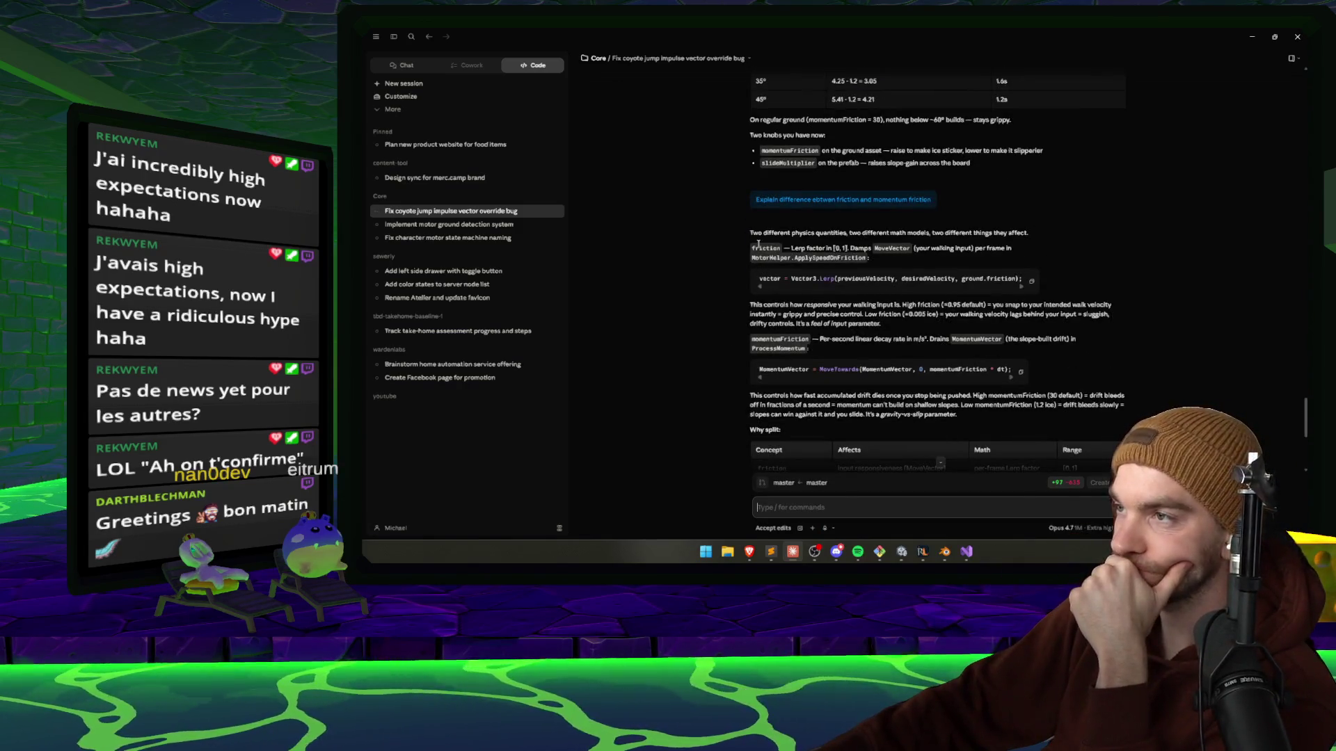
pyautogui.scroll(-3, 765, 279)
pyautogui.scroll(-1, 765, 297)
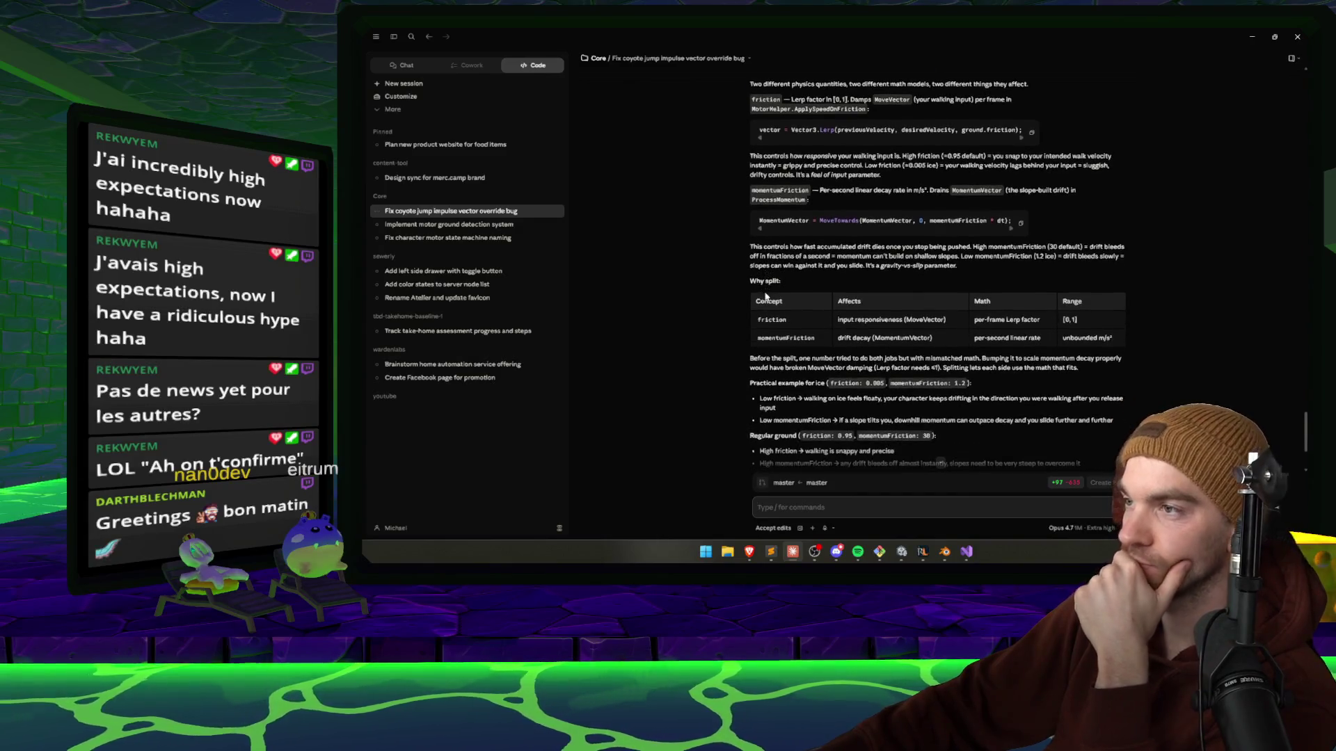
pyautogui.scroll(1, 766, 295)
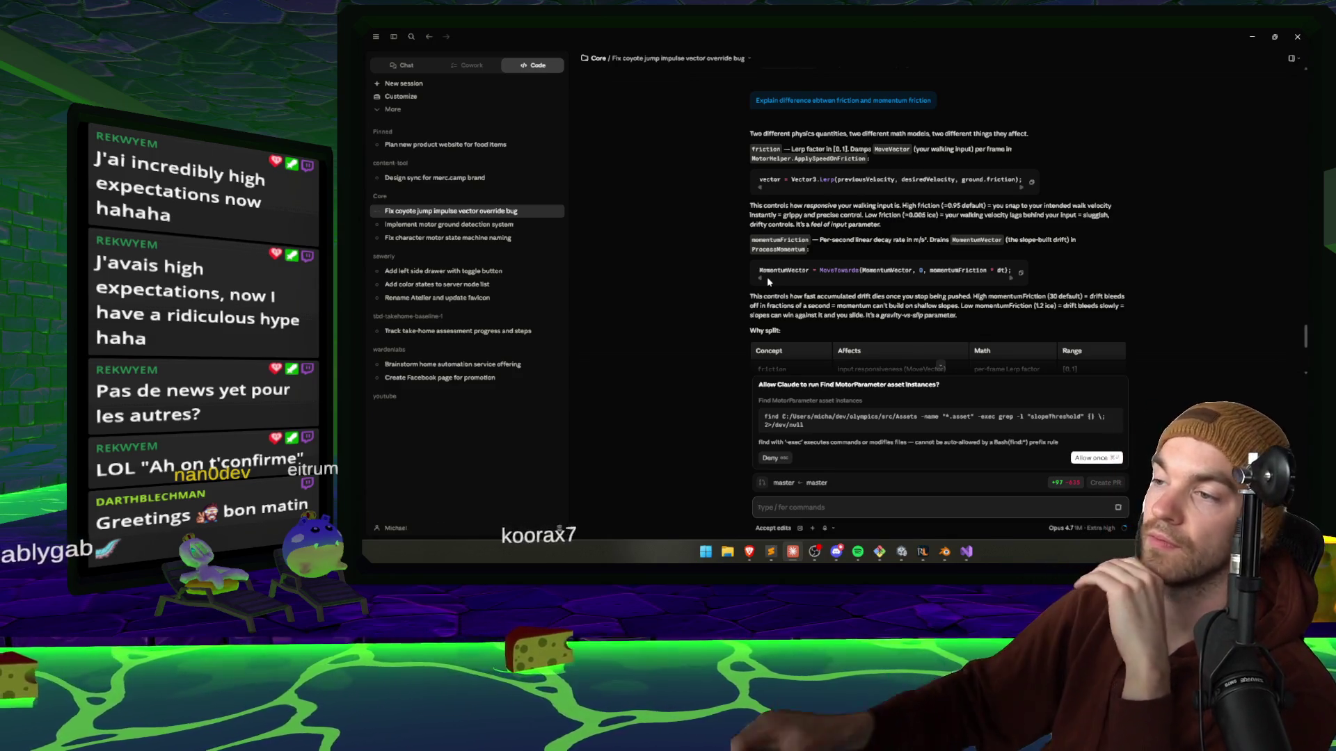
# Approve the MotorParameter search, inspect ice slope S4_Col2 (1) in Unity, then allow the slopeThreshold search.
pyautogui.scroll(-1, 823, 340)
pyautogui.hotkey('ctrl', 'Return')
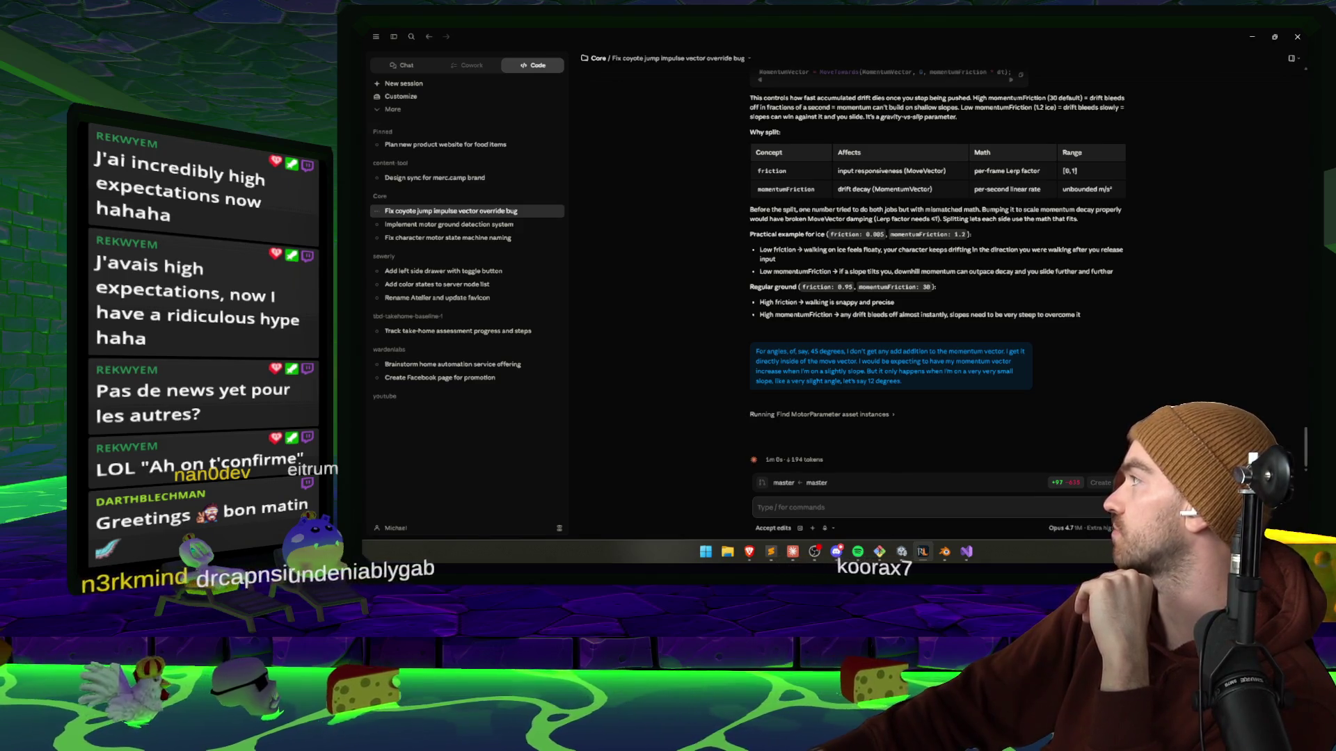
pyautogui.click(902, 551)
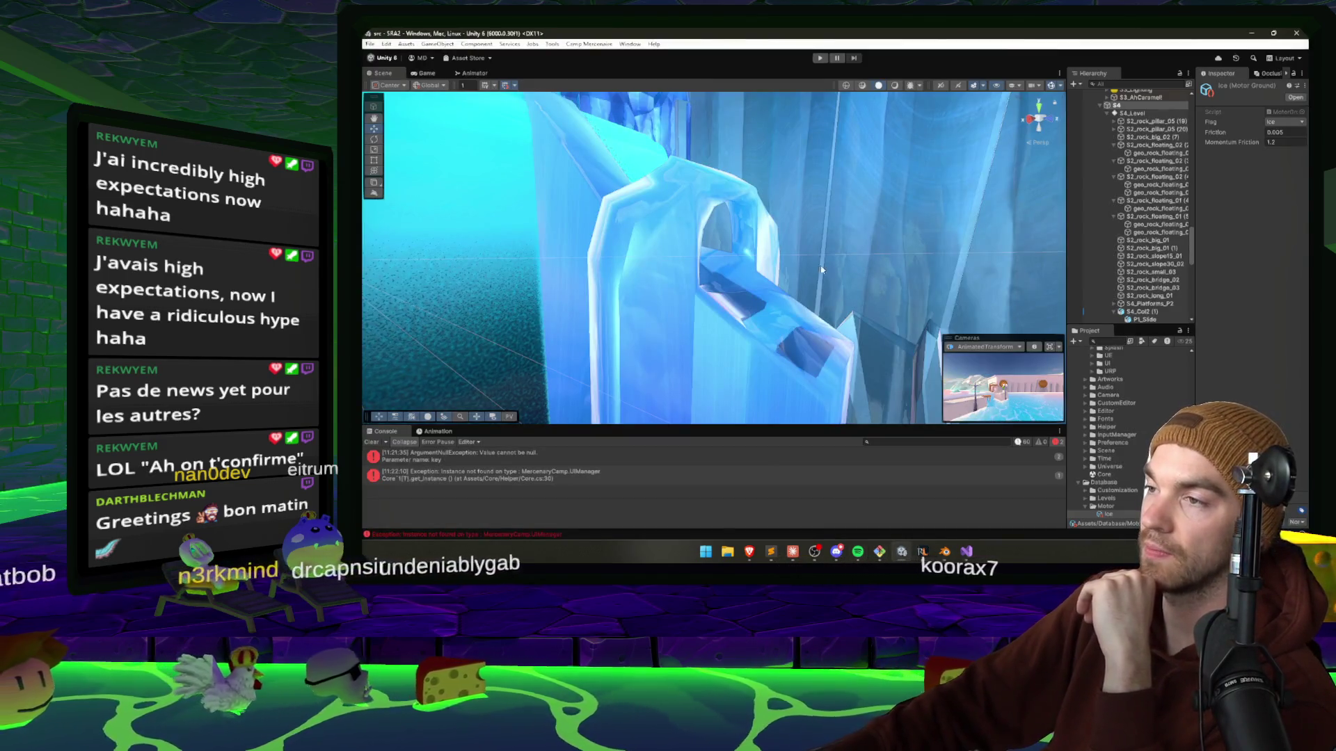
pyautogui.moveTo(777, 289)
pyautogui.mouseDown()
pyautogui.moveTo(671, 276)
pyautogui.moveTo(774, 311)
pyautogui.moveTo(723, 351)
pyautogui.mouseUp()
pyautogui.click(671, 276)
pyautogui.hotkey('alt', 'Tab')
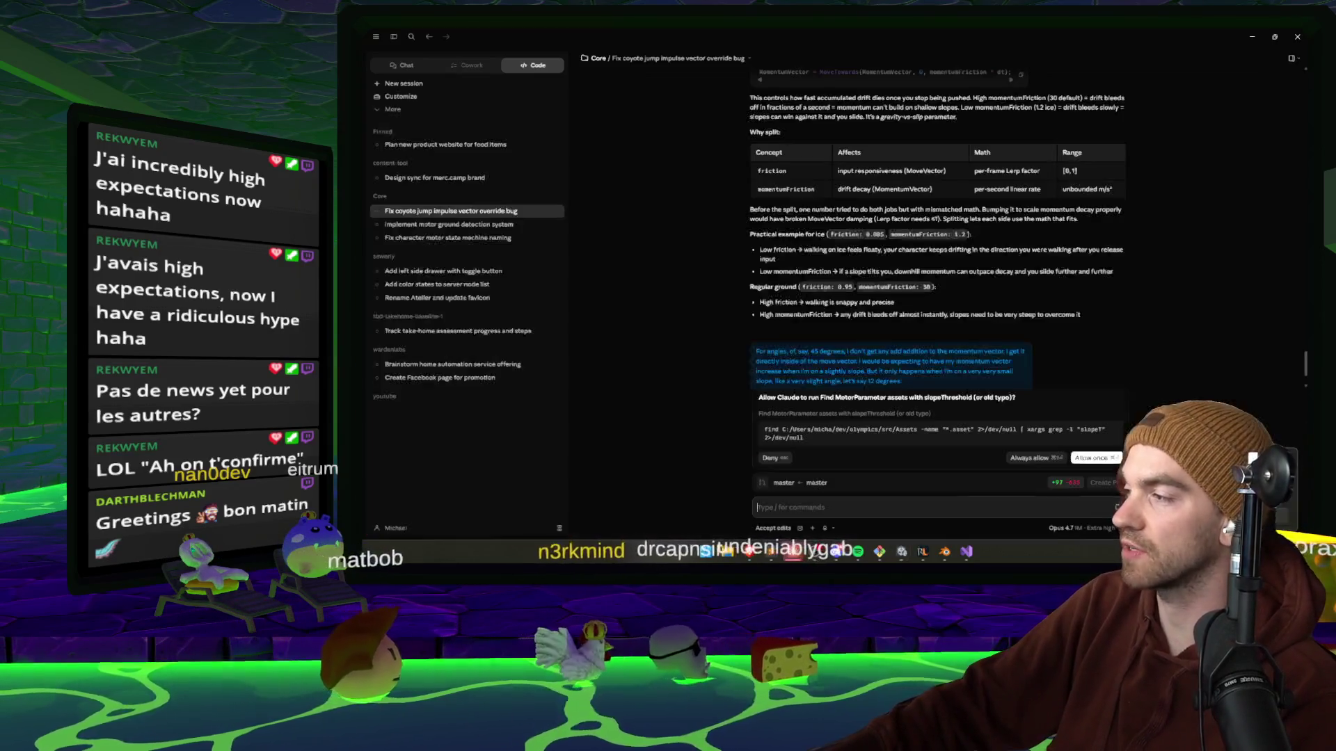
pyautogui.click(1094, 458)
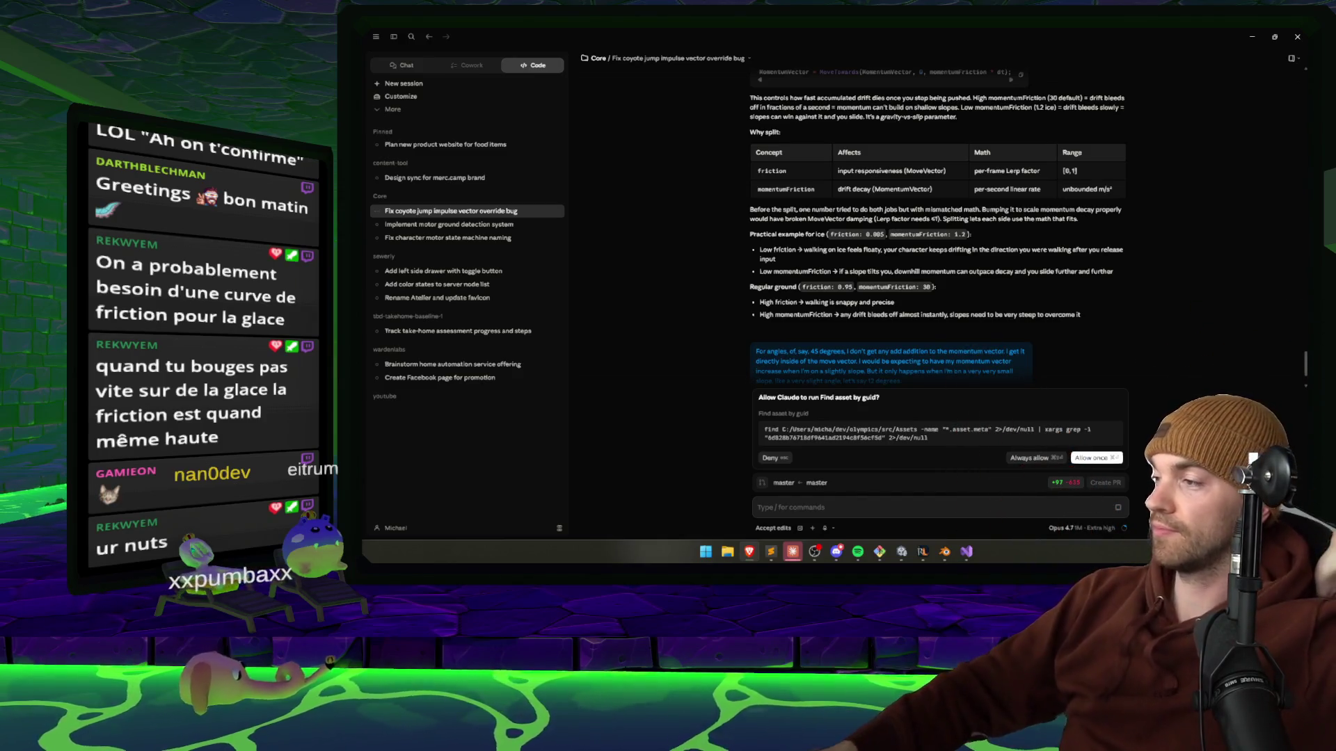
# Allow Claude to look up the asset by its guid in the .asset.meta files.
pyautogui.click(1089, 458)
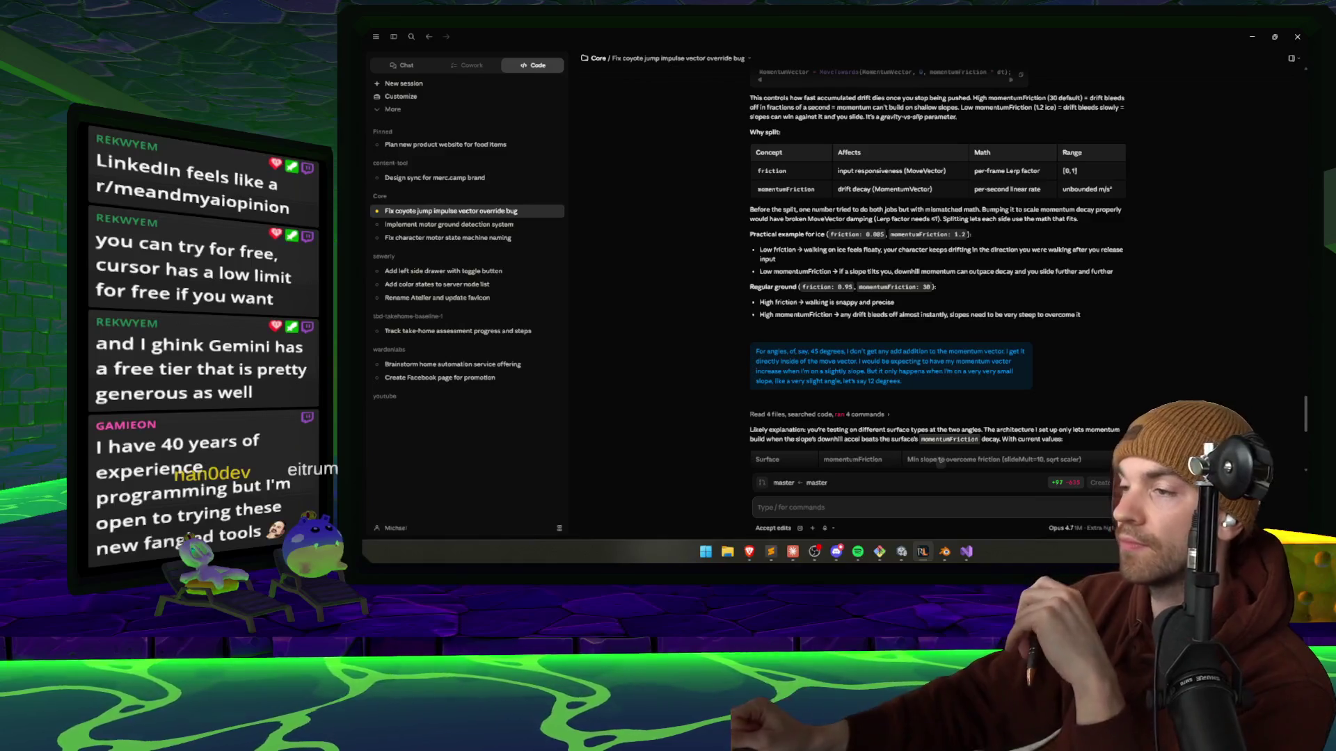
# Scroll to Claude's Option 1 fix, then bring the Nexorya site in Brave forward, maximized.
pyautogui.scroll(-3, 1053, 322)
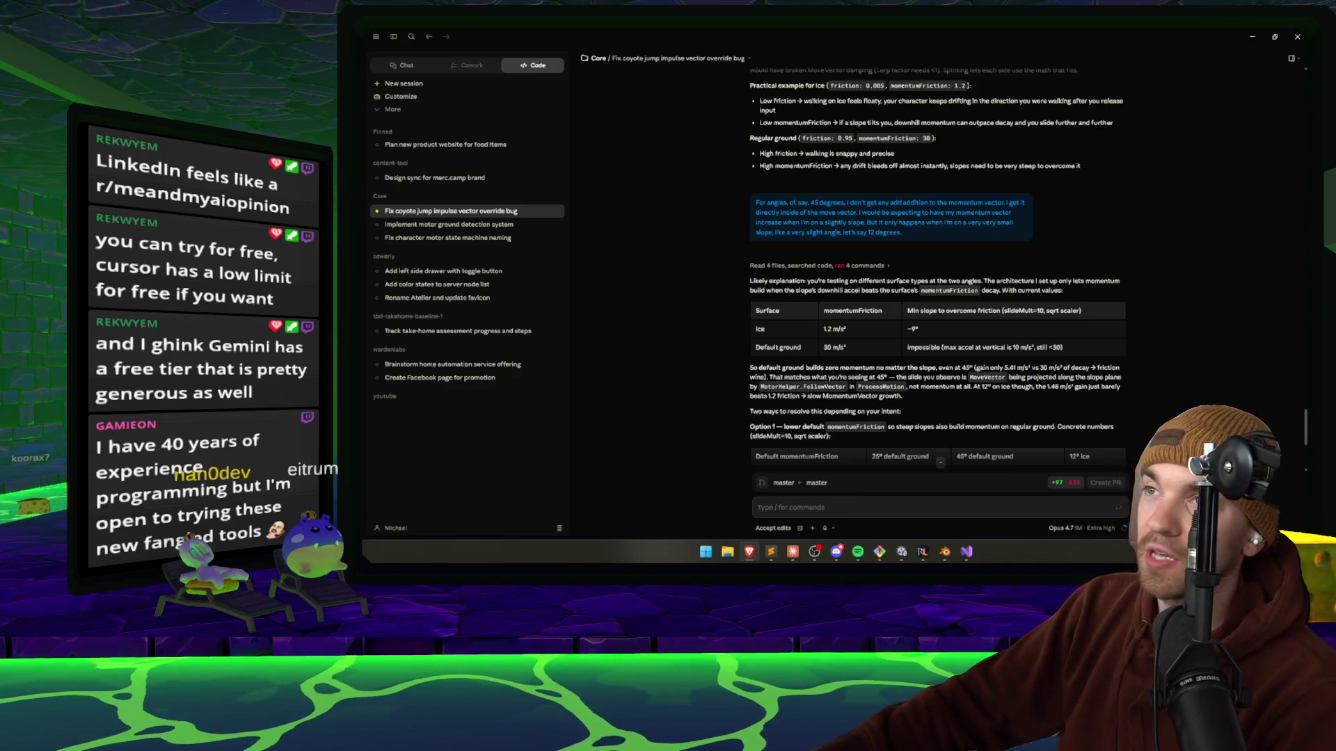
pyautogui.hotkey('alt', 'Tab')
pyautogui.doubleClick(698, 117)
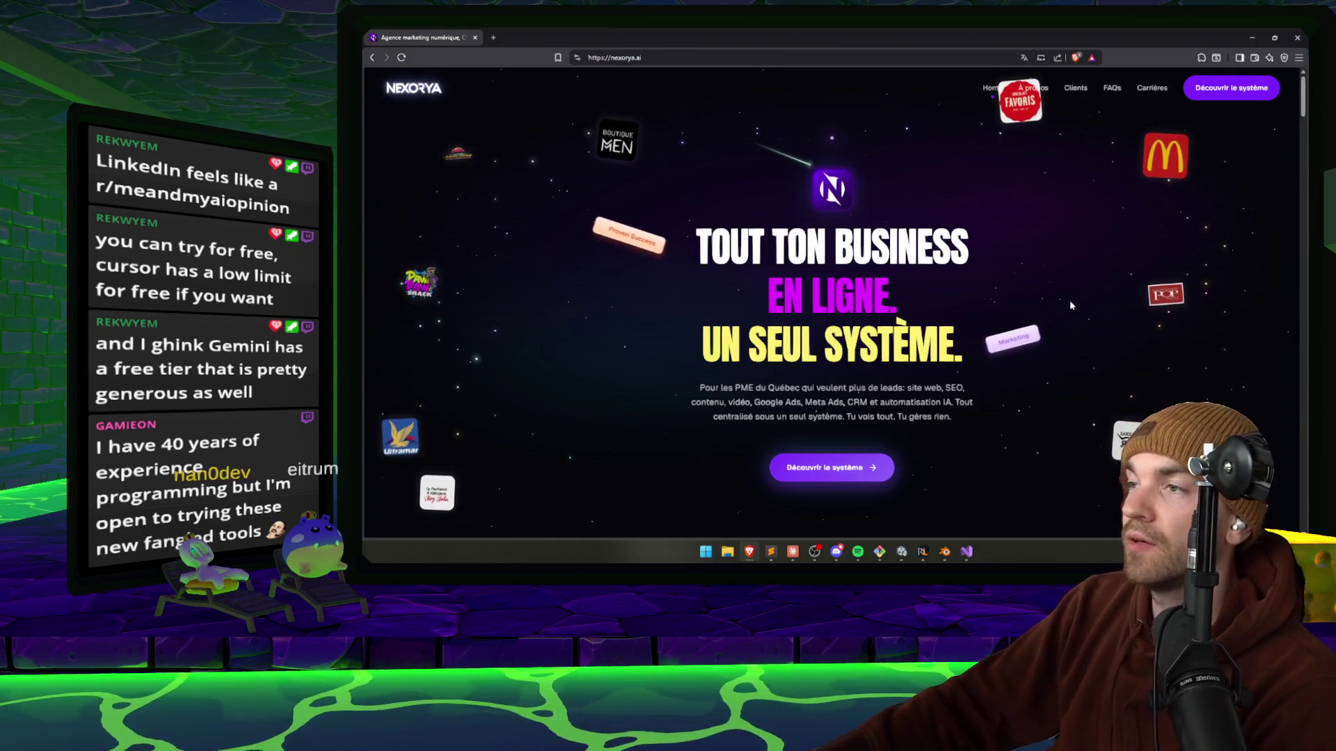
# Open the Nexorya contact and audit request form and scroll through its fields.
pyautogui.scroll(-2, 1065, 303)
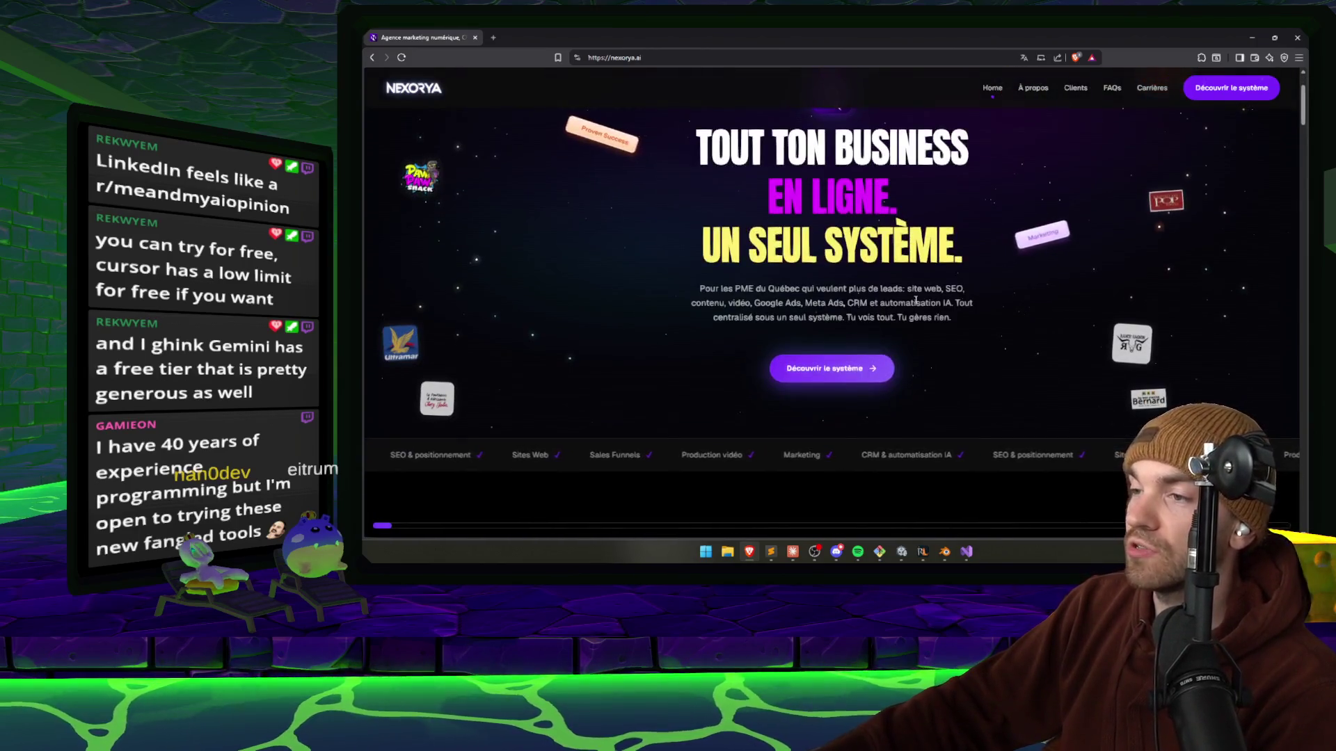
pyautogui.scroll(-1, 905, 303)
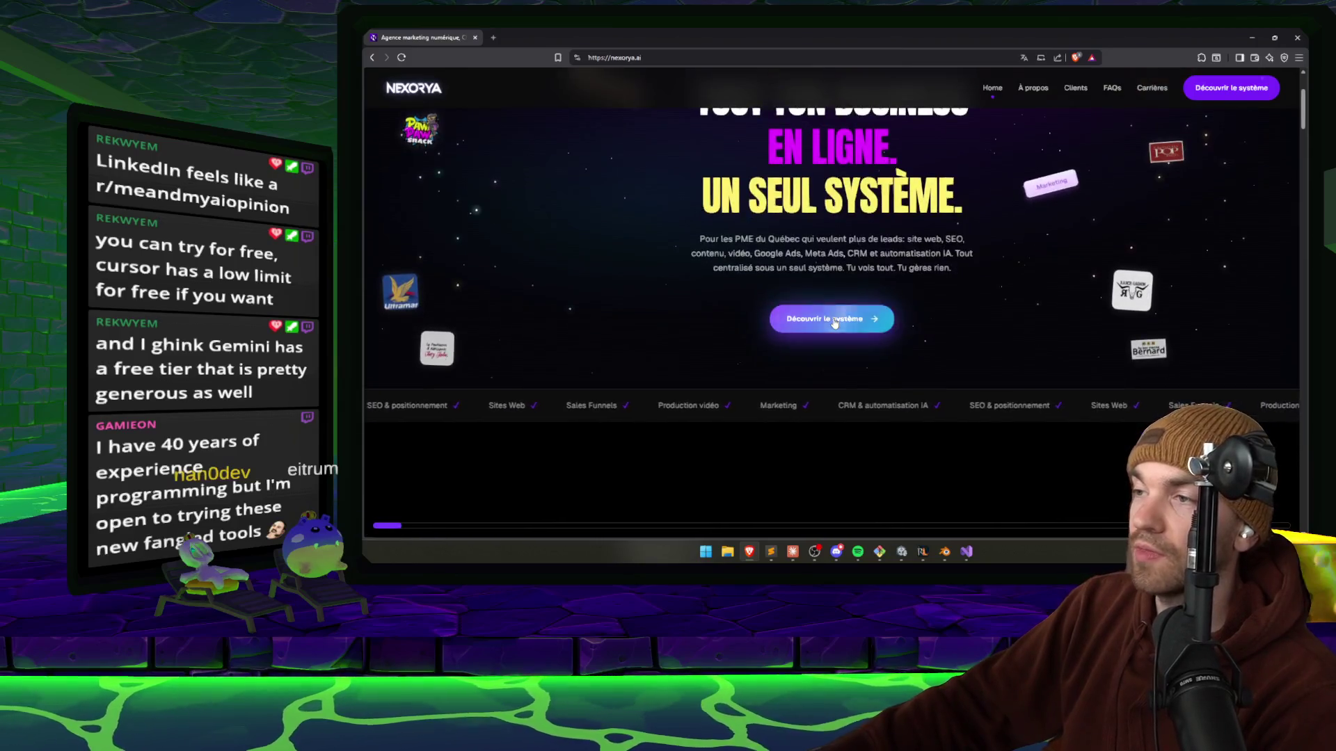
pyautogui.click(879, 306)
pyautogui.scroll(-3, 1052, 294)
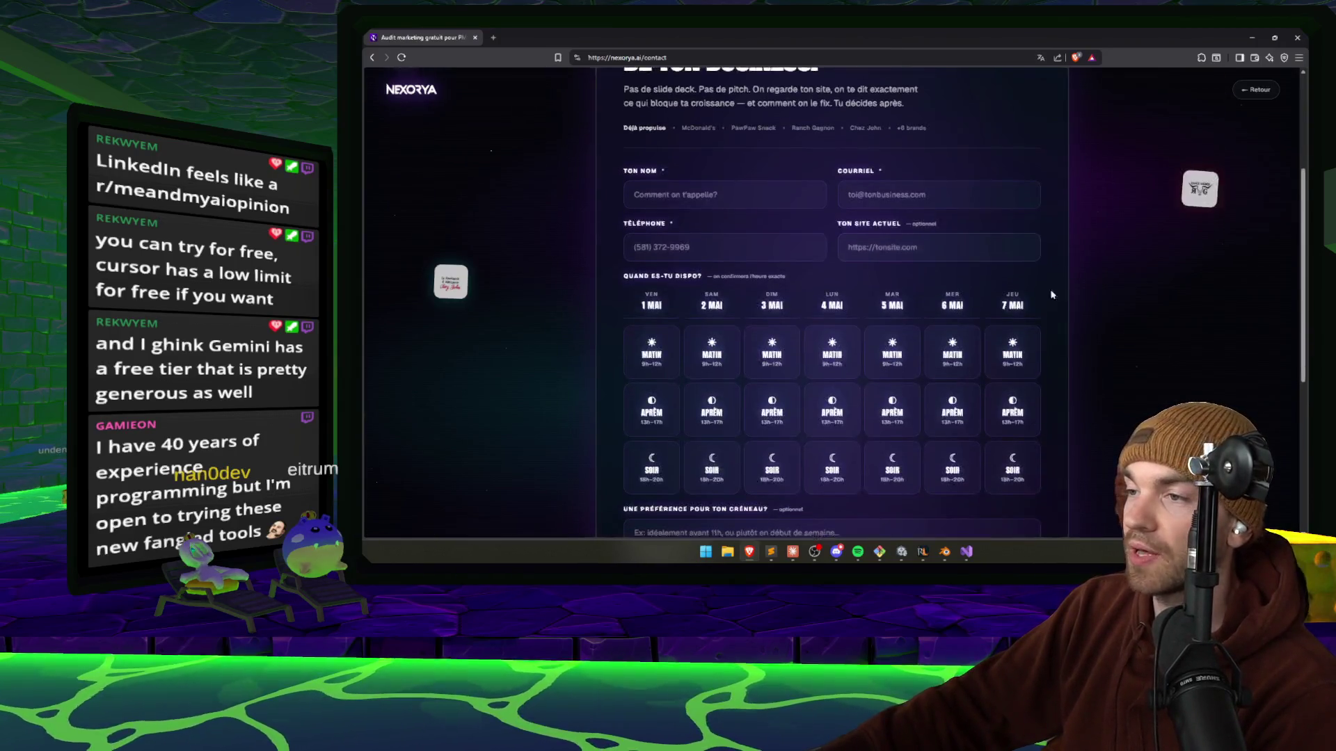
pyautogui.scroll(-6, 868, 394)
pyautogui.scroll(2, 760, 371)
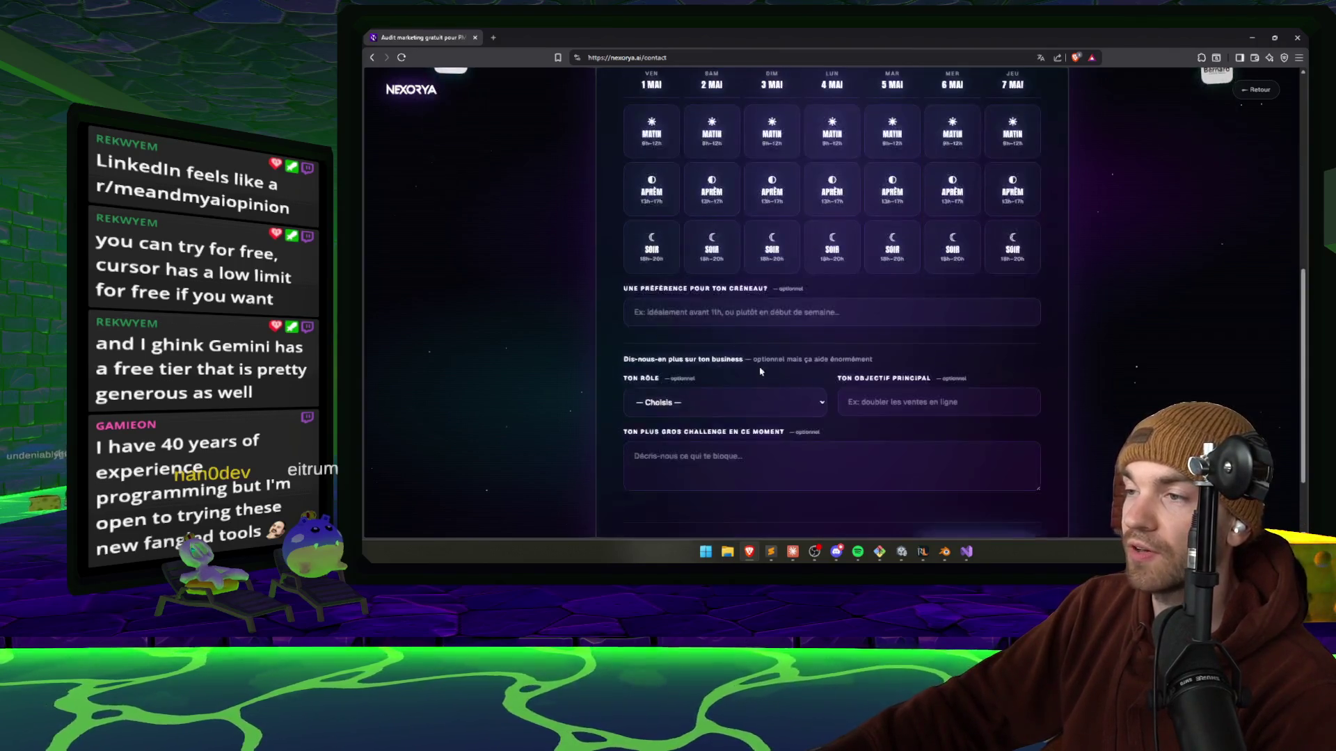
pyautogui.click(723, 402)
pyautogui.scroll(4, 1093, 306)
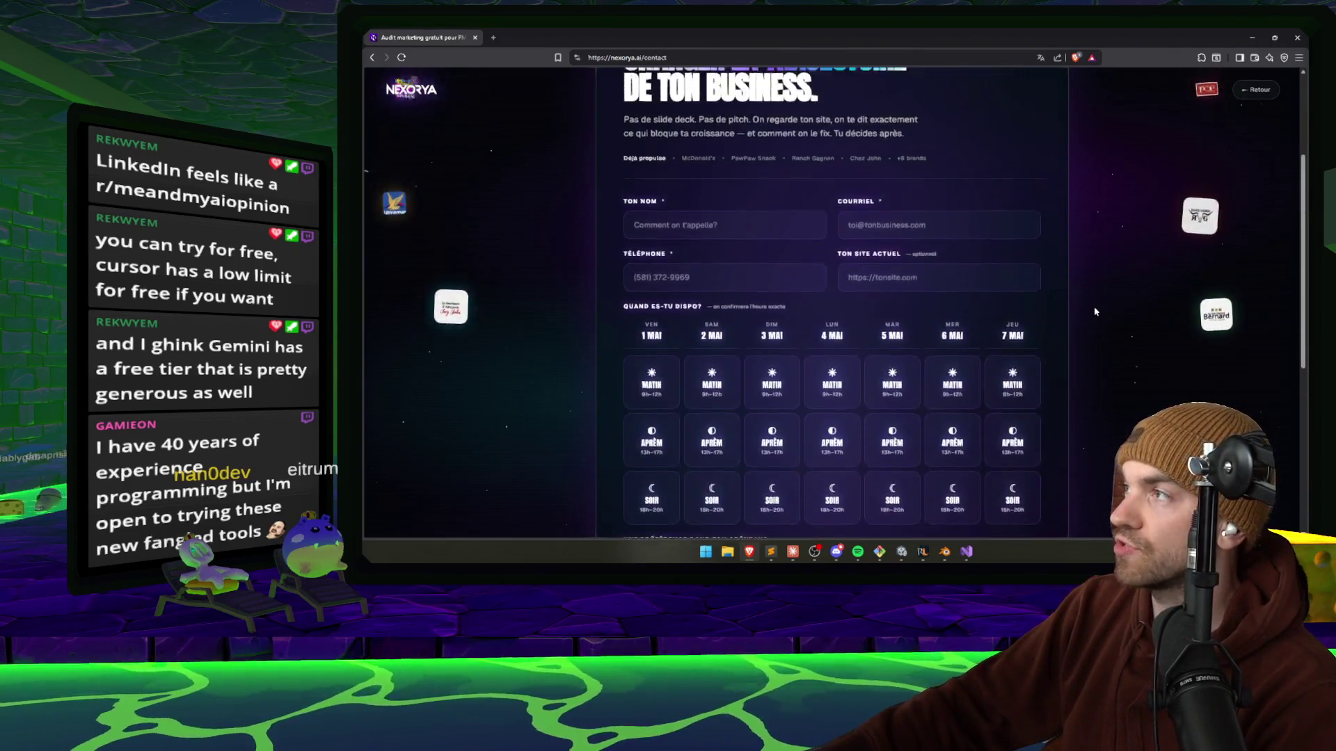
pyautogui.scroll(3, 1094, 308)
pyautogui.scroll(-10, 1094, 306)
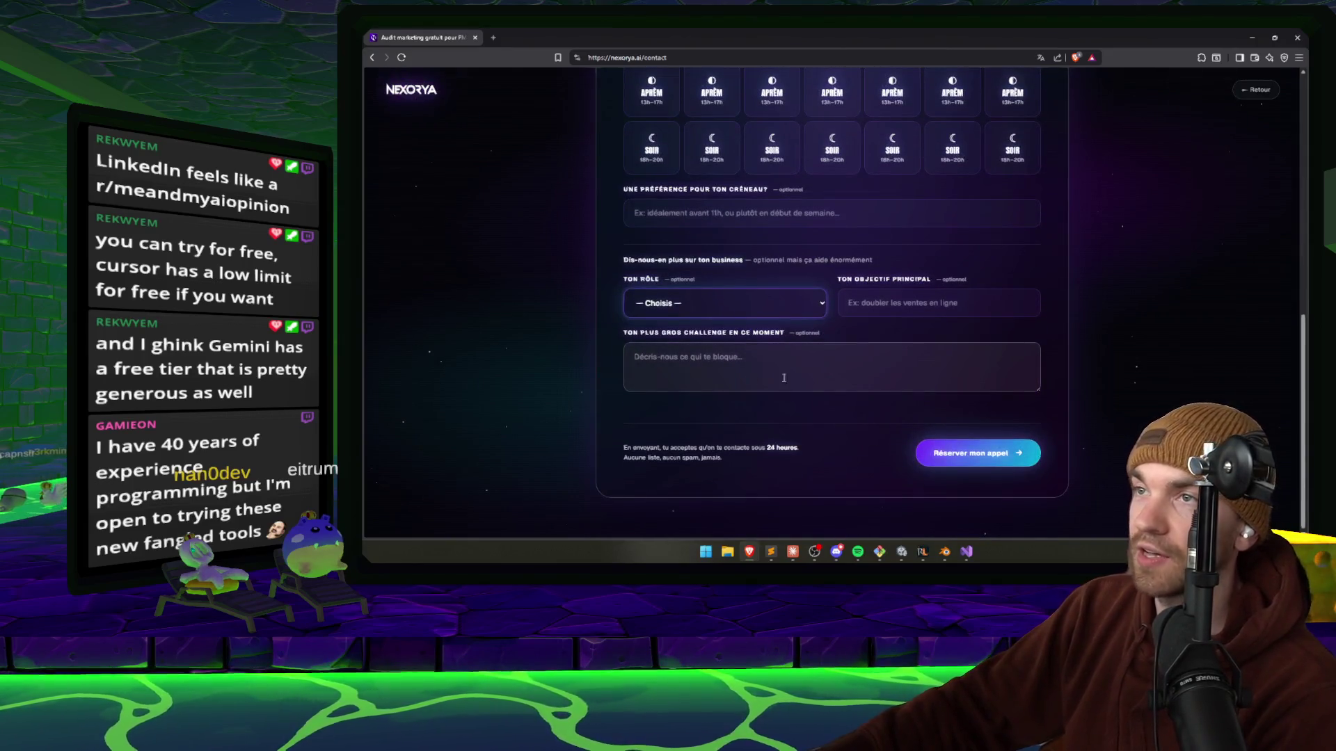
# Browse the Ton rôle options without choosing any, then go back via ← Retour.
pyautogui.click(740, 310)
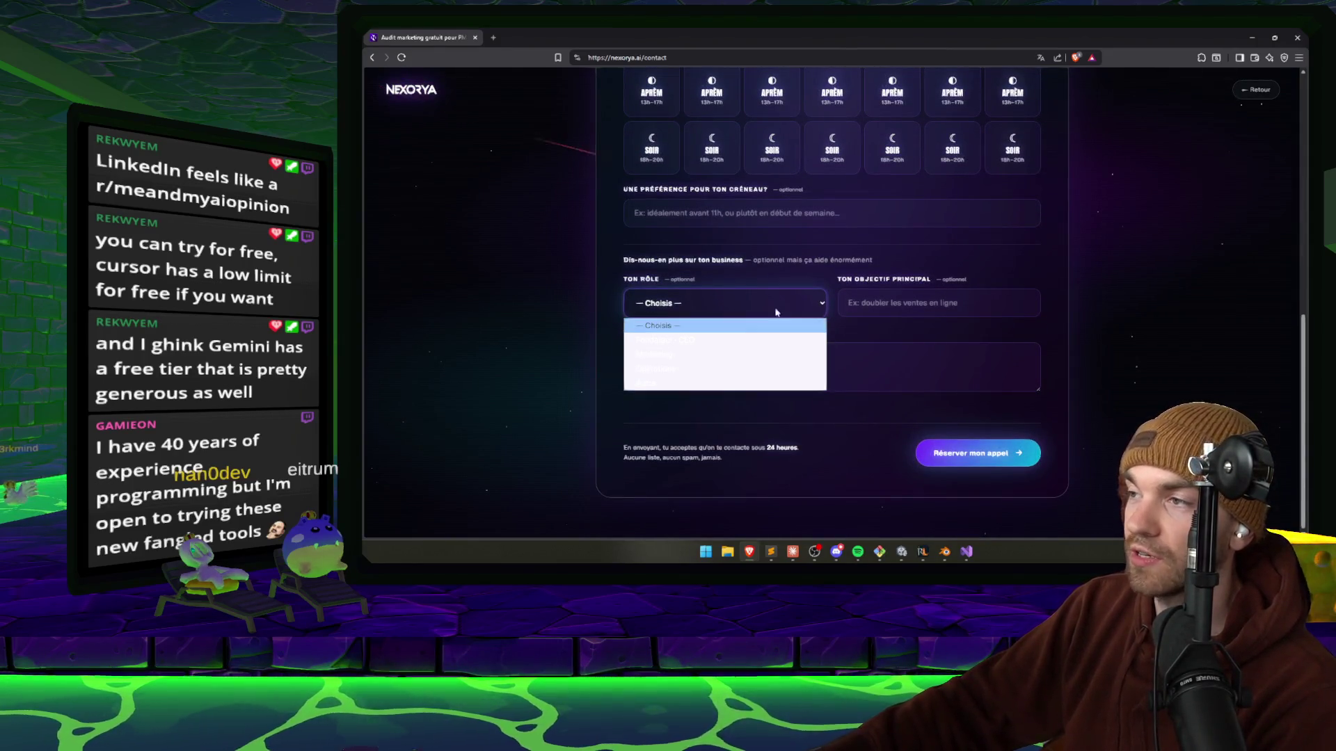
pyautogui.click(872, 299)
pyautogui.click(872, 298)
pyautogui.click(687, 302)
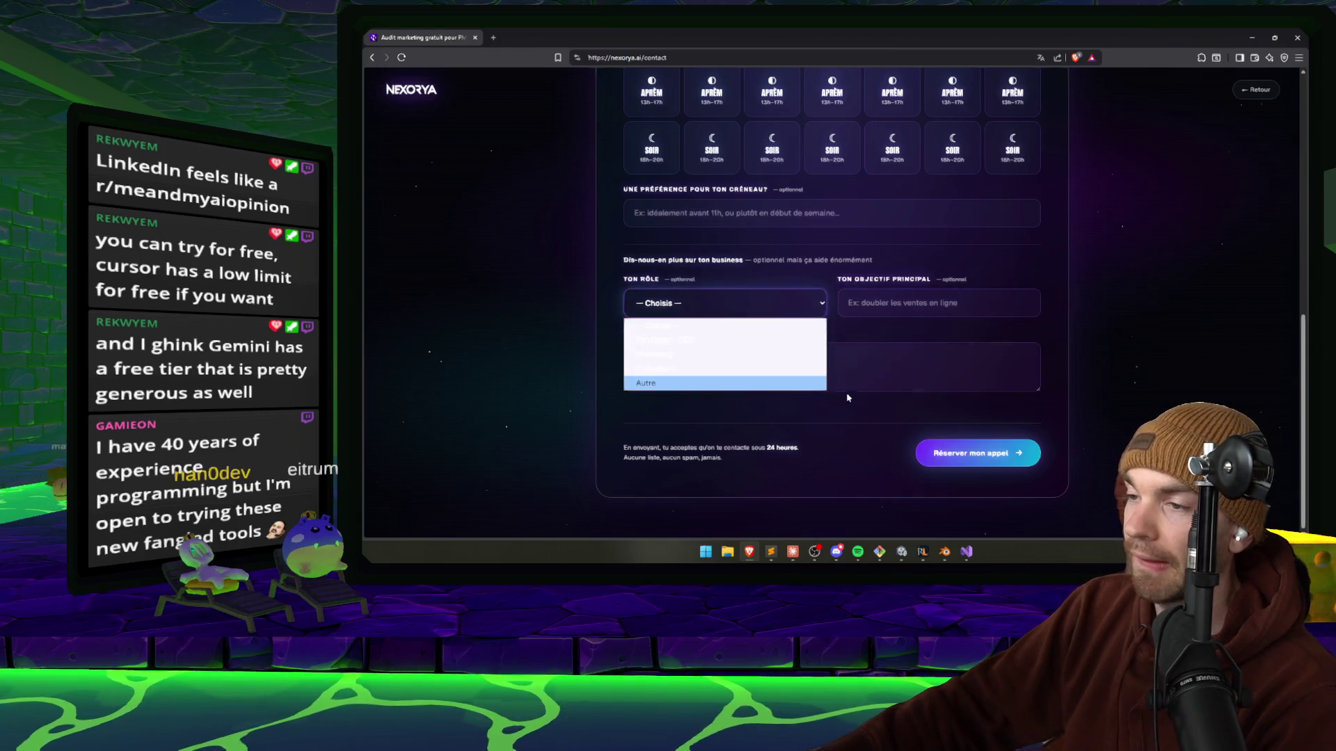
pyautogui.click(799, 436)
pyautogui.click(748, 372)
pyautogui.click(724, 306)
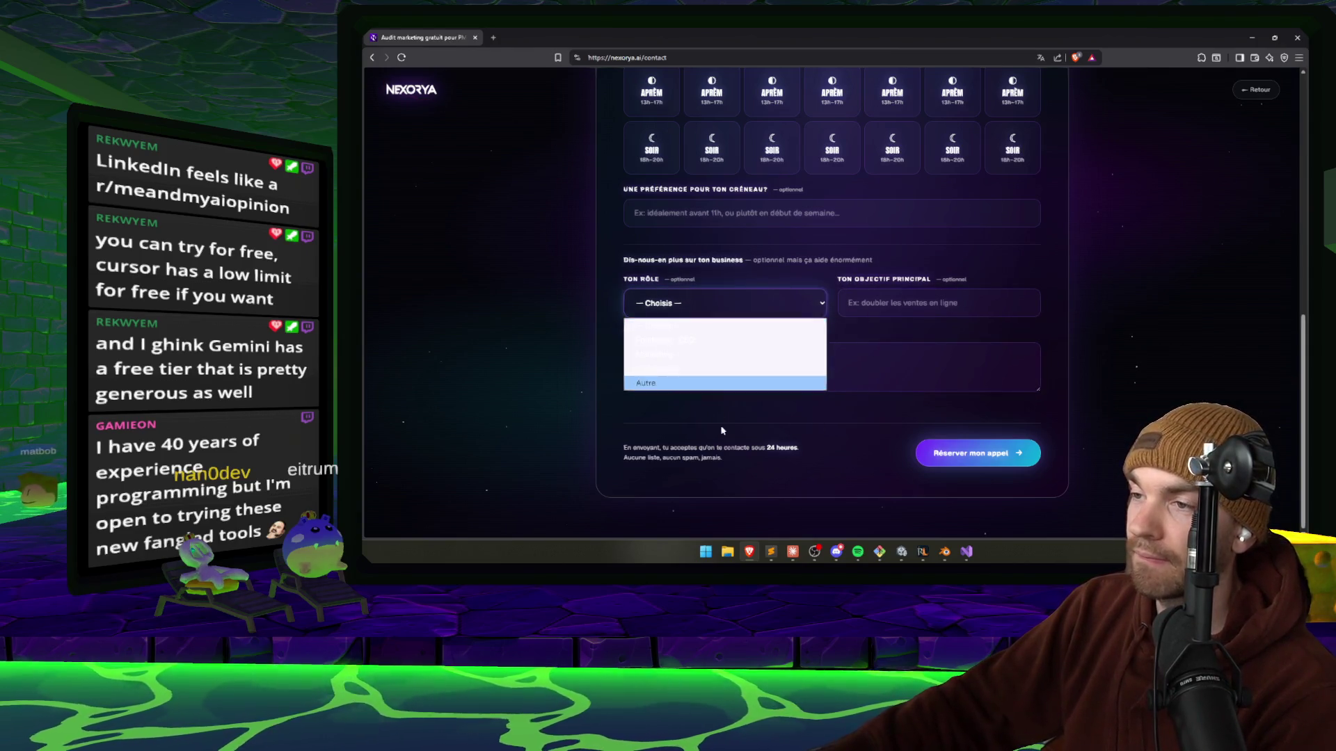
pyautogui.click(667, 391)
pyautogui.click(410, 97)
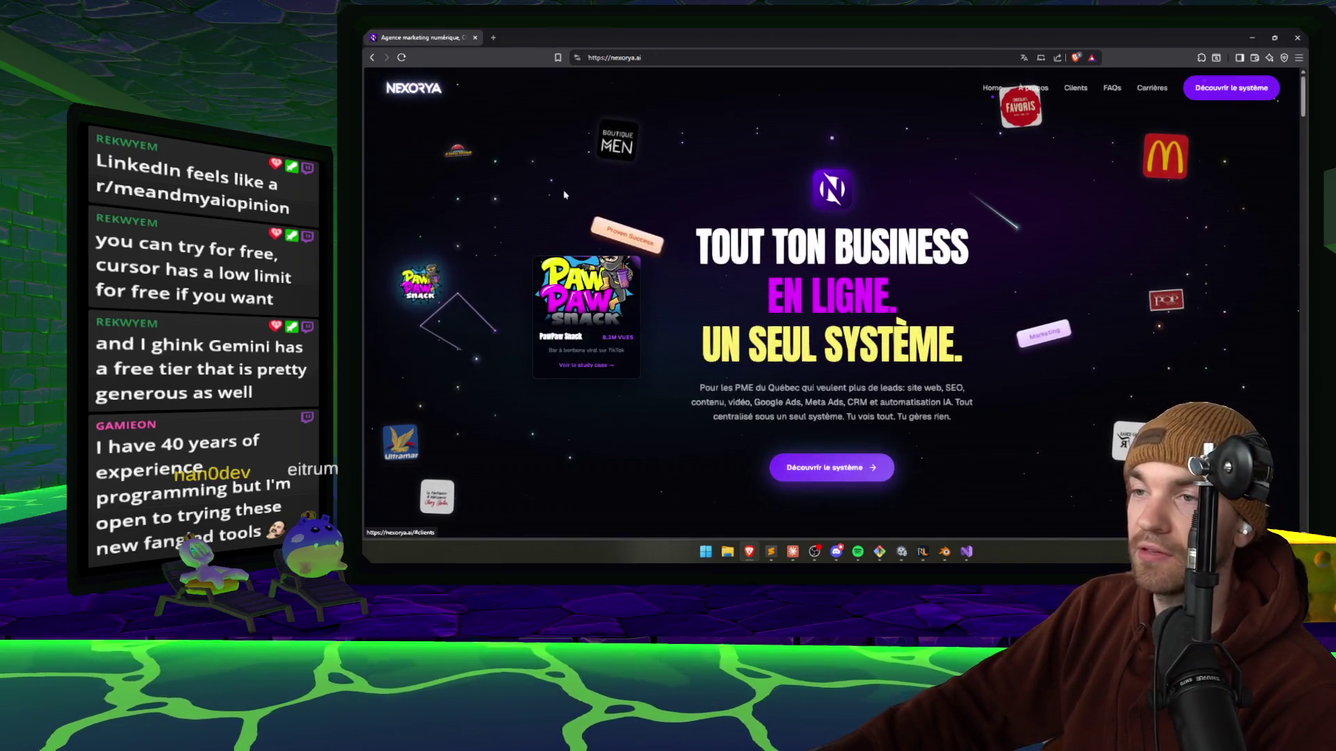
# Browse down the Nexorya home page to the Chez John case study.
pyautogui.moveTo(1021, 120)
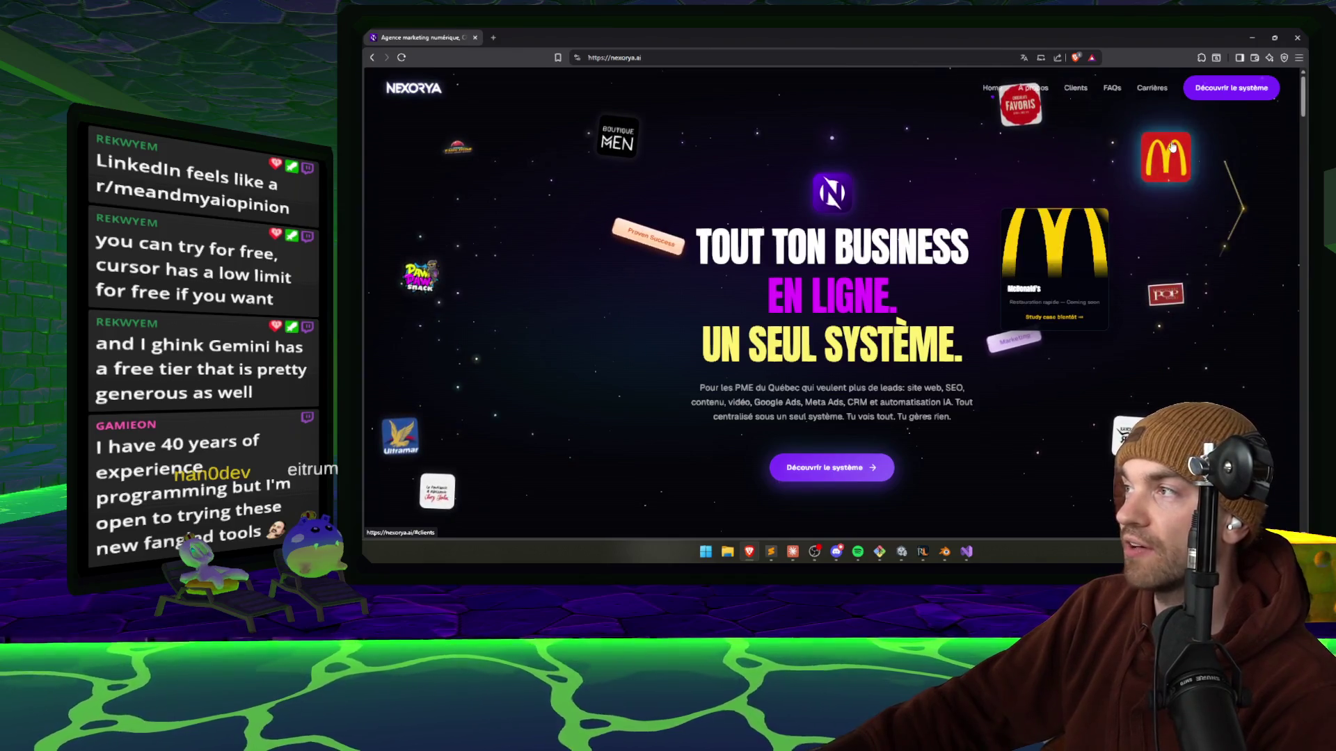
pyautogui.moveTo(1192, 297)
pyautogui.moveTo(1127, 428)
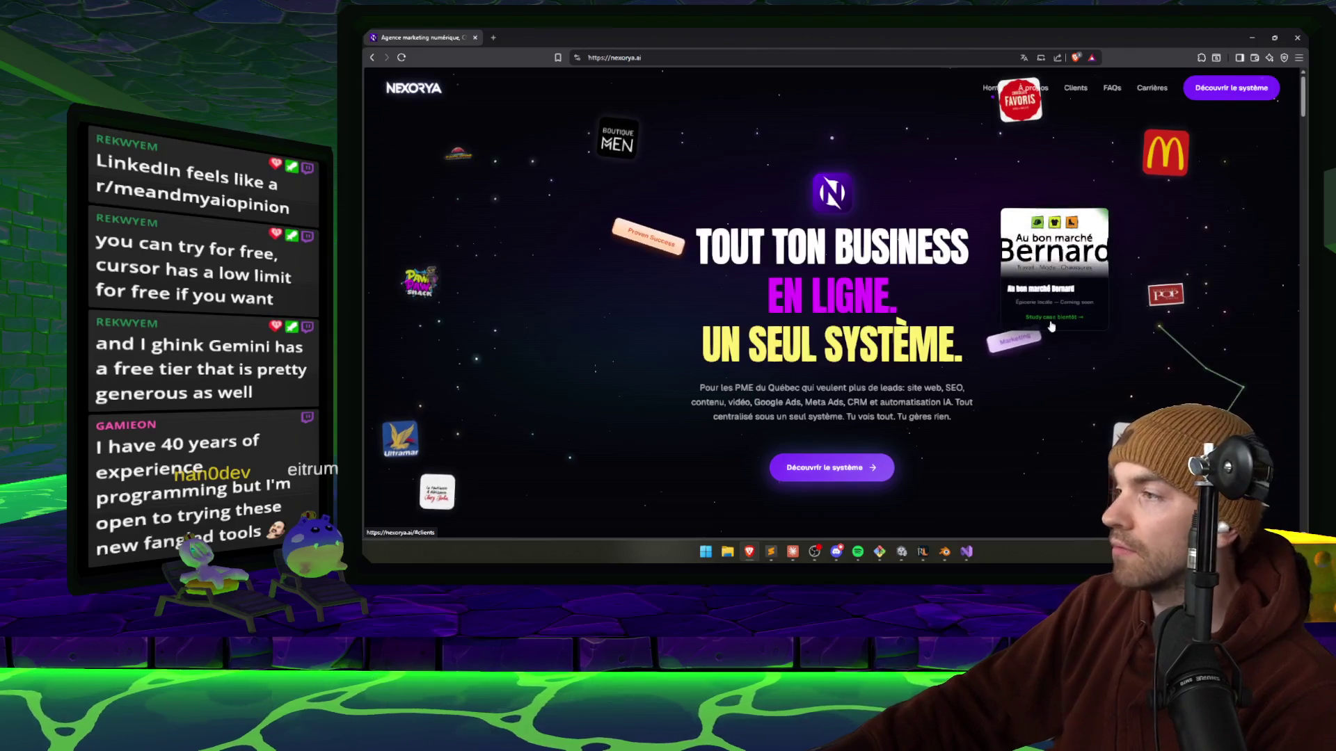
pyautogui.moveTo(1149, 155)
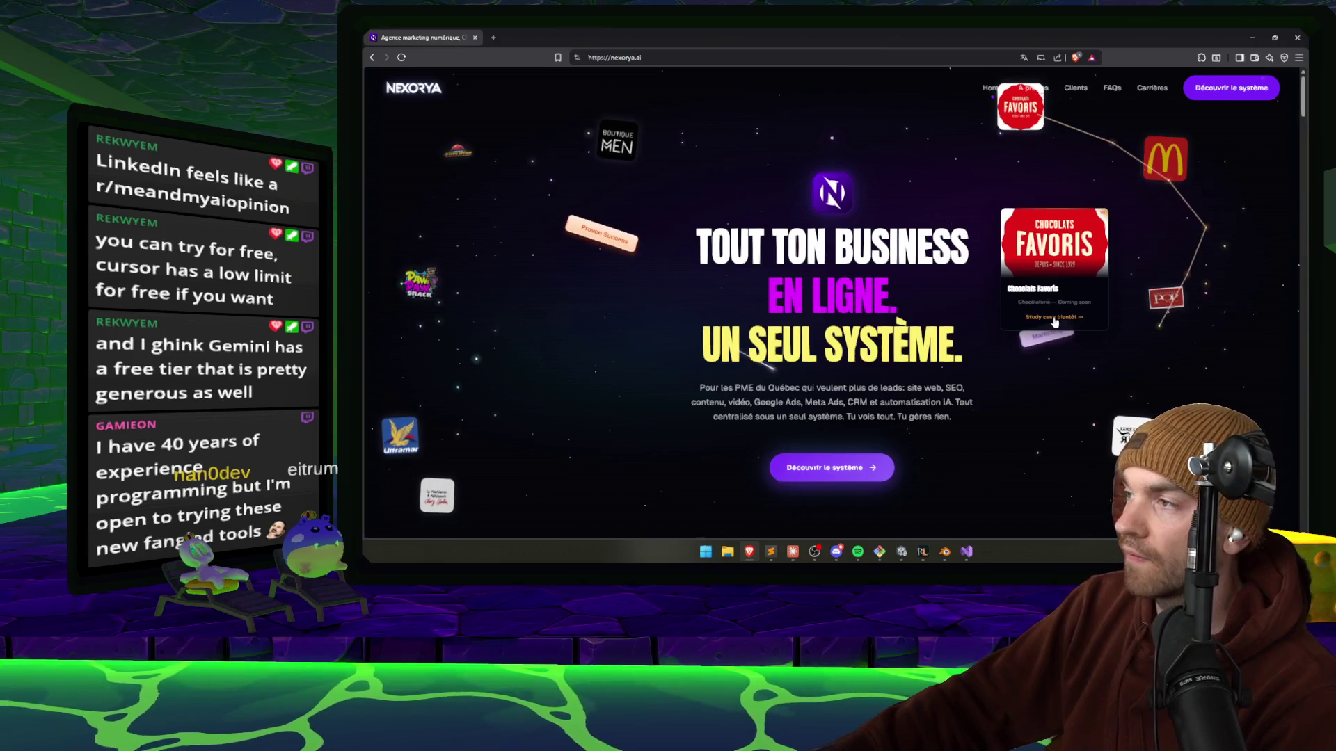
pyautogui.moveTo(617, 146)
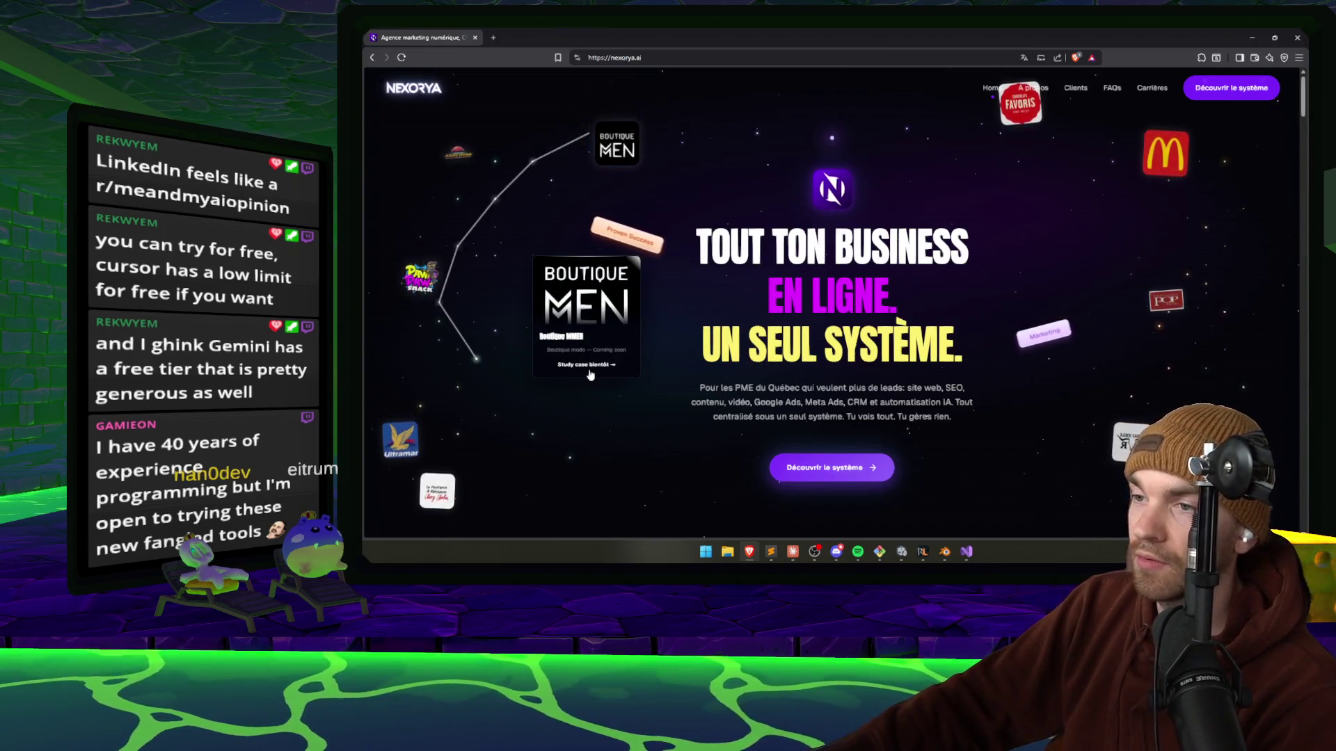
pyautogui.moveTo(458, 300)
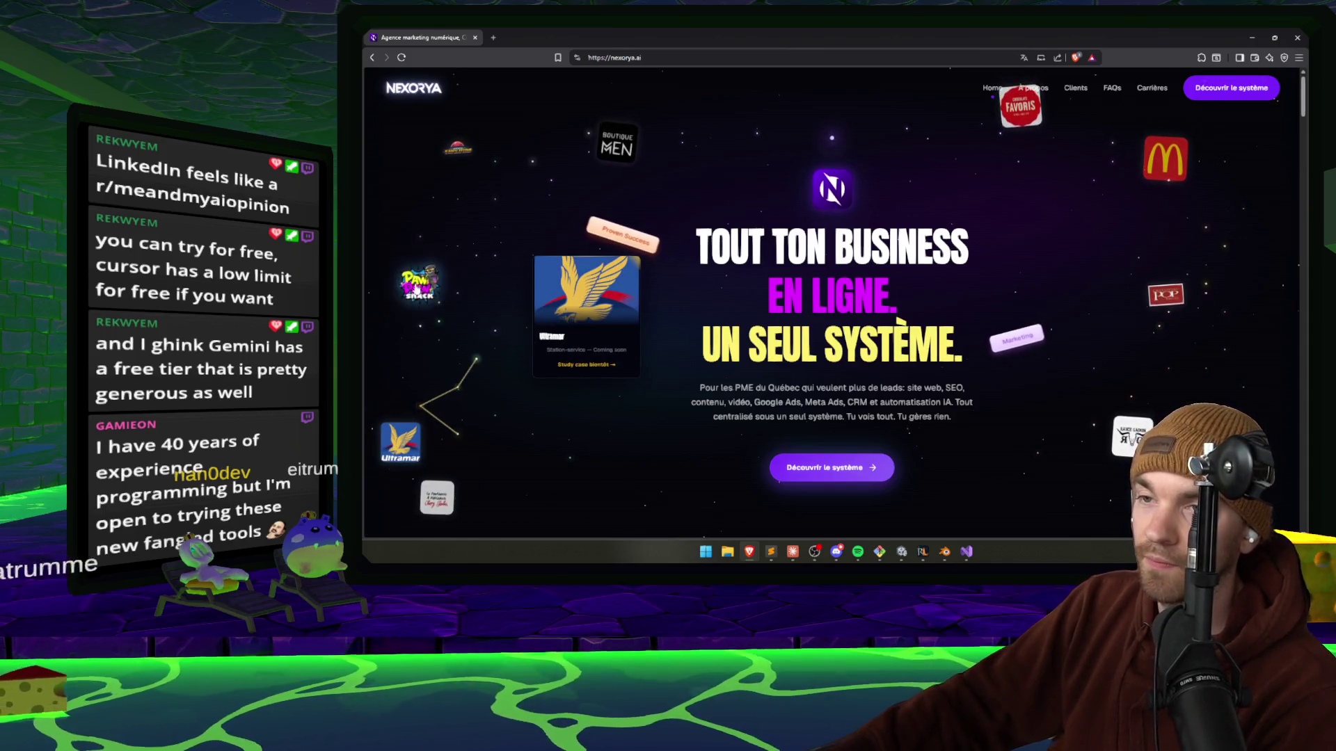
pyautogui.moveTo(412, 287)
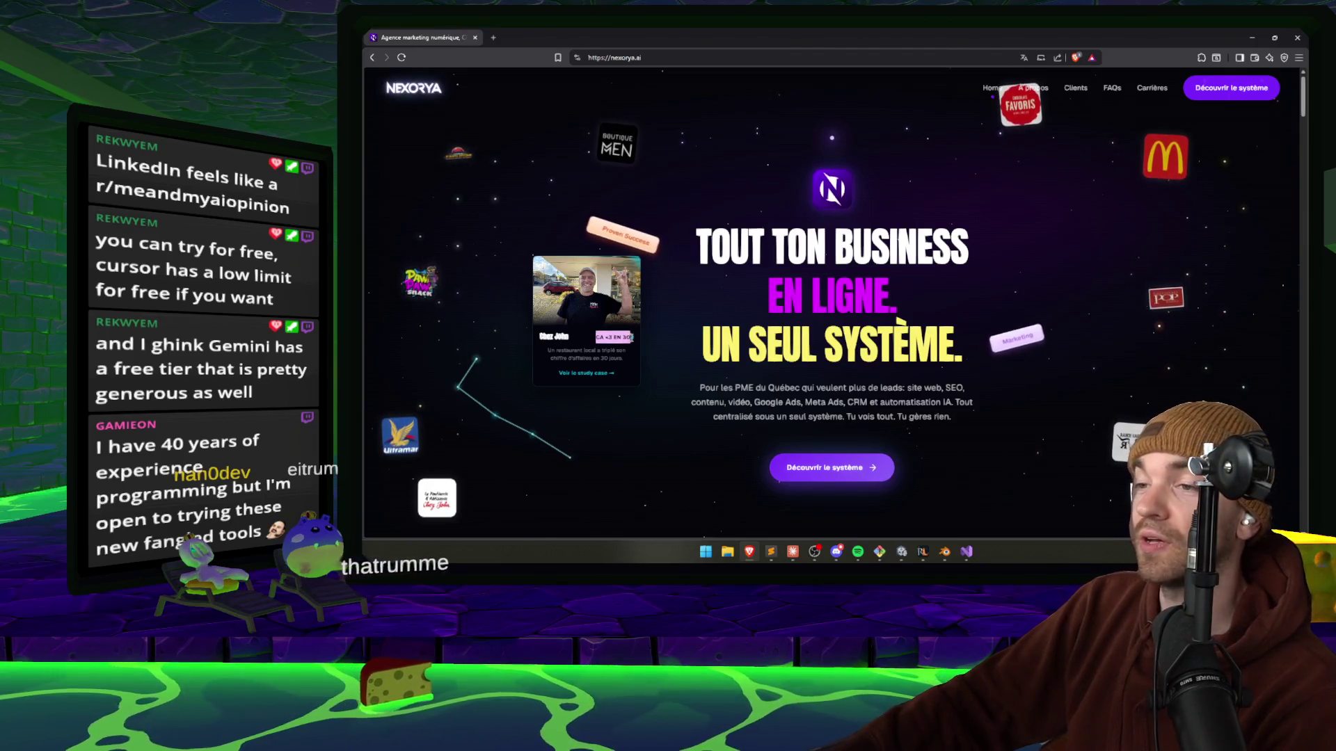
pyautogui.scroll(-4, 976, 298)
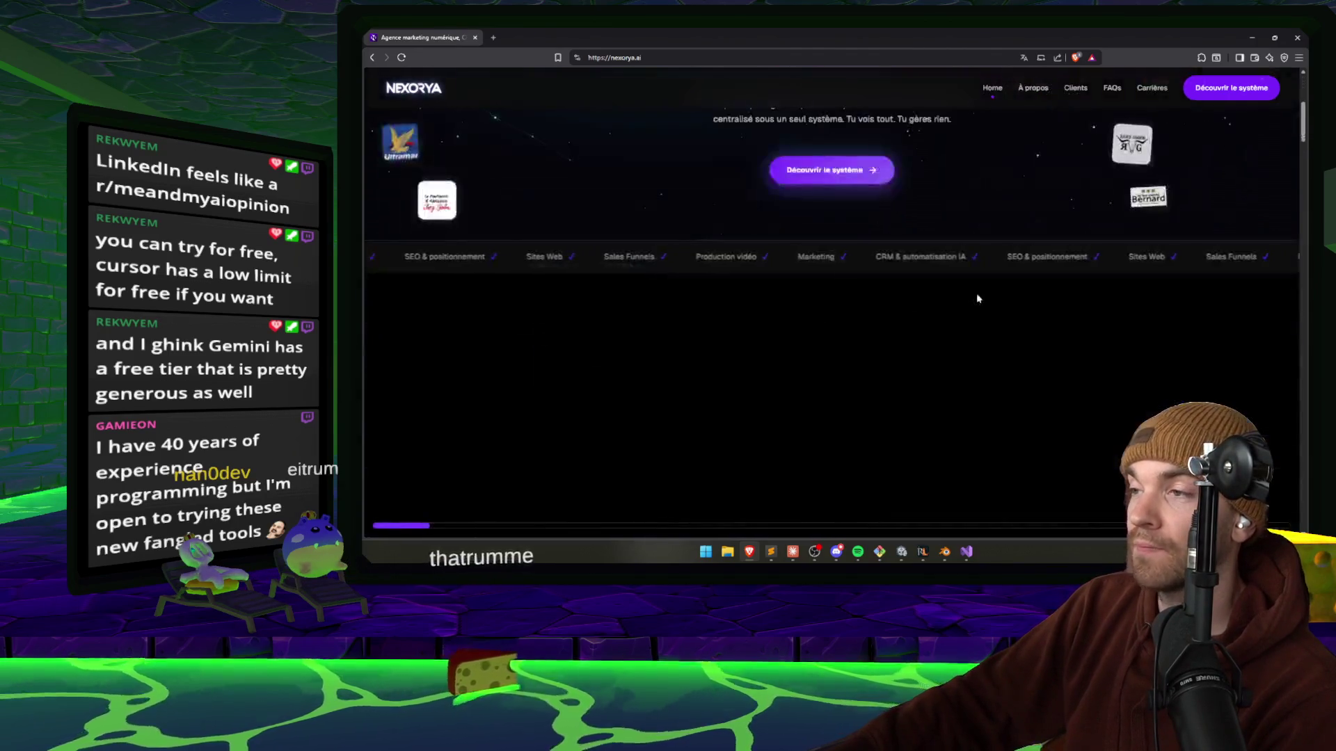
pyautogui.scroll(-6, 976, 298)
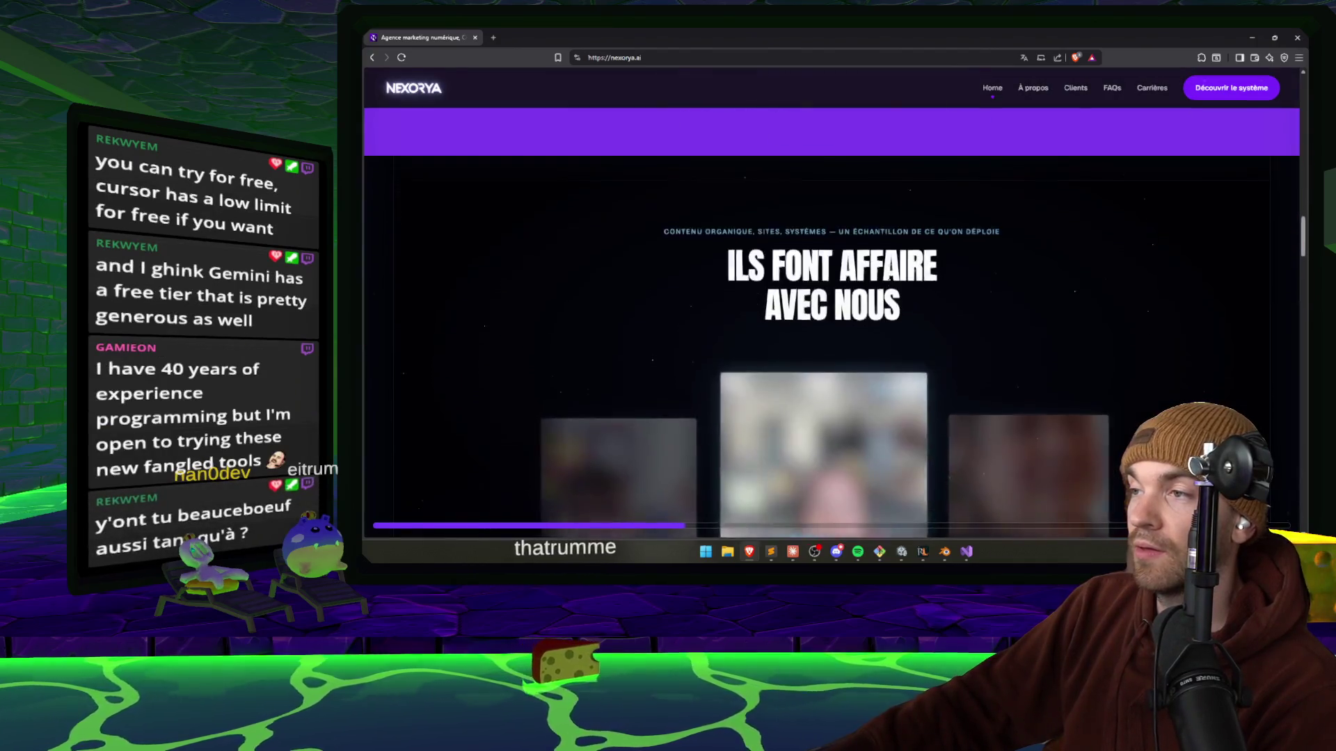
pyautogui.scroll(-8, 889, 277)
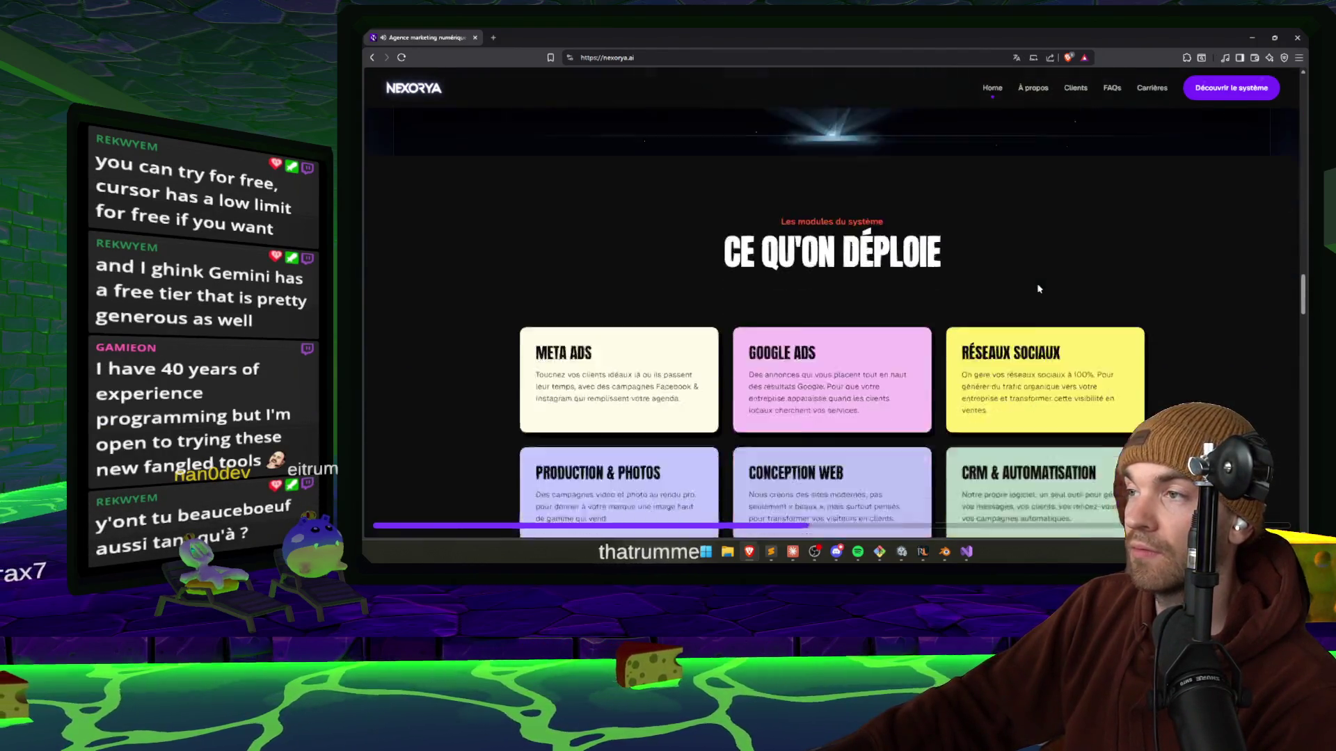
pyautogui.scroll(-2, 1039, 288)
pyautogui.scroll(5, 1120, 315)
pyautogui.scroll(-5, 1120, 315)
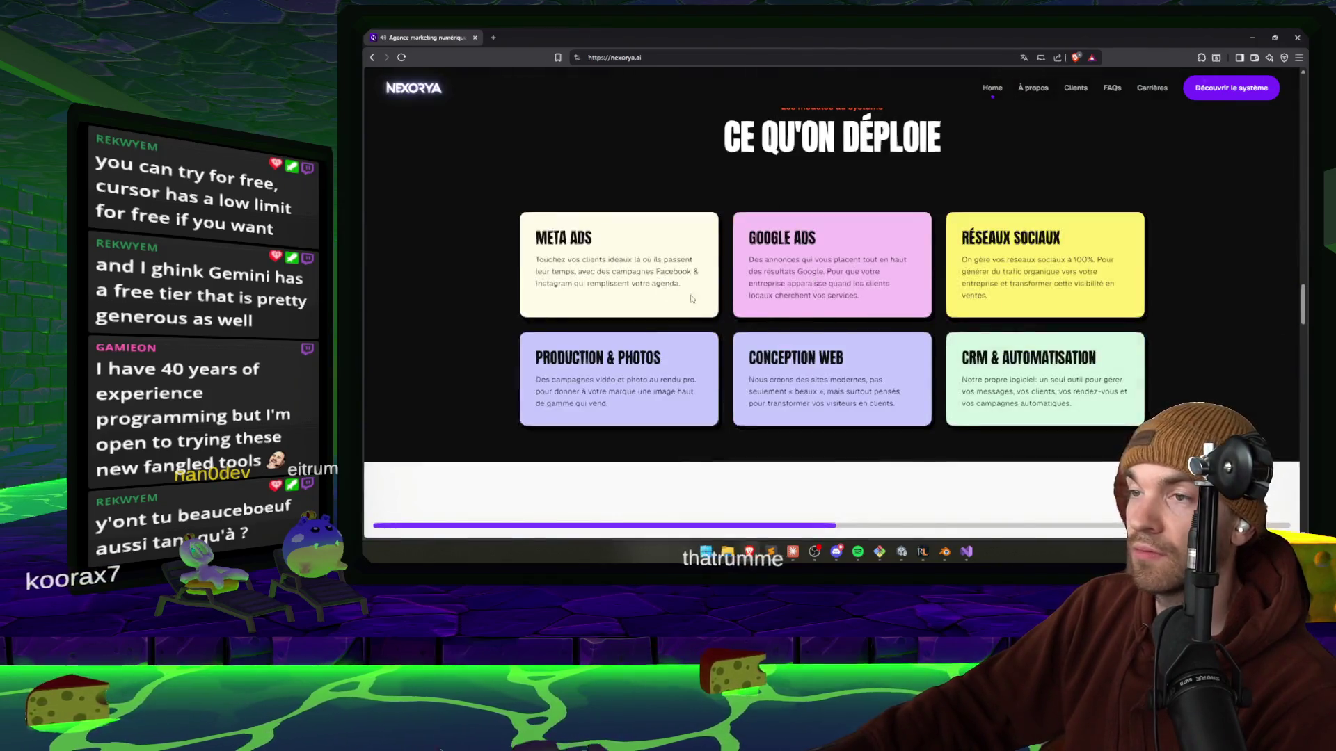
pyautogui.scroll(-10, 1140, 277)
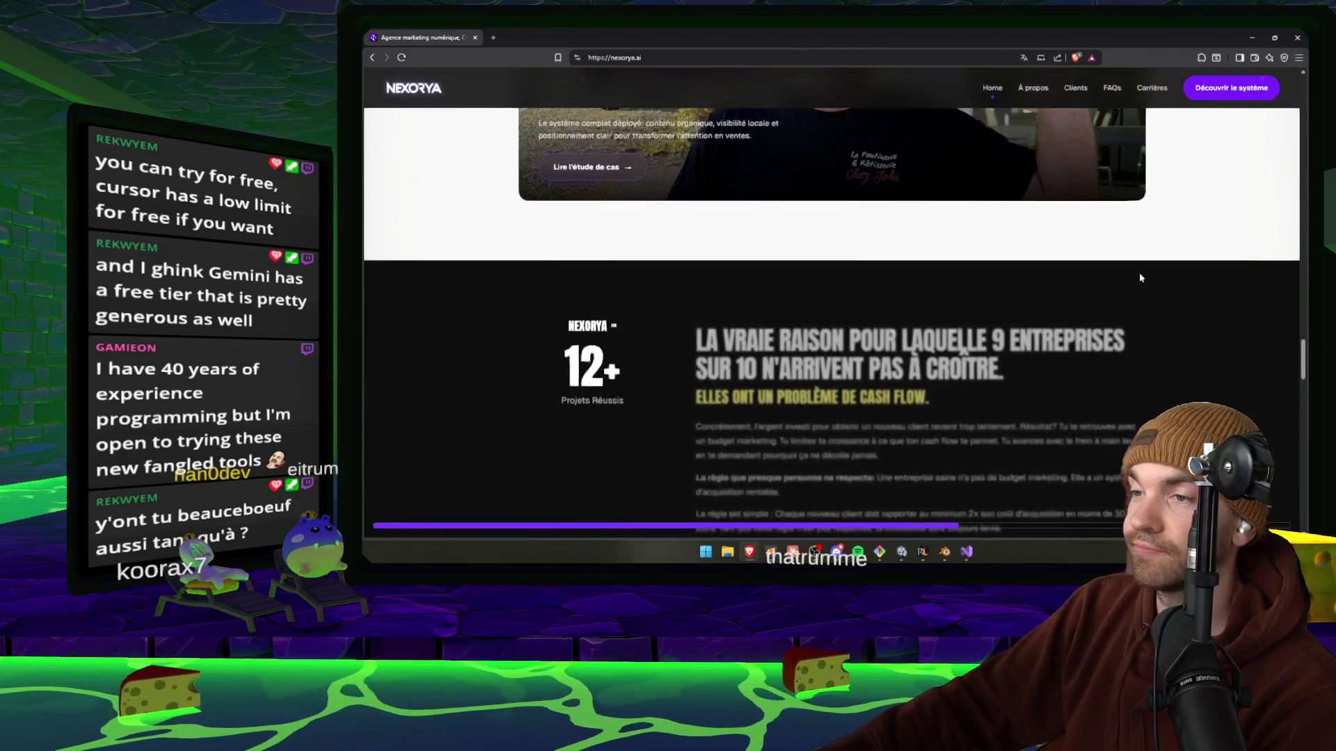
pyautogui.scroll(3, 1139, 277)
pyautogui.click(588, 270)
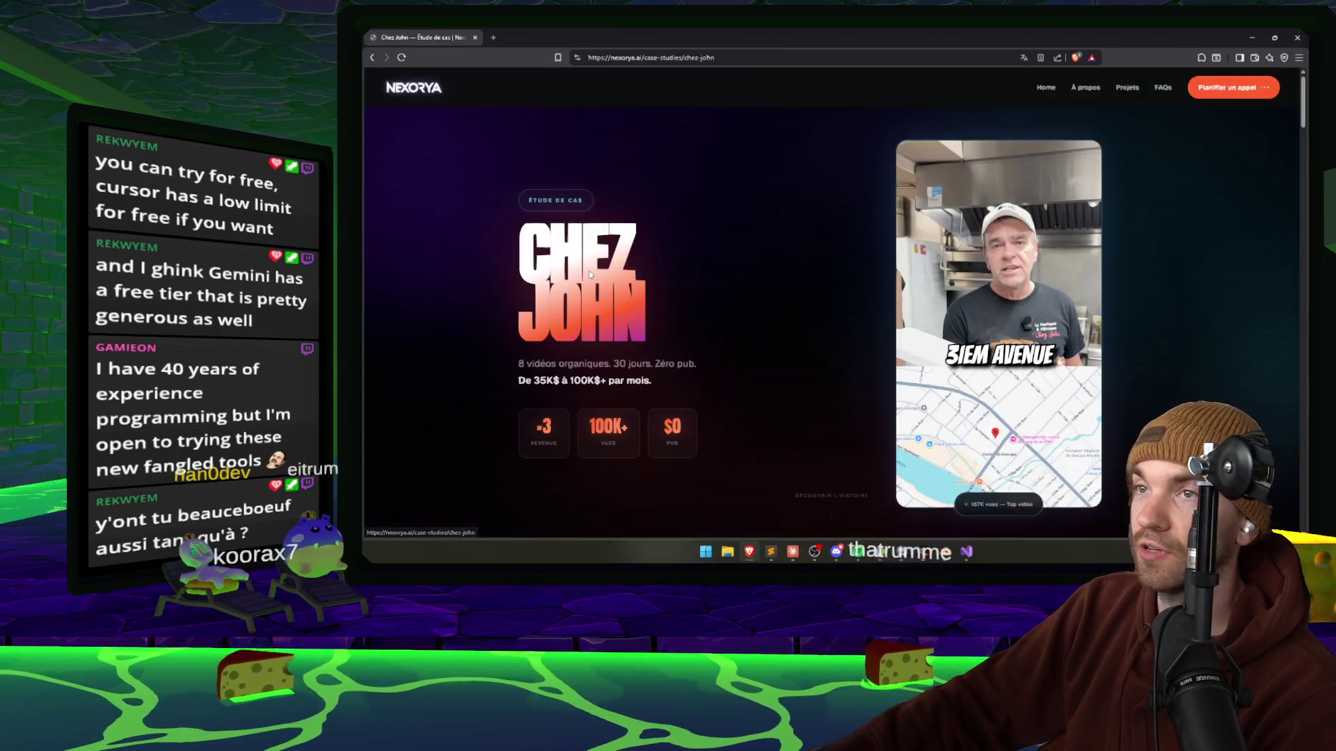
pyautogui.scroll(-4, 720, 260)
pyautogui.scroll(3, 720, 263)
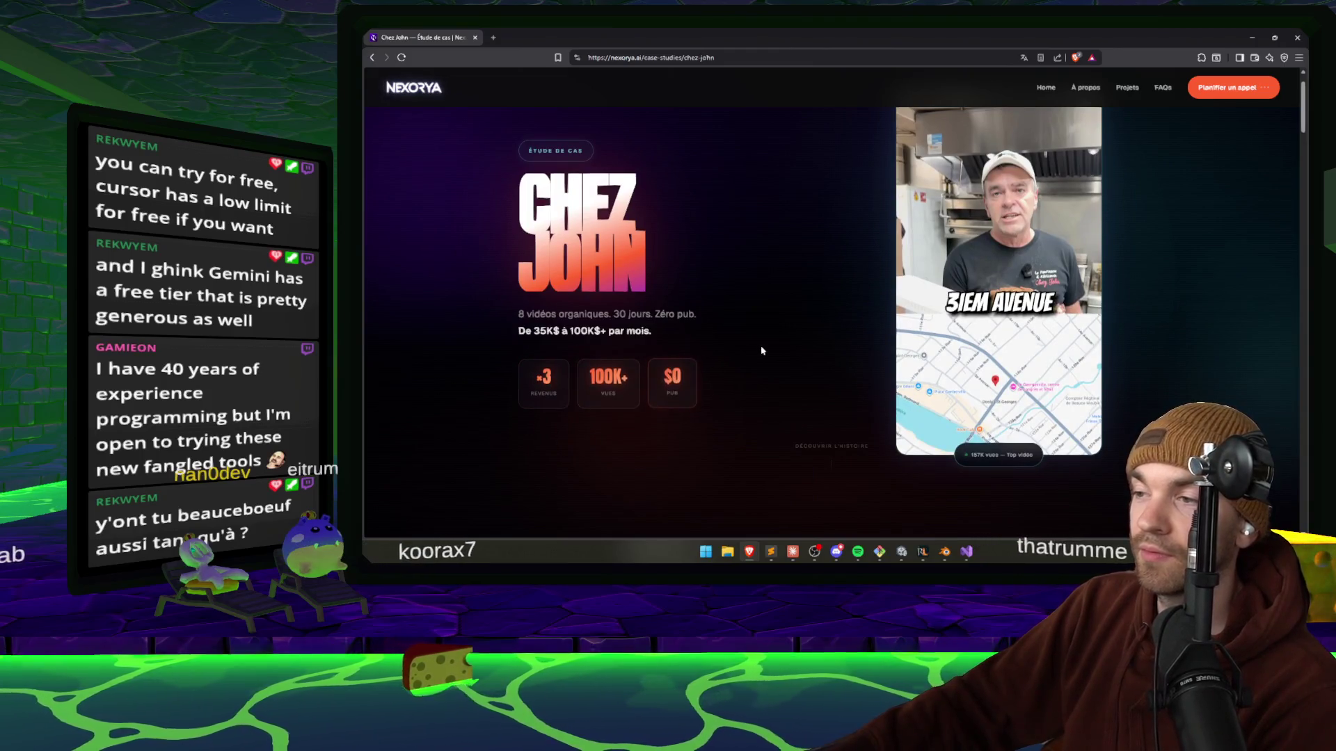
pyautogui.scroll(-2, 761, 351)
pyautogui.scroll(-4, 844, 334)
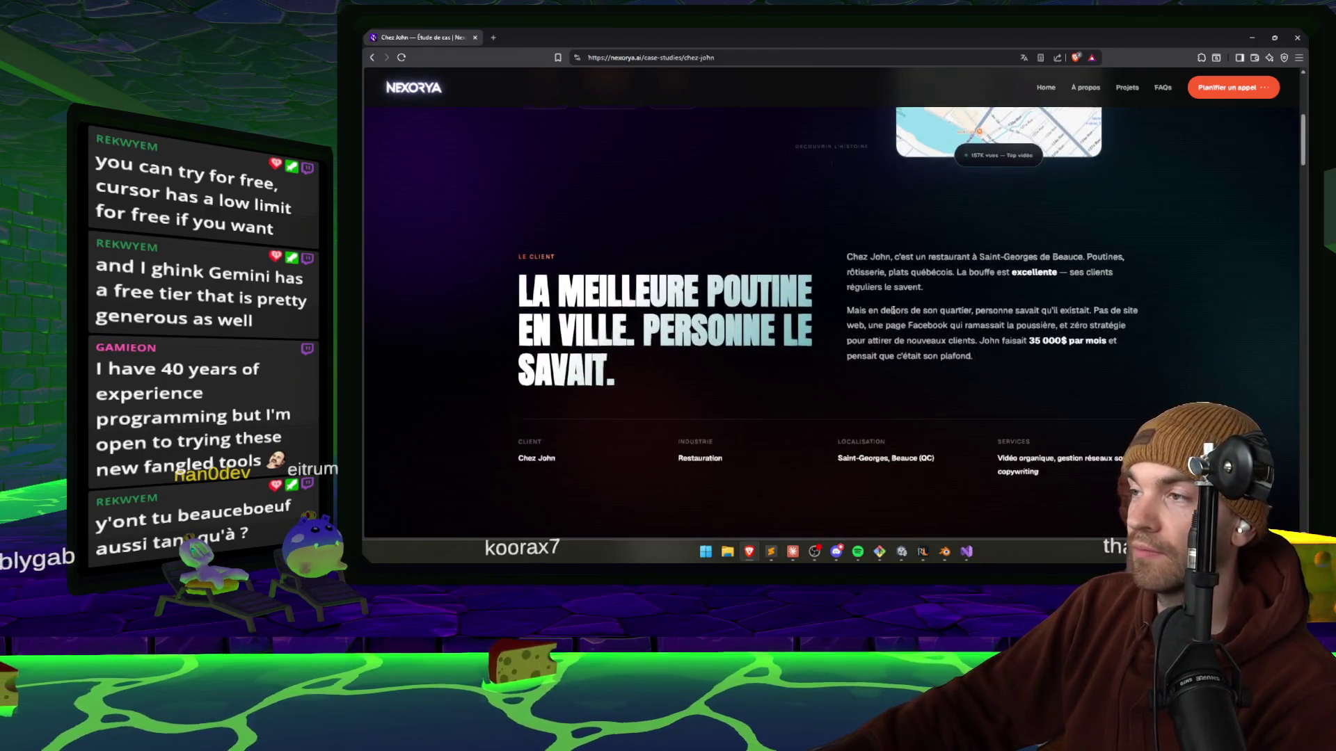
pyautogui.scroll(-6, 892, 308)
pyautogui.scroll(-5, 892, 314)
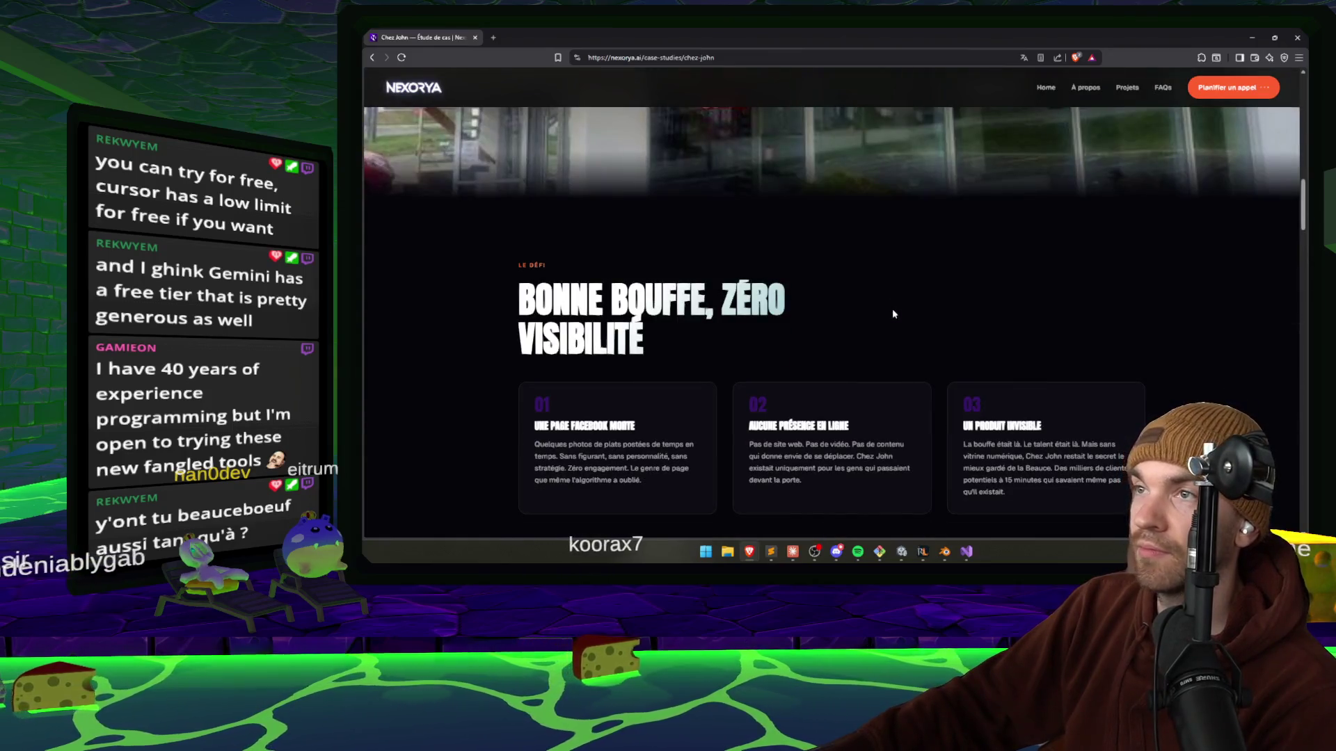
pyautogui.scroll(-15, 893, 314)
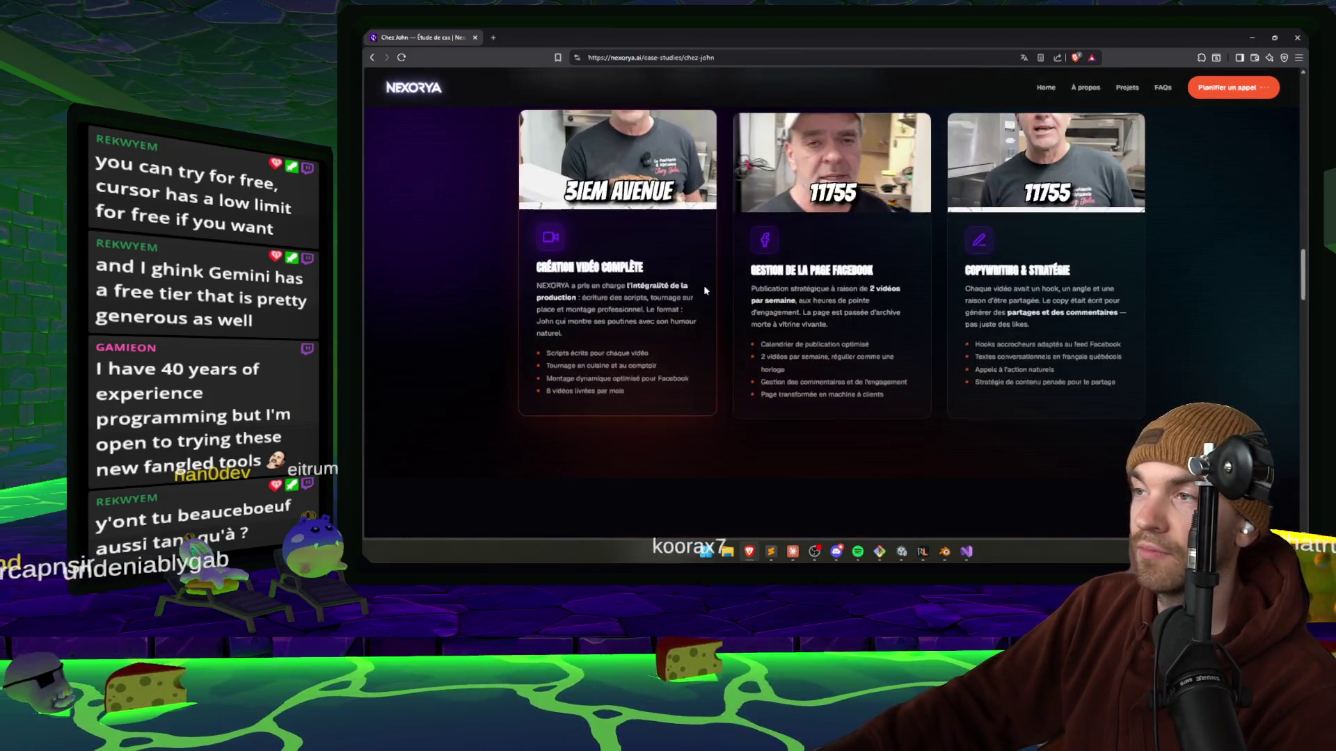
pyautogui.scroll(1, 705, 290)
pyautogui.scroll(-4, 1070, 278)
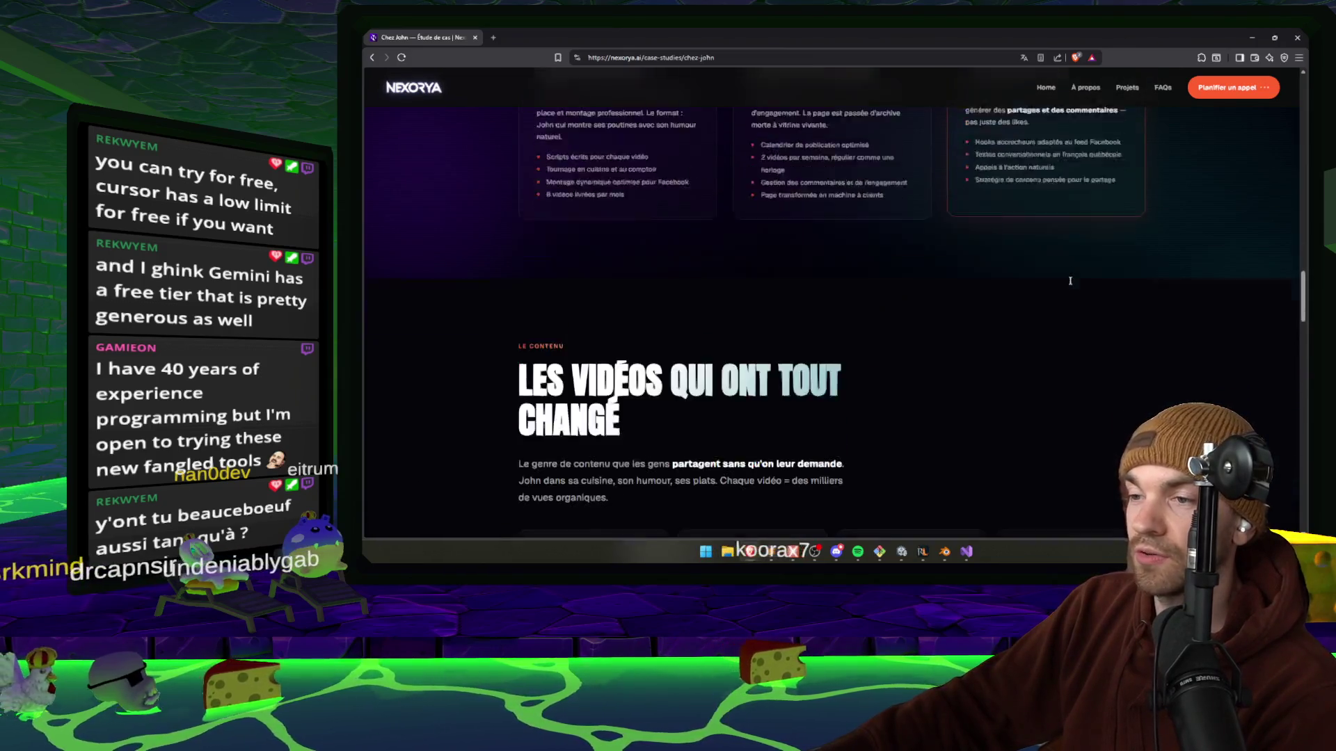
pyautogui.scroll(-8, 1069, 281)
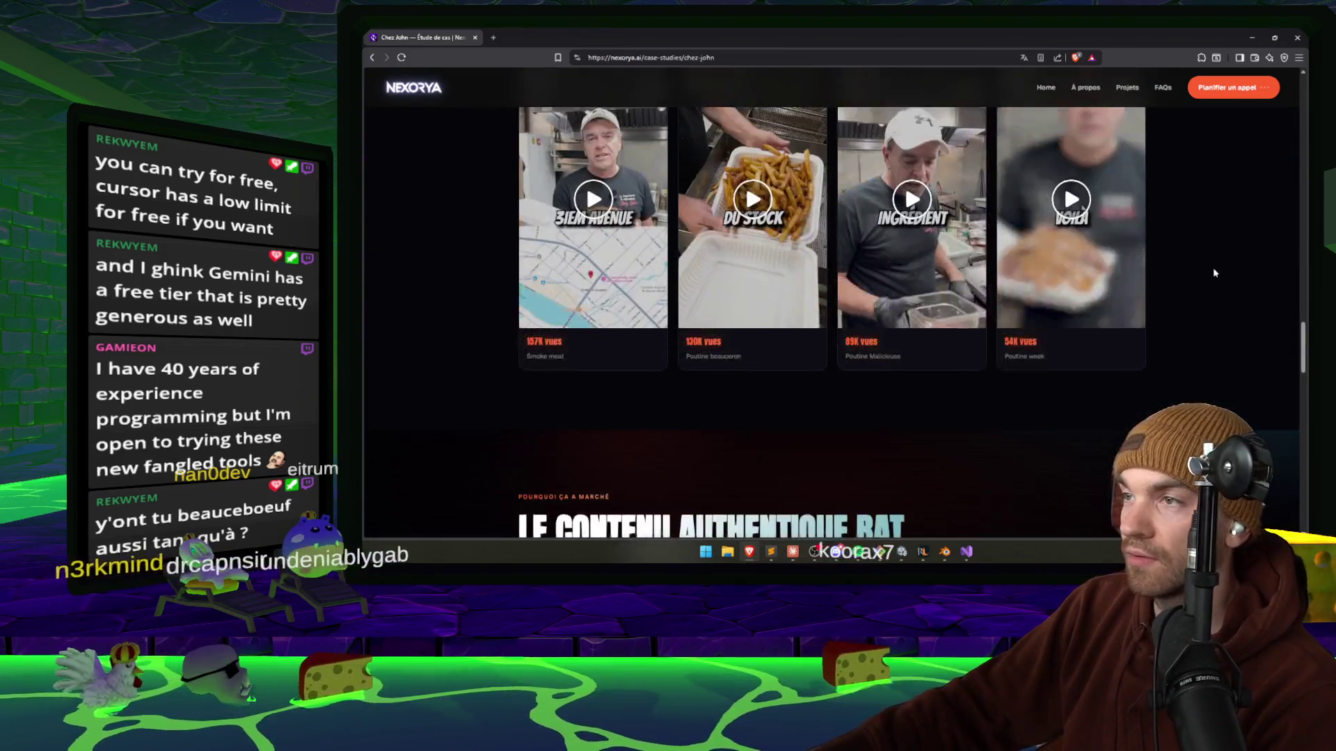
pyautogui.scroll(1, 1214, 273)
pyautogui.scroll(-6, 784, 382)
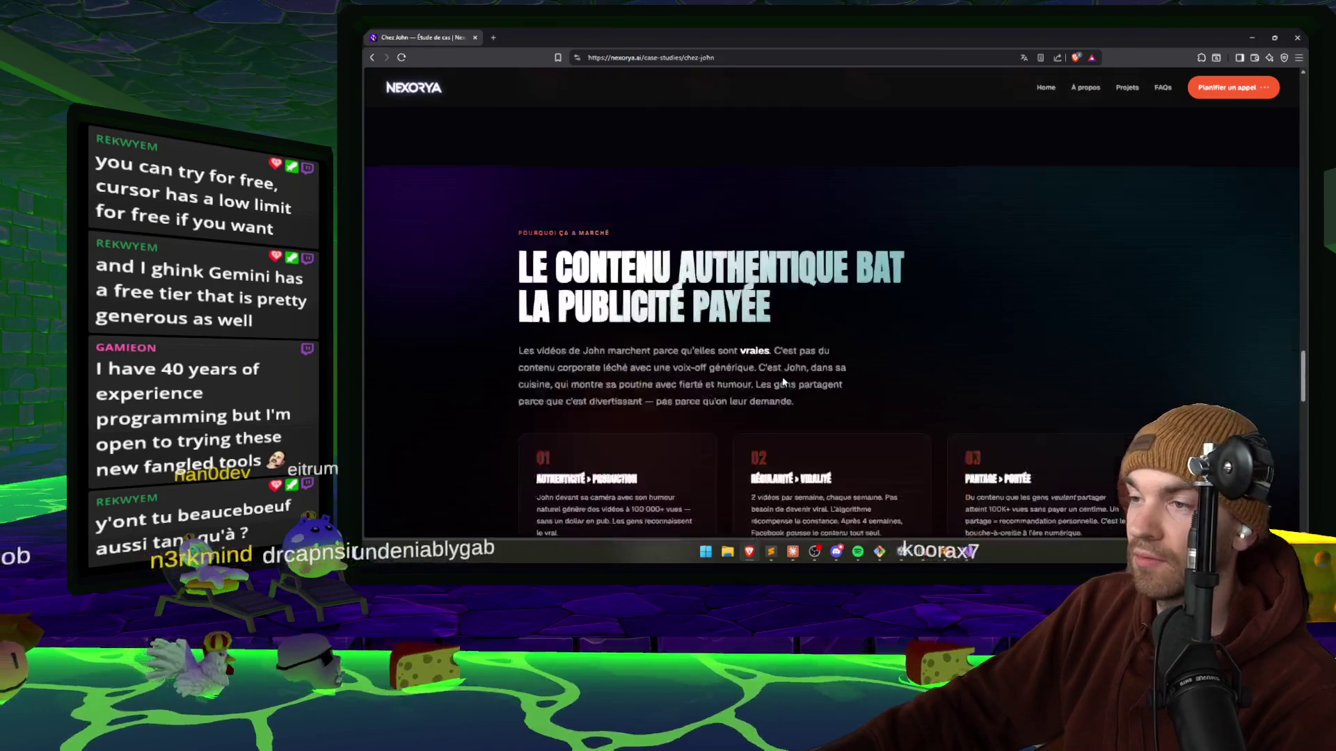
pyautogui.scroll(-10, 784, 382)
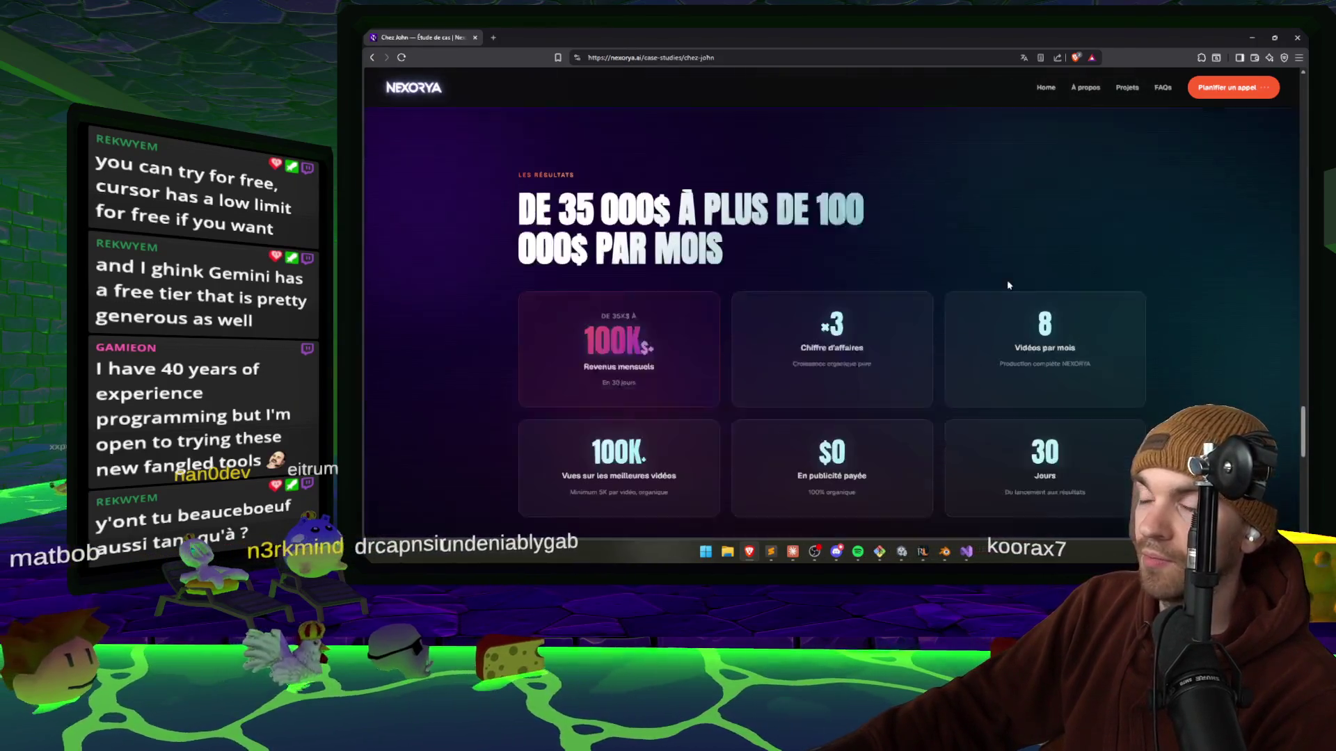
pyautogui.scroll(-6, 1194, 248)
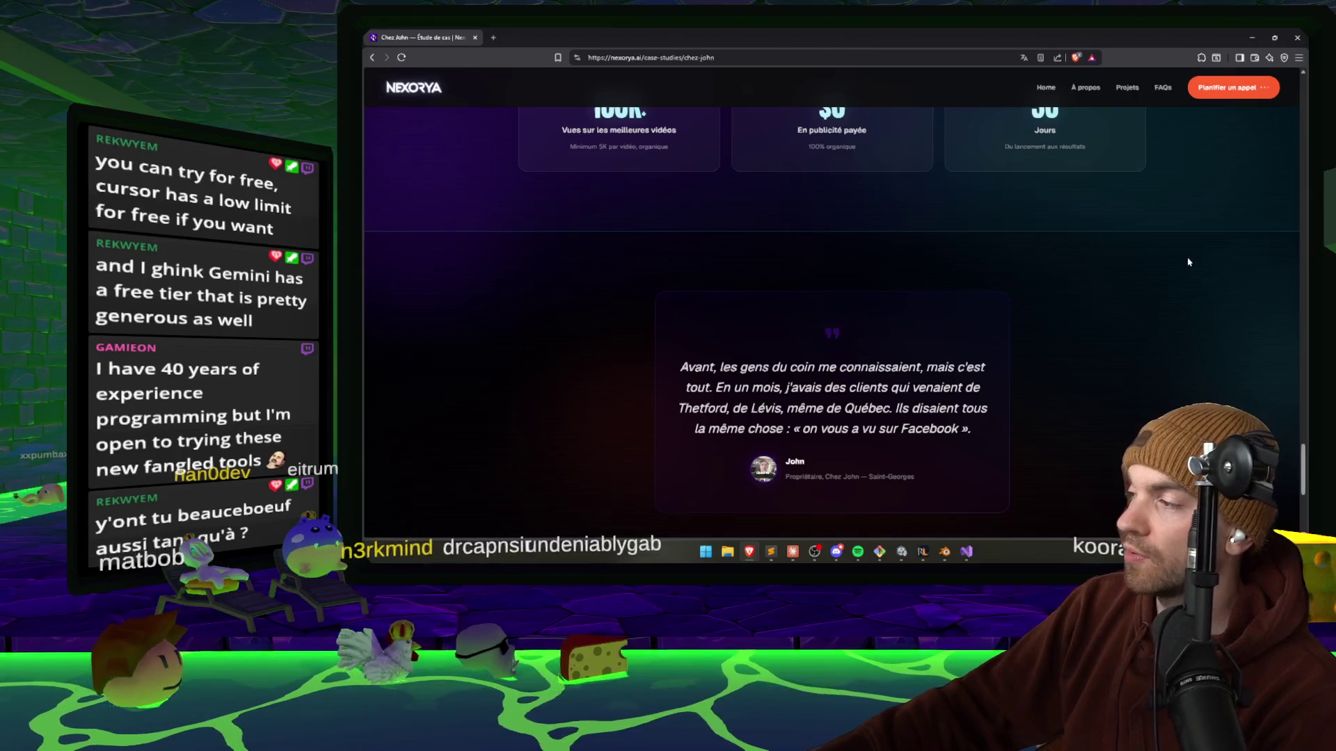
pyautogui.scroll(-5, 1188, 262)
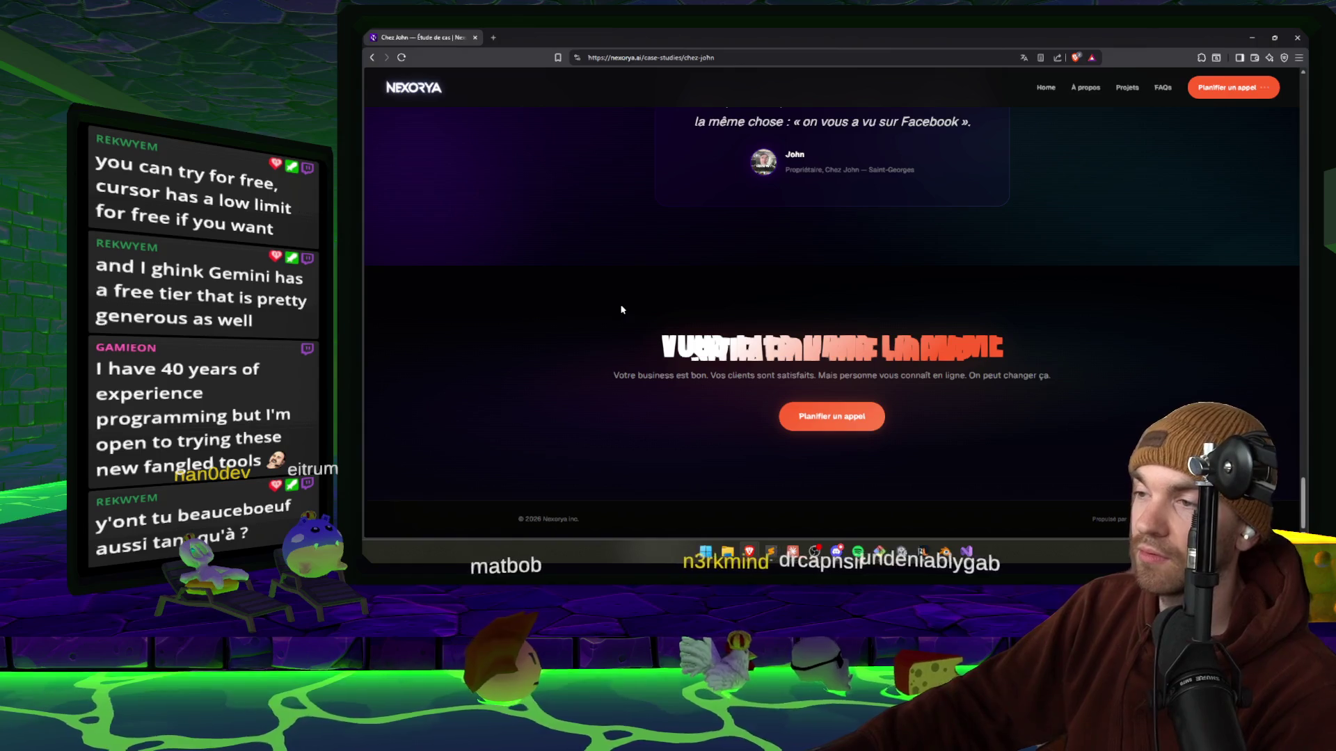
pyautogui.click(879, 395)
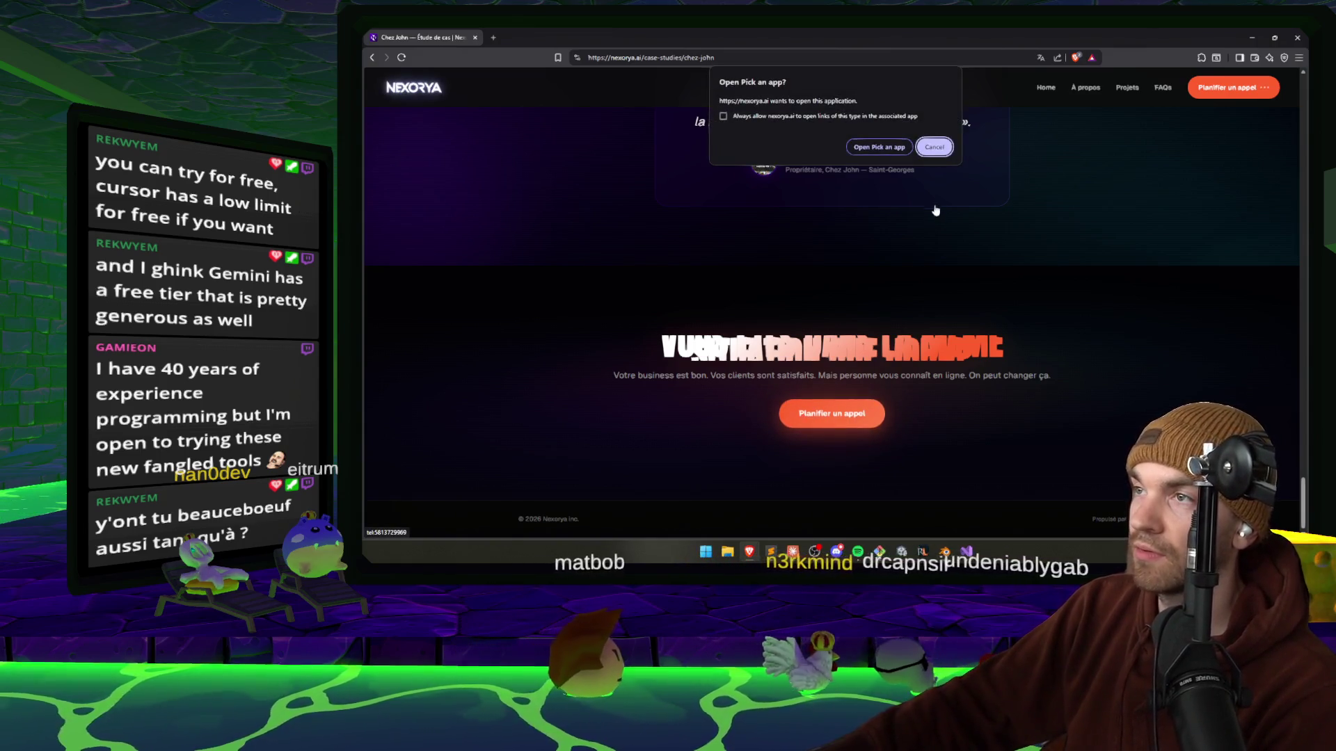
pyautogui.click(943, 147)
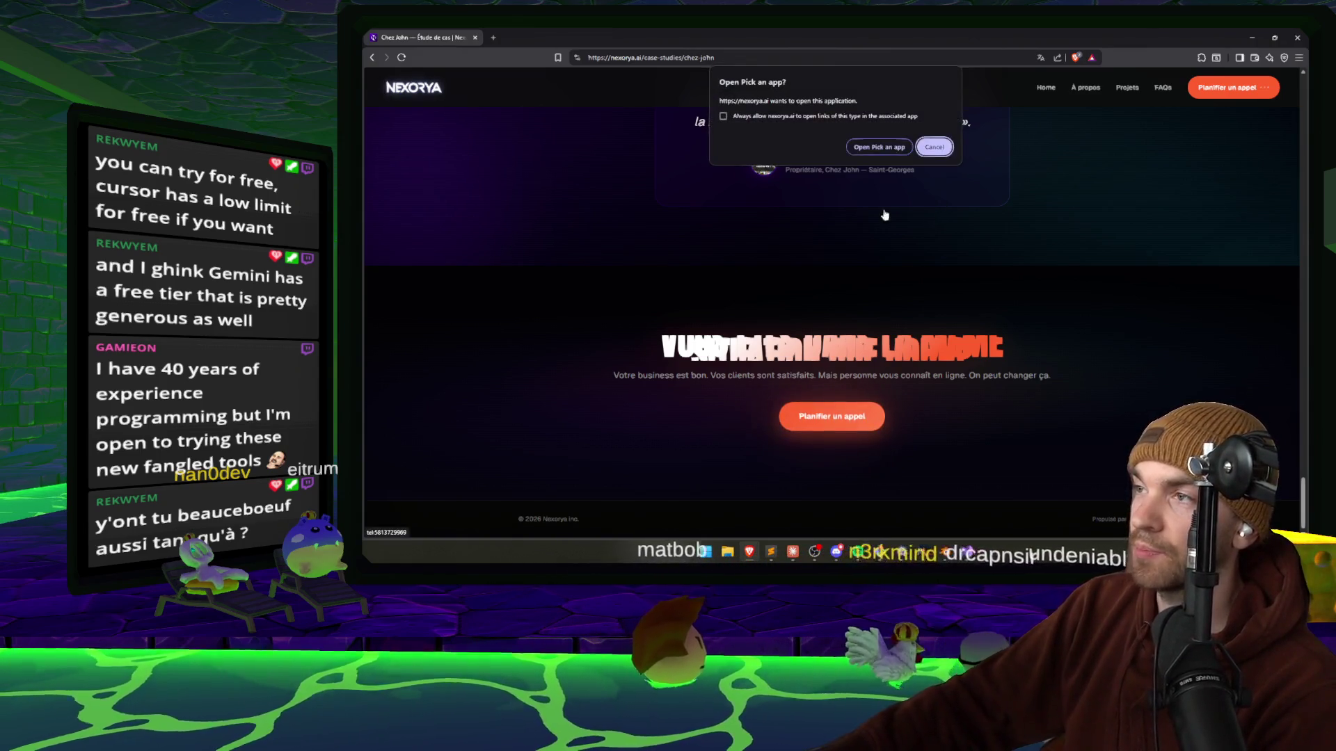
pyautogui.click(878, 147)
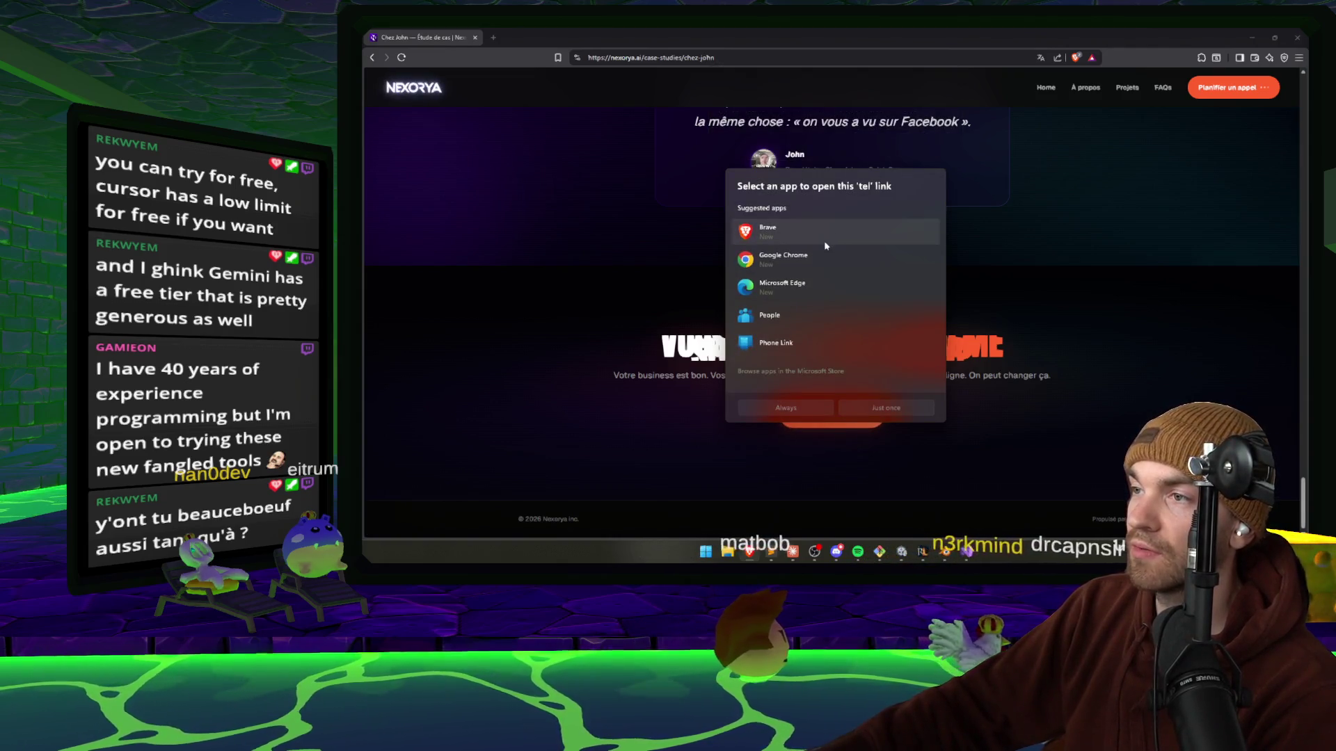
pyautogui.click(803, 409)
pyautogui.hotkey('alt', 'Tab')
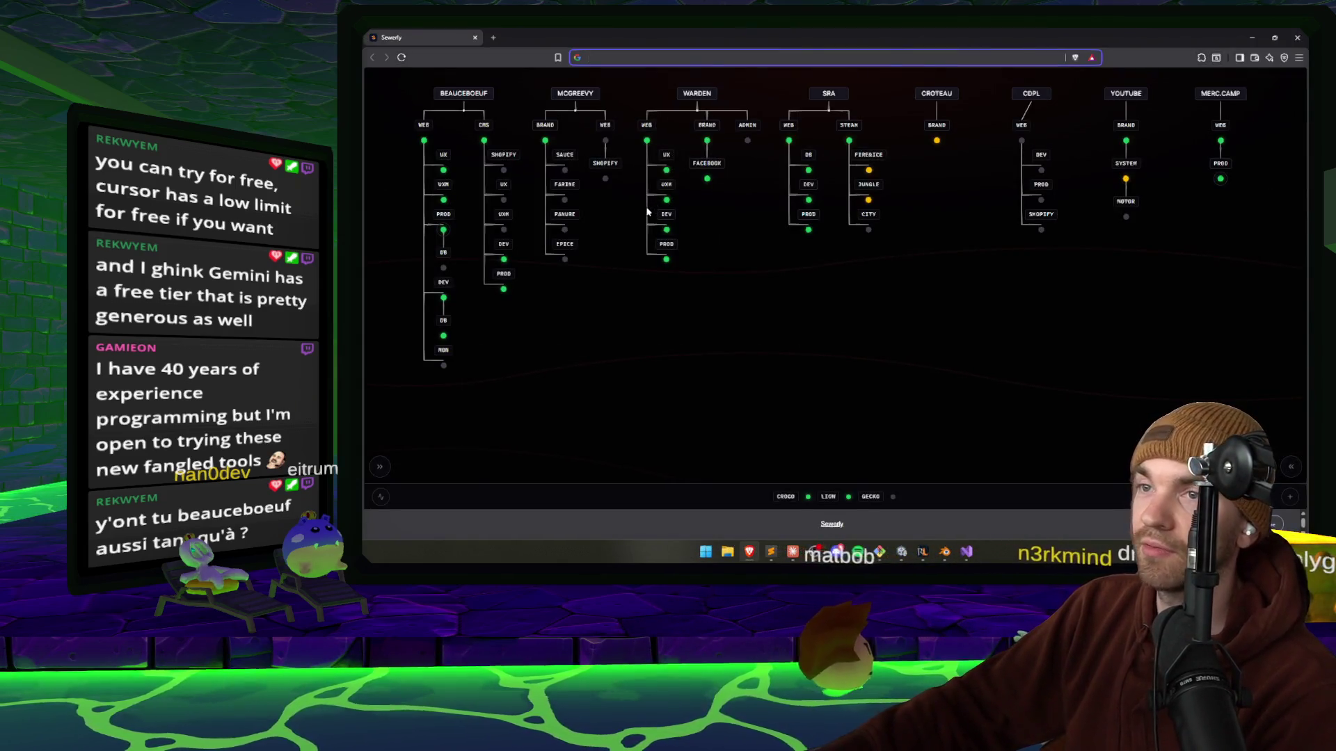
pyautogui.hotkey('alt', 'Tab')
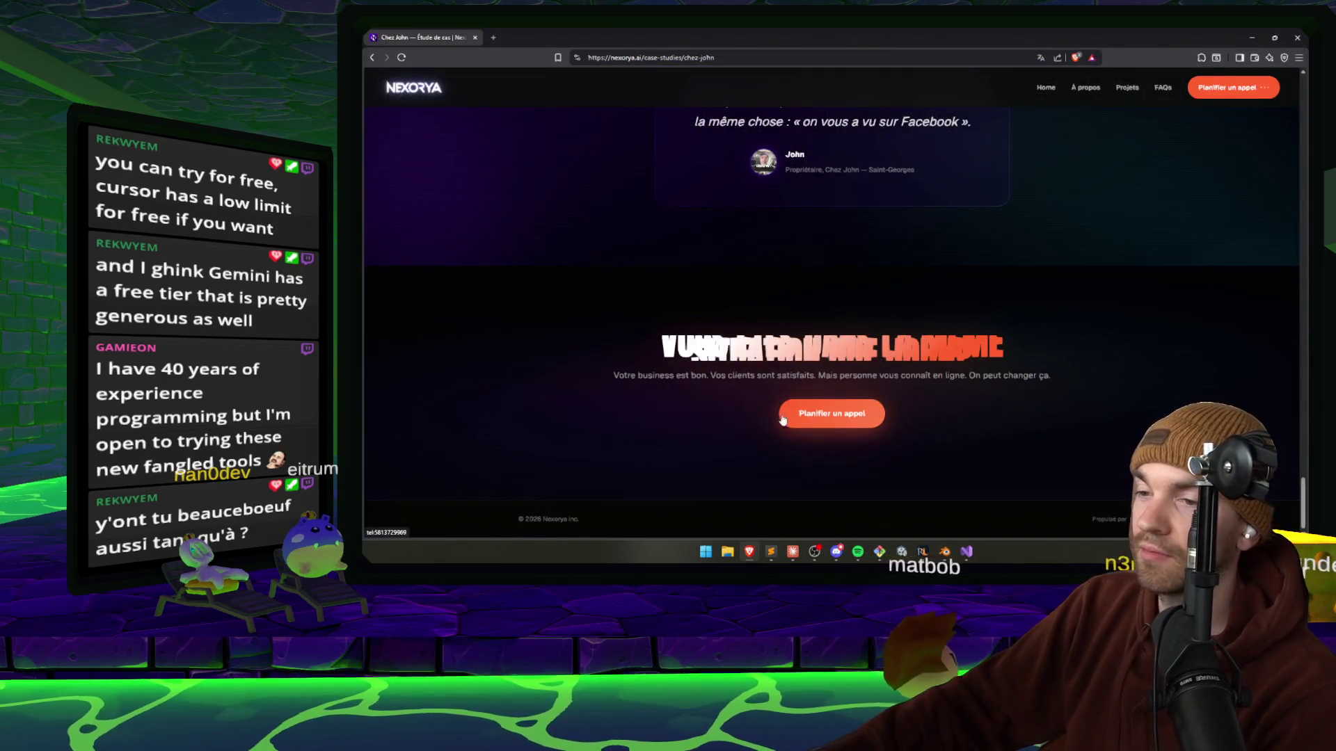
# Read the coyote-jump session's ice and ground friction explanation in Claude Code, then return to Brave.
pyautogui.hotkey('alt', 'Tab')
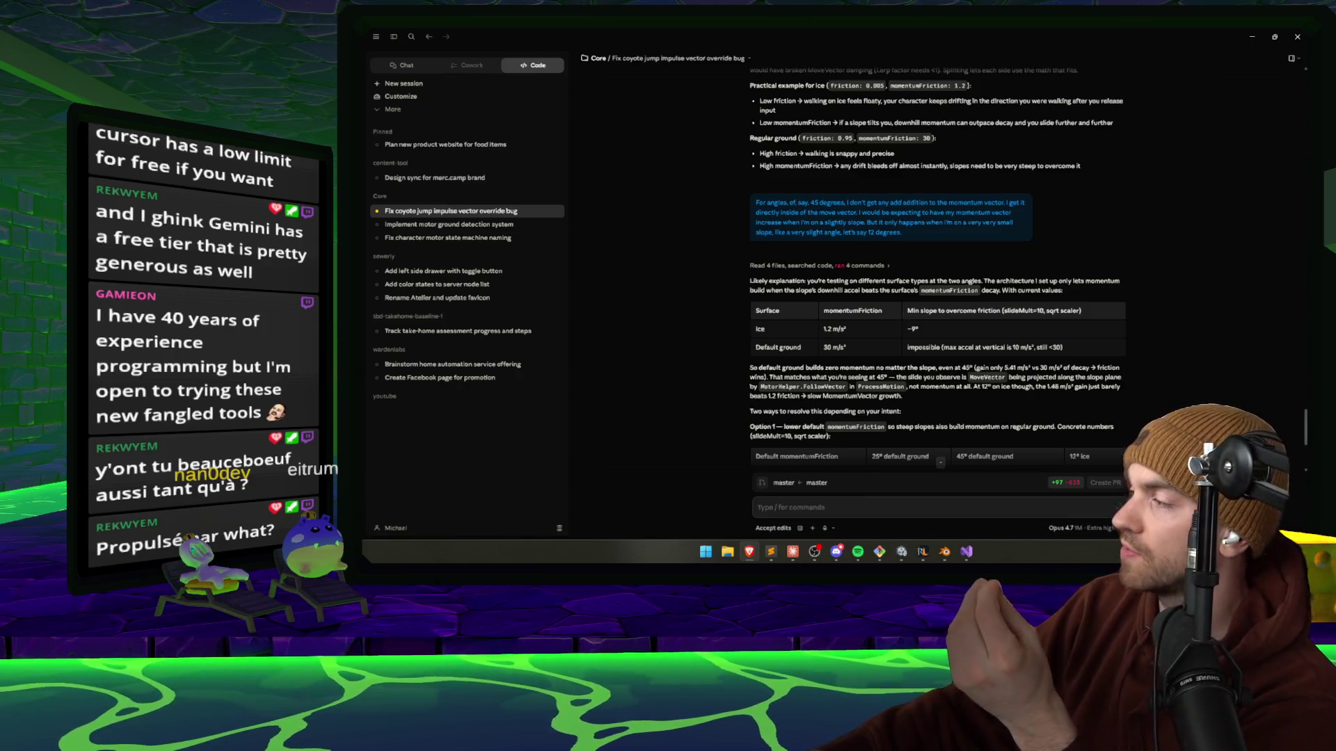
pyautogui.click(1174, 354)
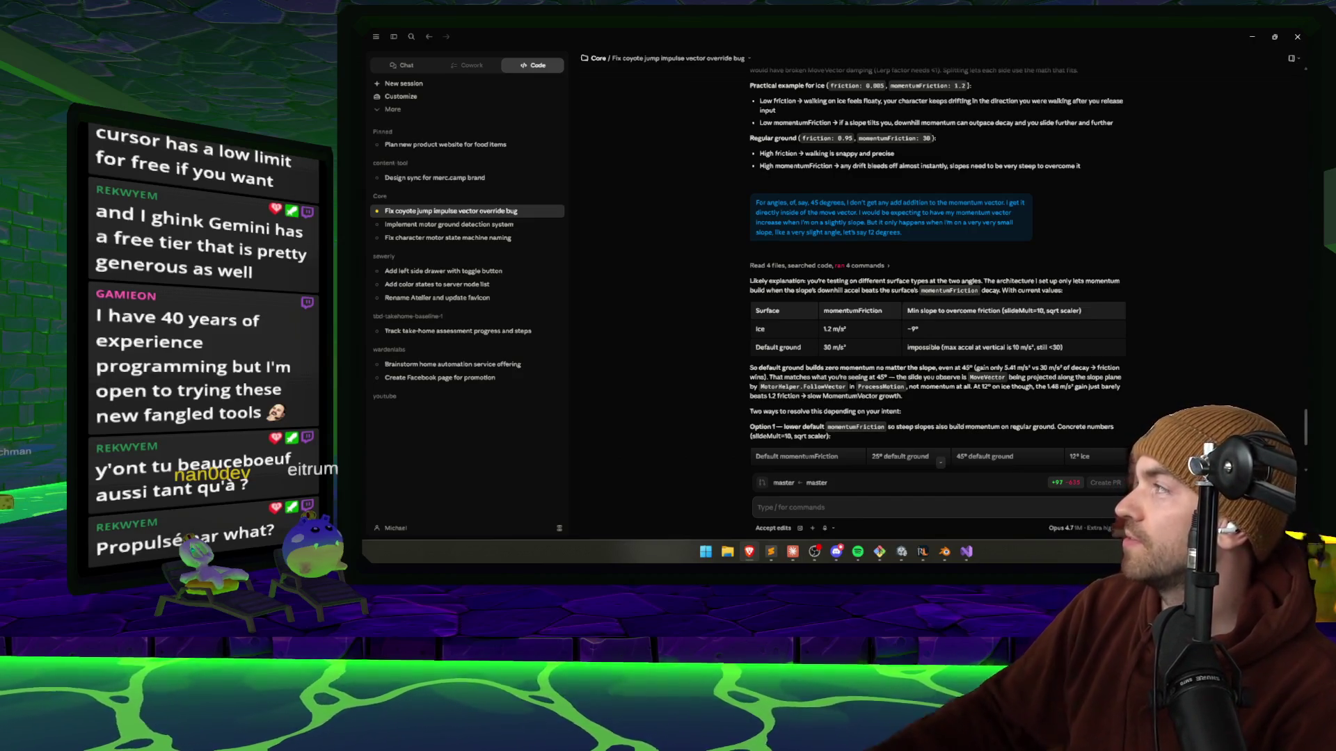
pyautogui.hotkey('alt', 'Tab')
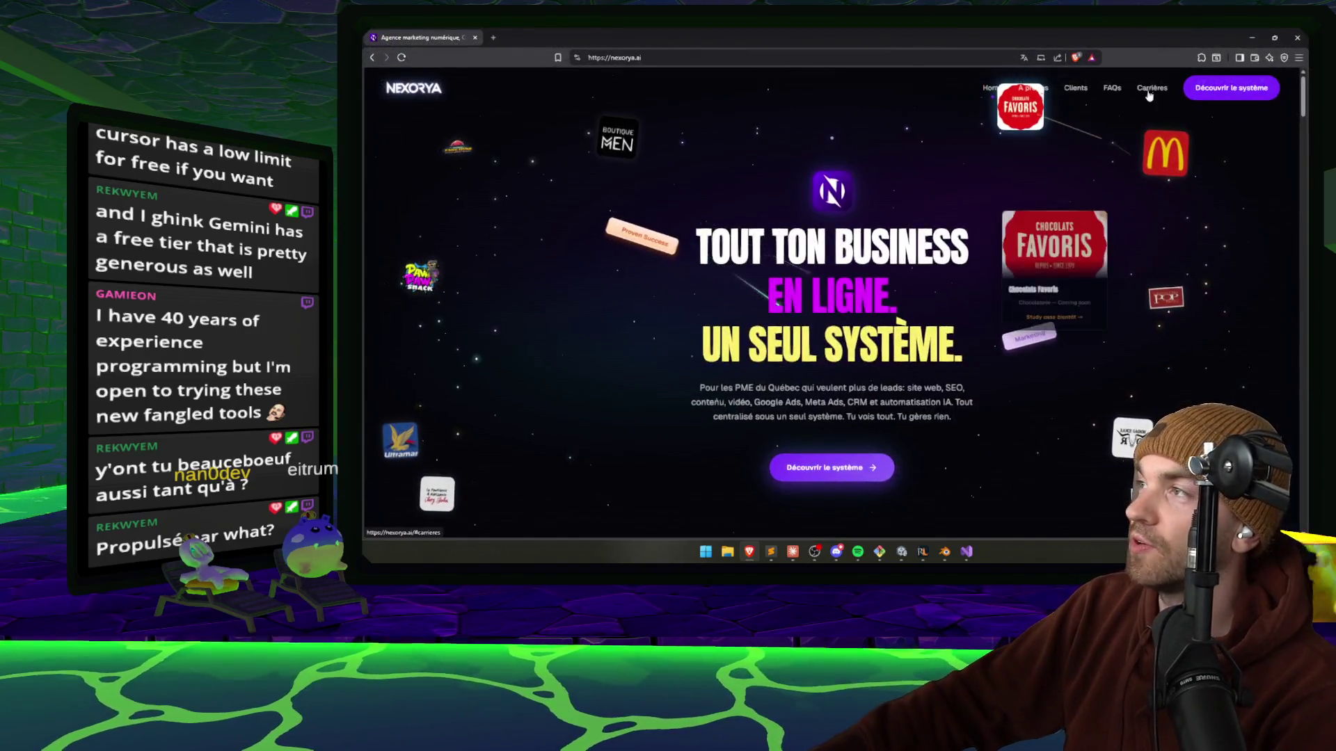
# Browse the Nexorya homepage's careers, clients and selected projects sections.
pyautogui.click(1150, 90)
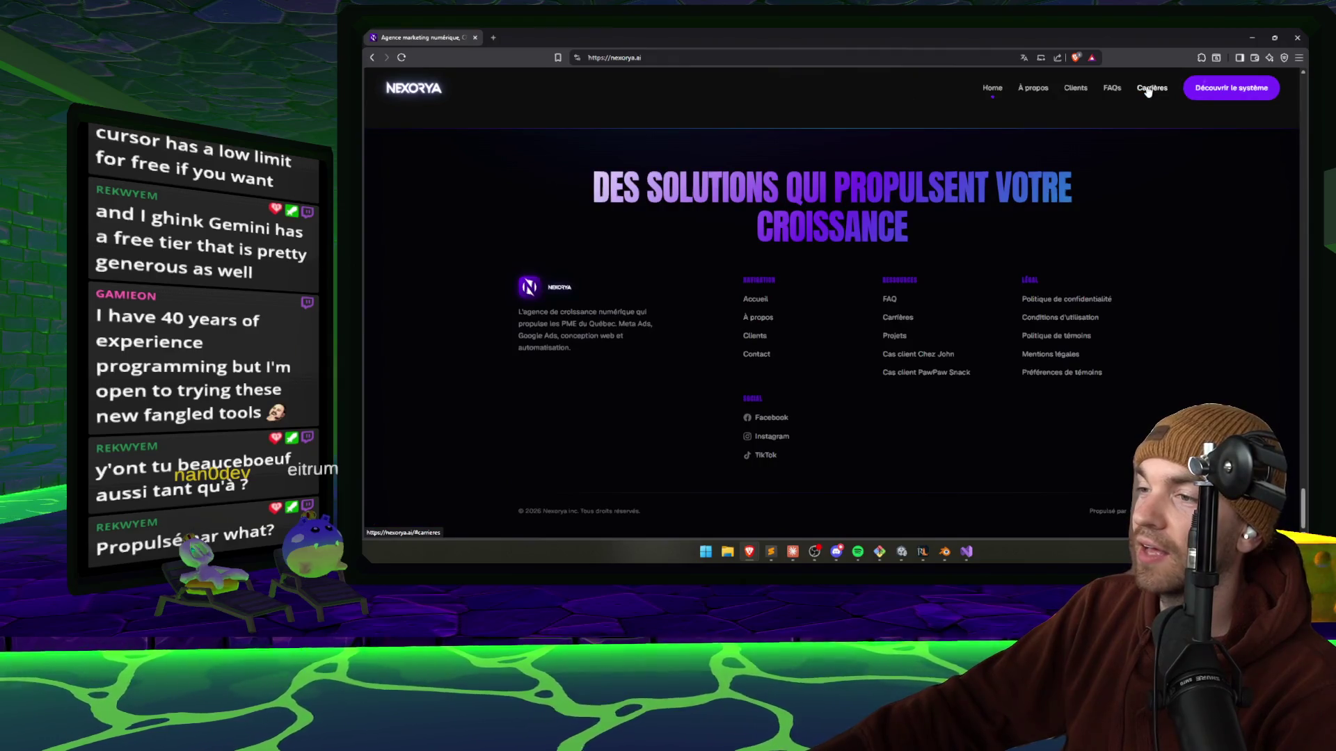
pyautogui.click(1076, 89)
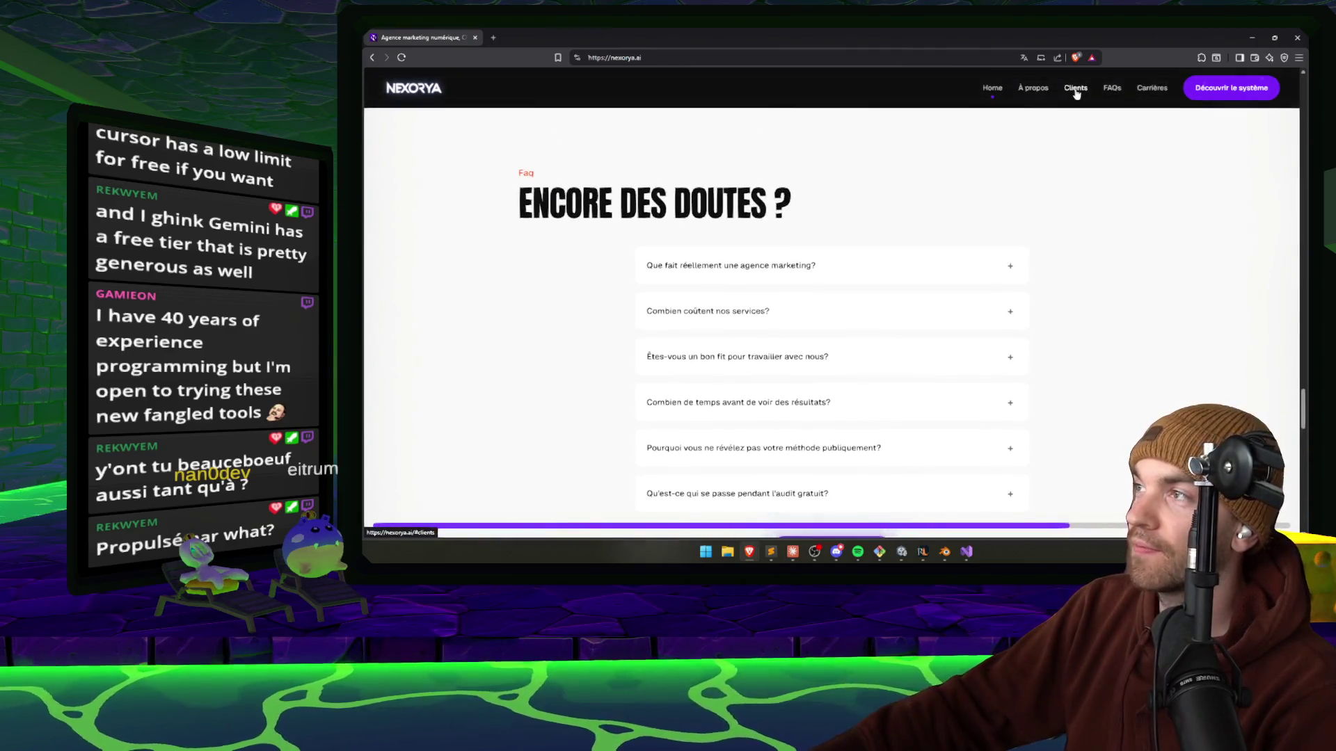
pyautogui.click(1148, 91)
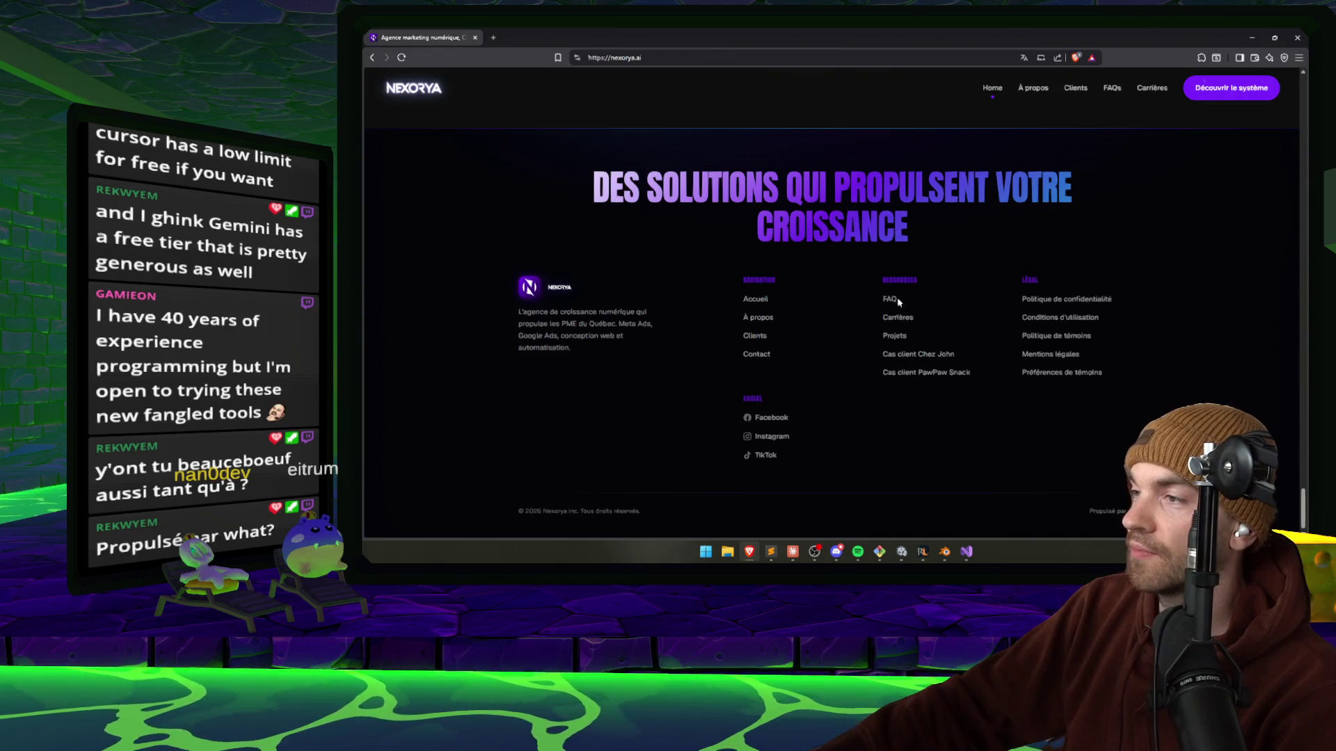
pyautogui.click(896, 337)
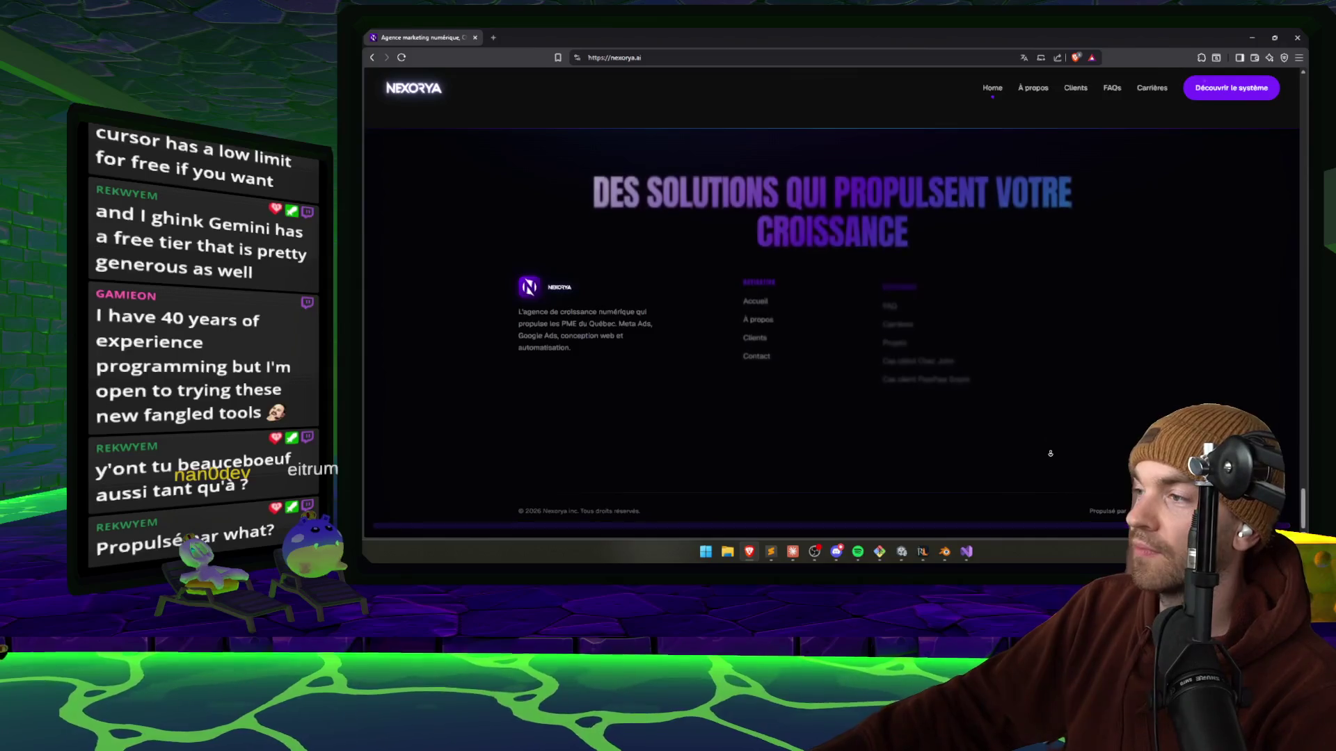
# Open Nexorya's privacy policy and scroll to its contact section.
pyautogui.click(1083, 301)
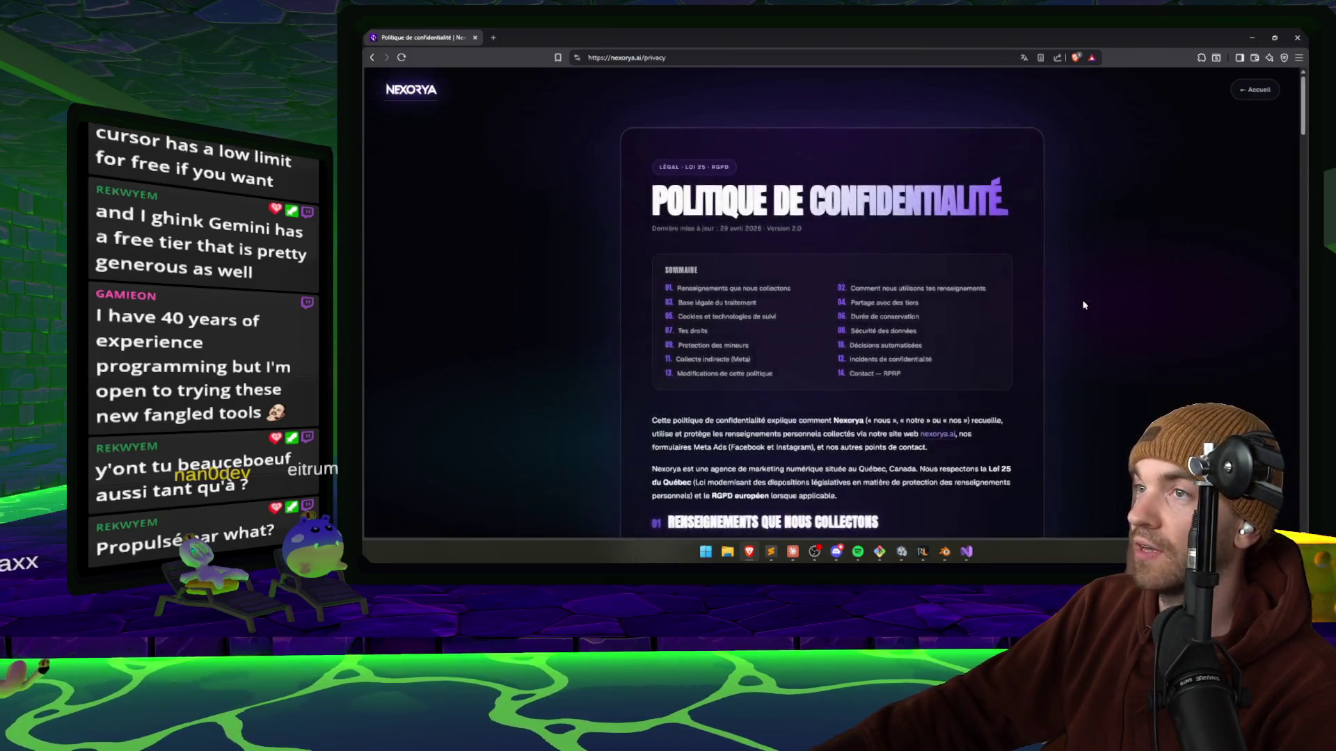
pyautogui.scroll(-10, 1006, 325)
pyautogui.scroll(-10, 1006, 324)
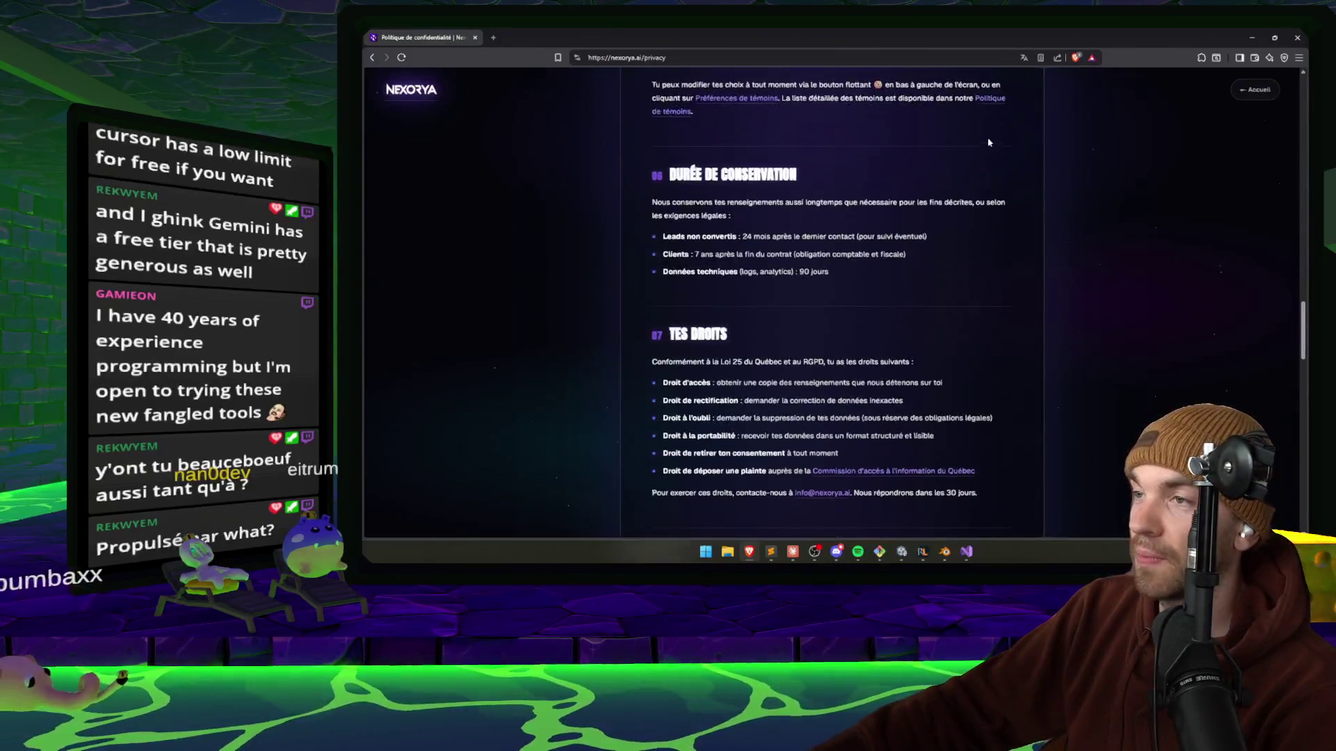
pyautogui.scroll(1, 894, 352)
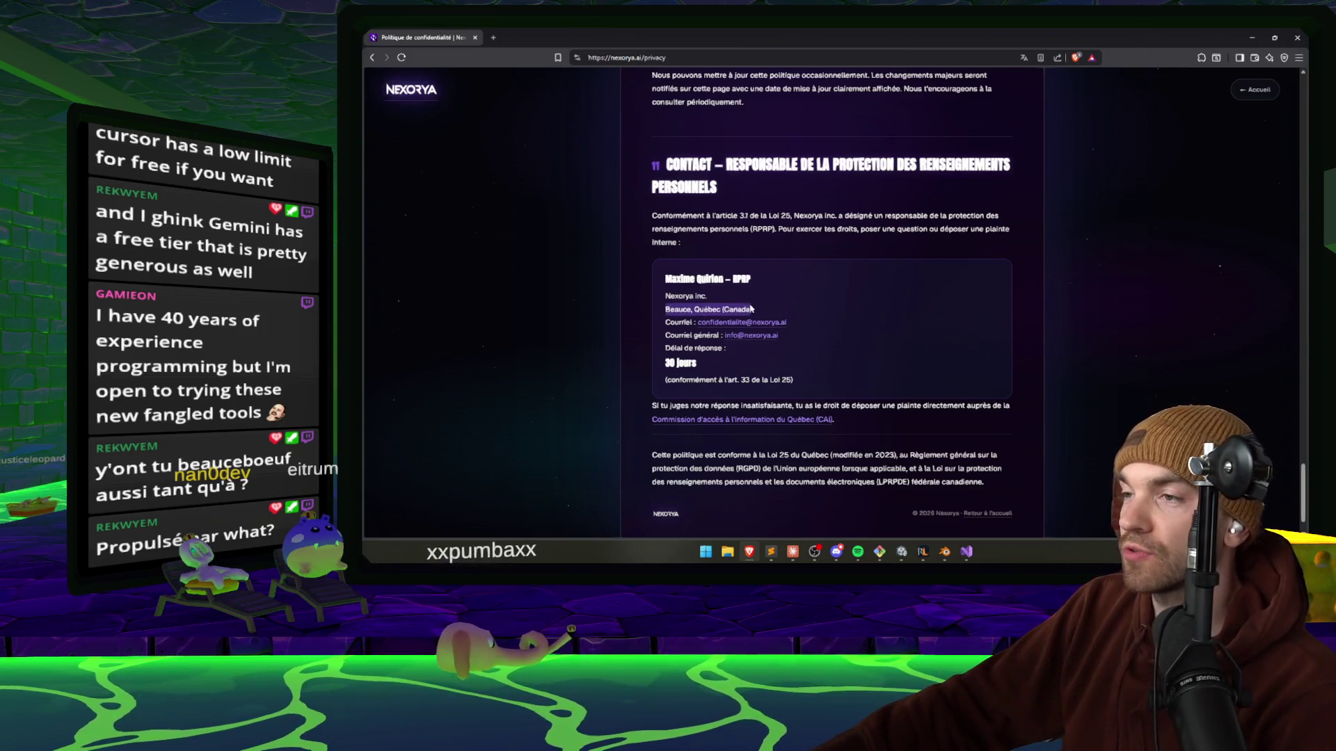
# Search 'REGIST' in a new tab and open Québec's online business registry search form.
pyautogui.click(492, 38)
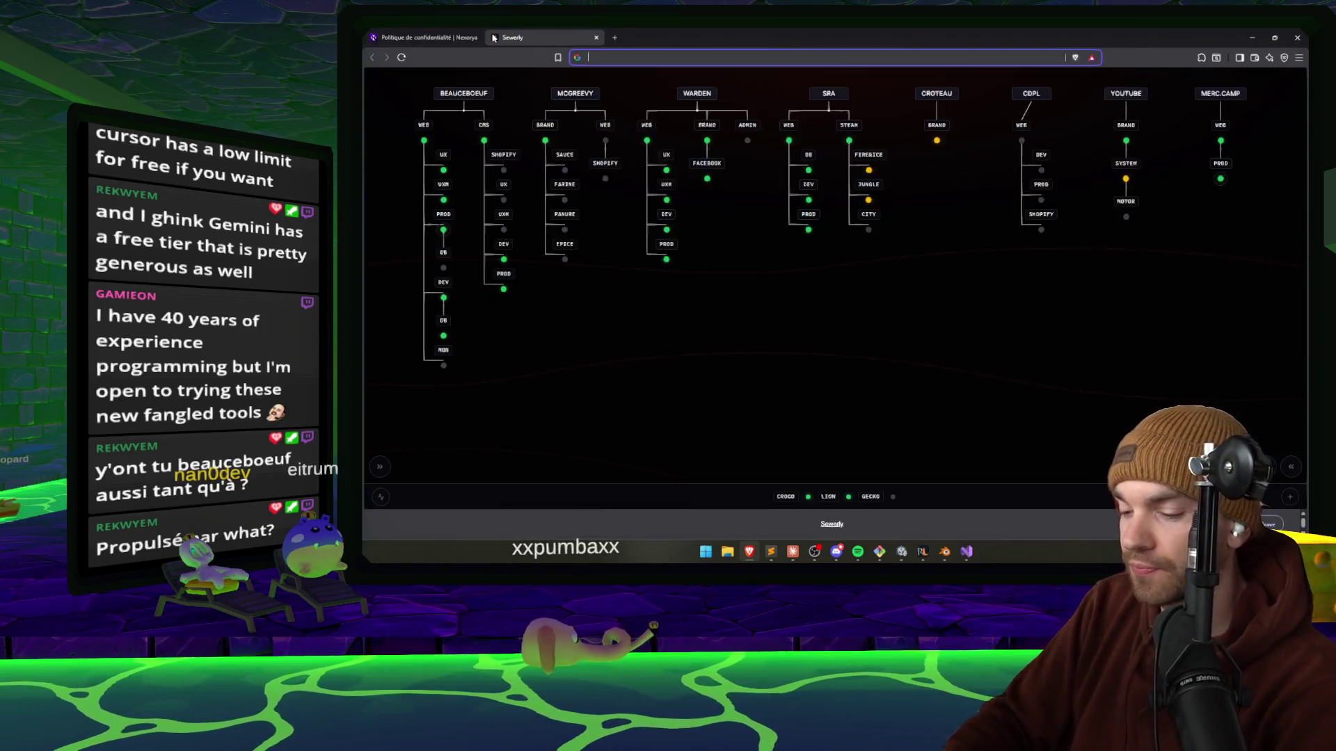
pyautogui.write('REGIST')
pyautogui.press('Return')
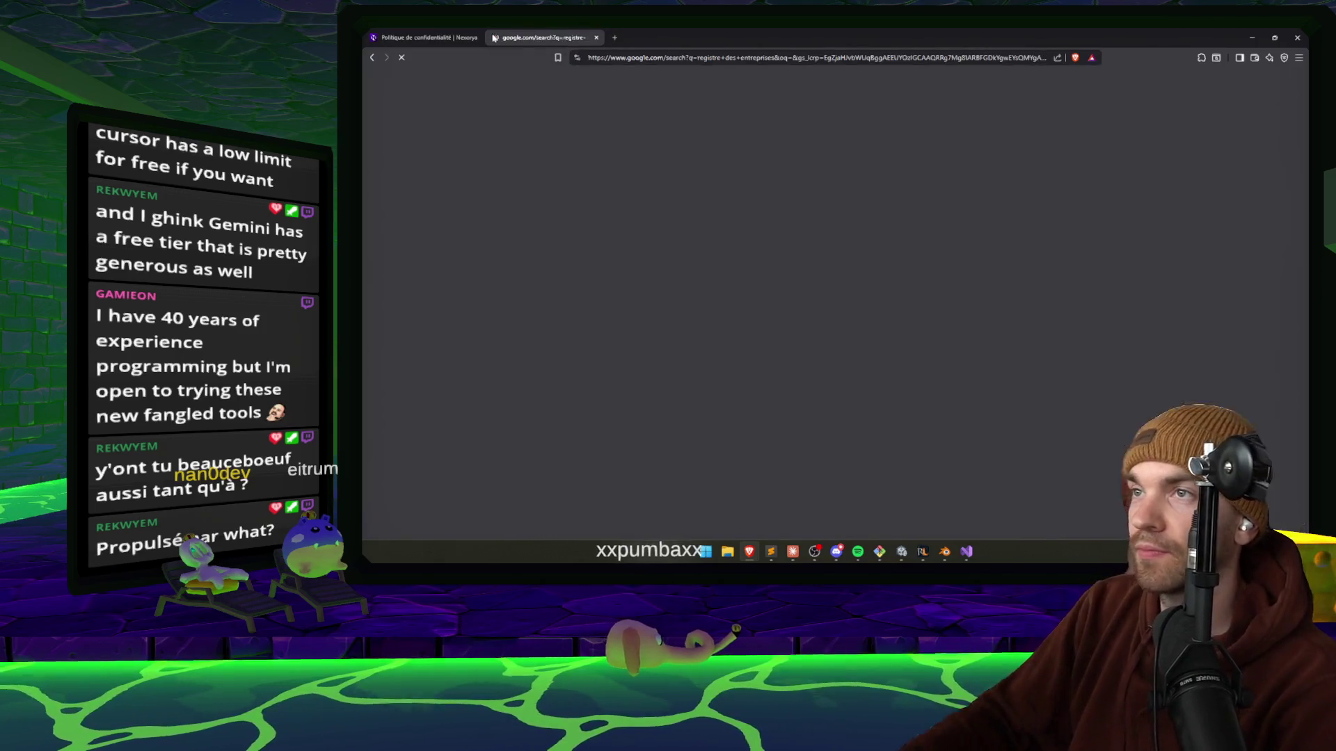
pyautogui.click(603, 205)
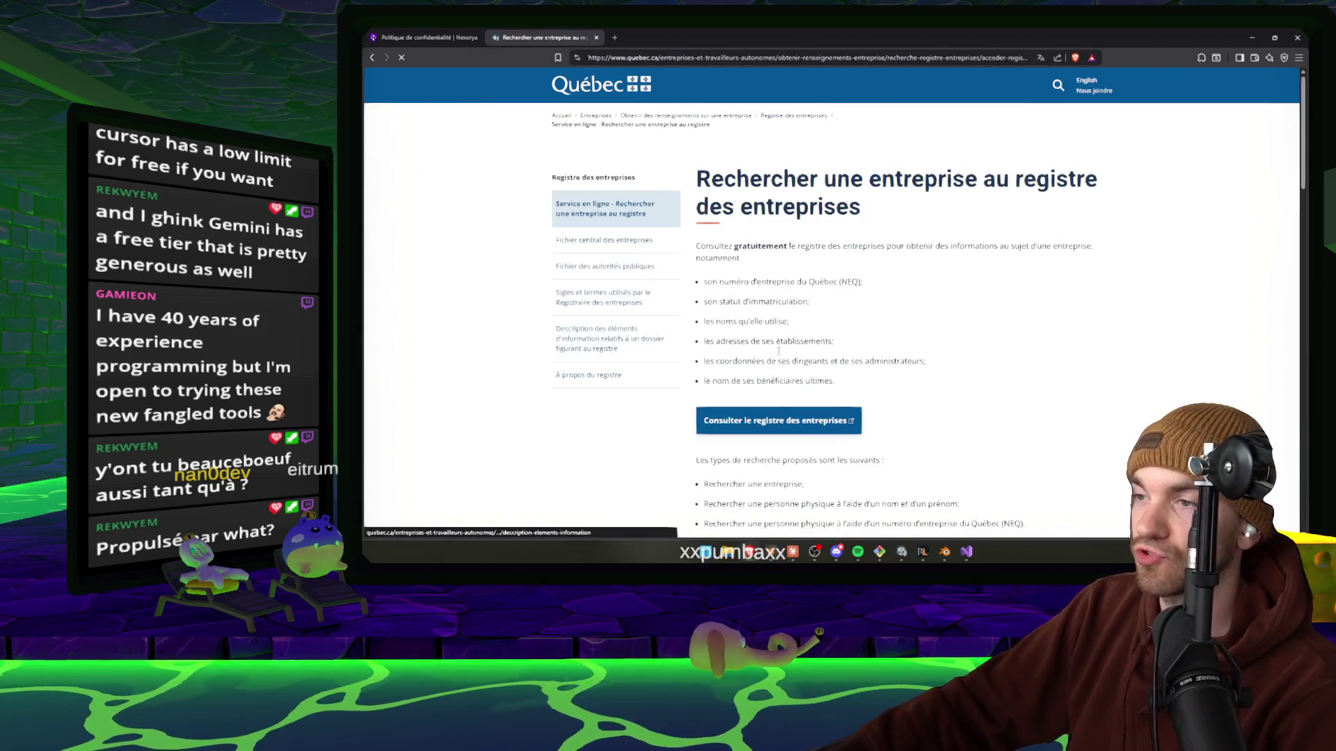
pyautogui.click(779, 420)
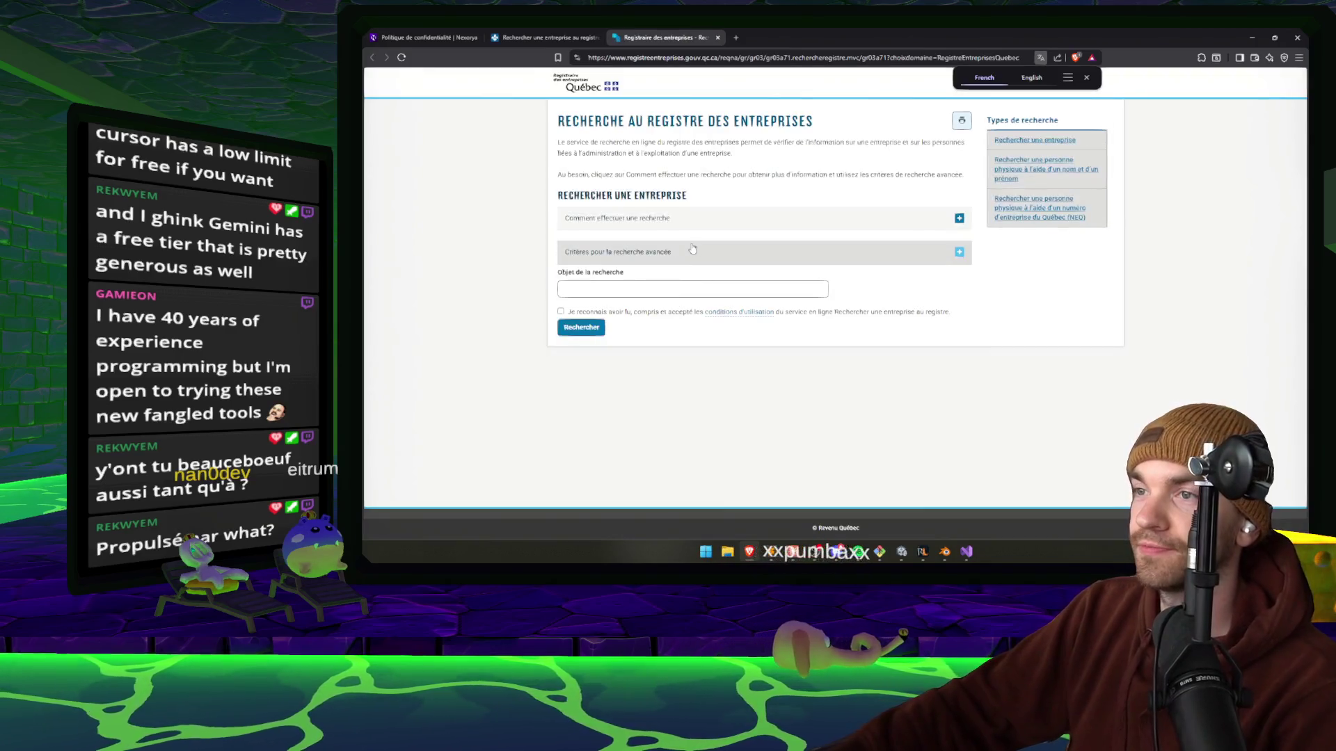
pyautogui.click(661, 288)
# Search the registry for 'Nexorya inc.', review the three matches and copy Nexorya Marketing Inc.'s street address.
pyautogui.write('Nexorya inc.')
pyautogui.click(567, 327)
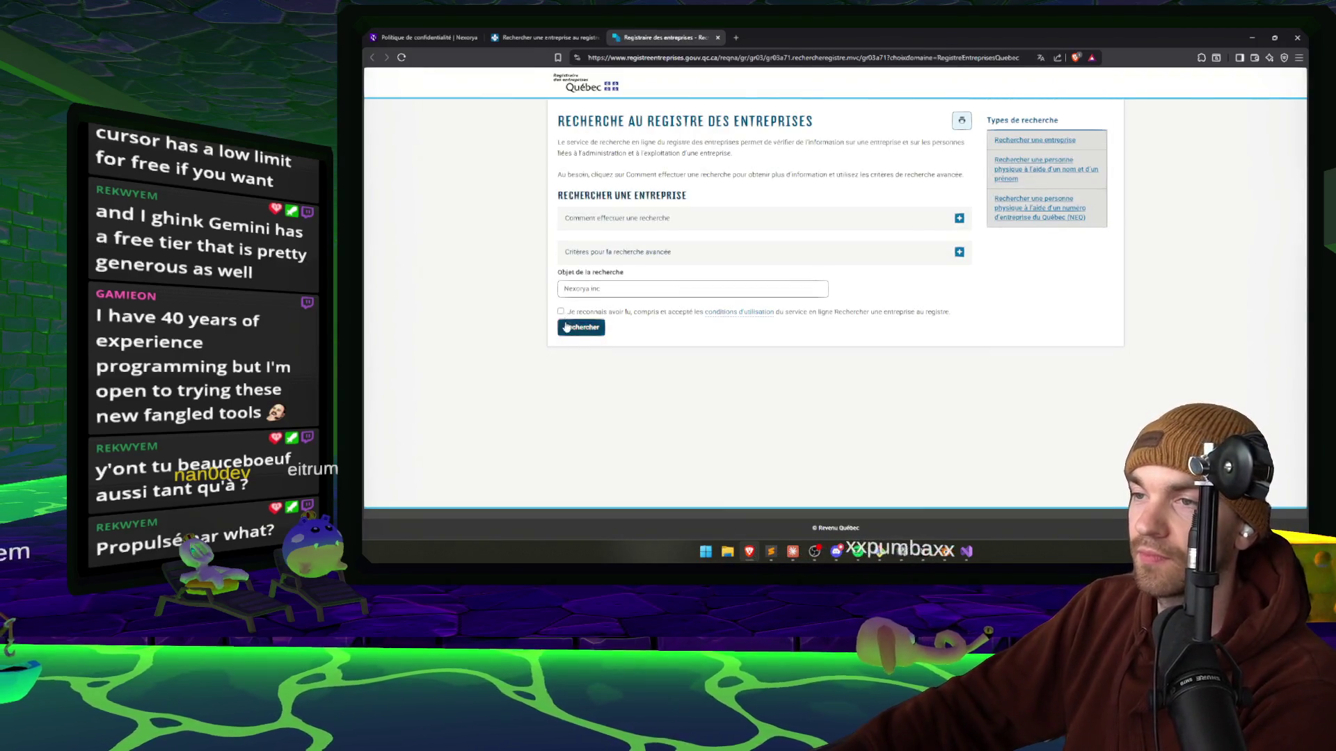
pyautogui.scroll(-2, 694, 343)
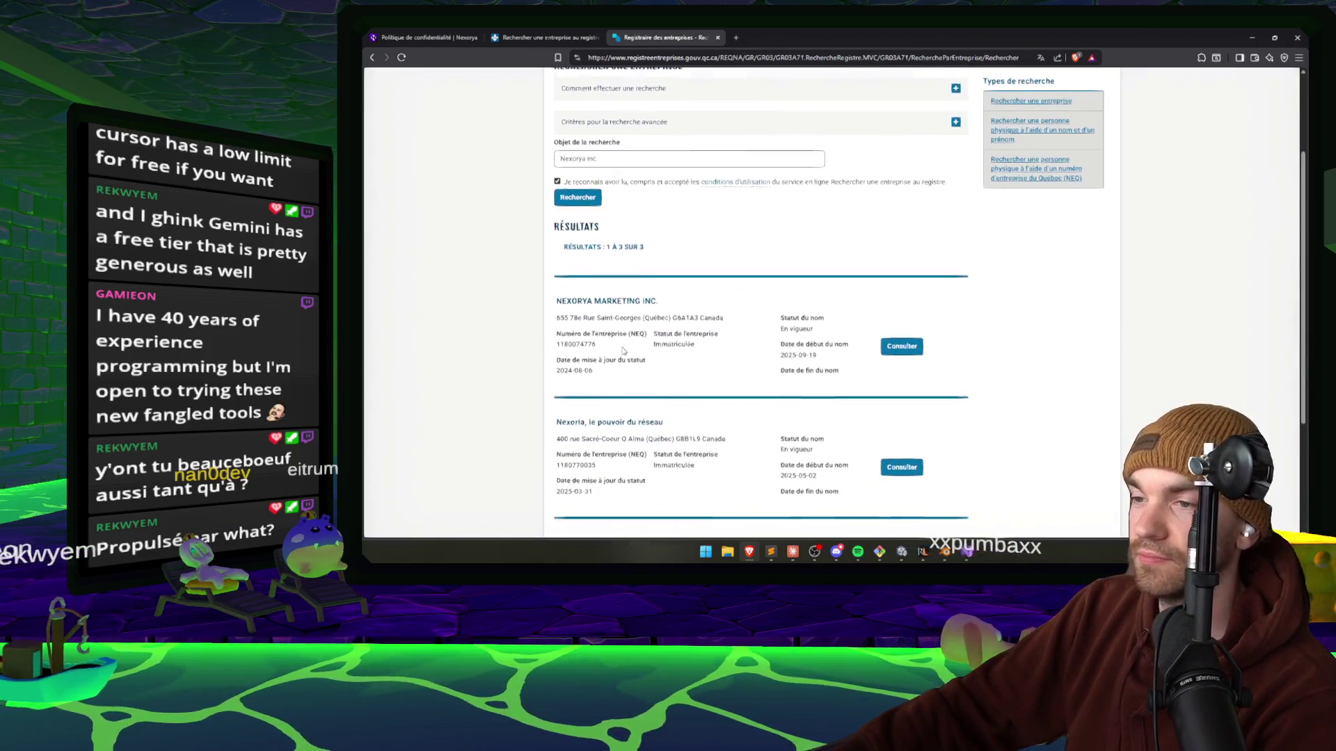
pyautogui.scroll(-1, 694, 343)
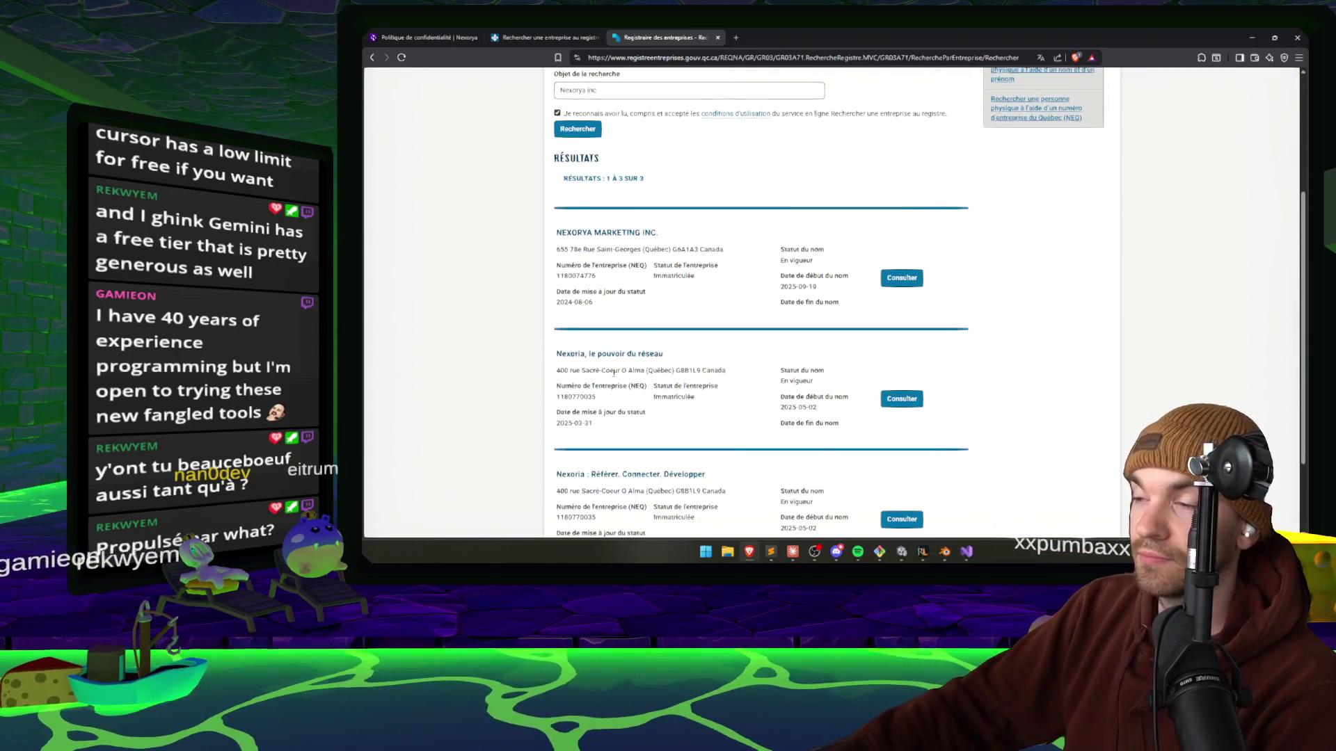
pyautogui.scroll(-2, 628, 259)
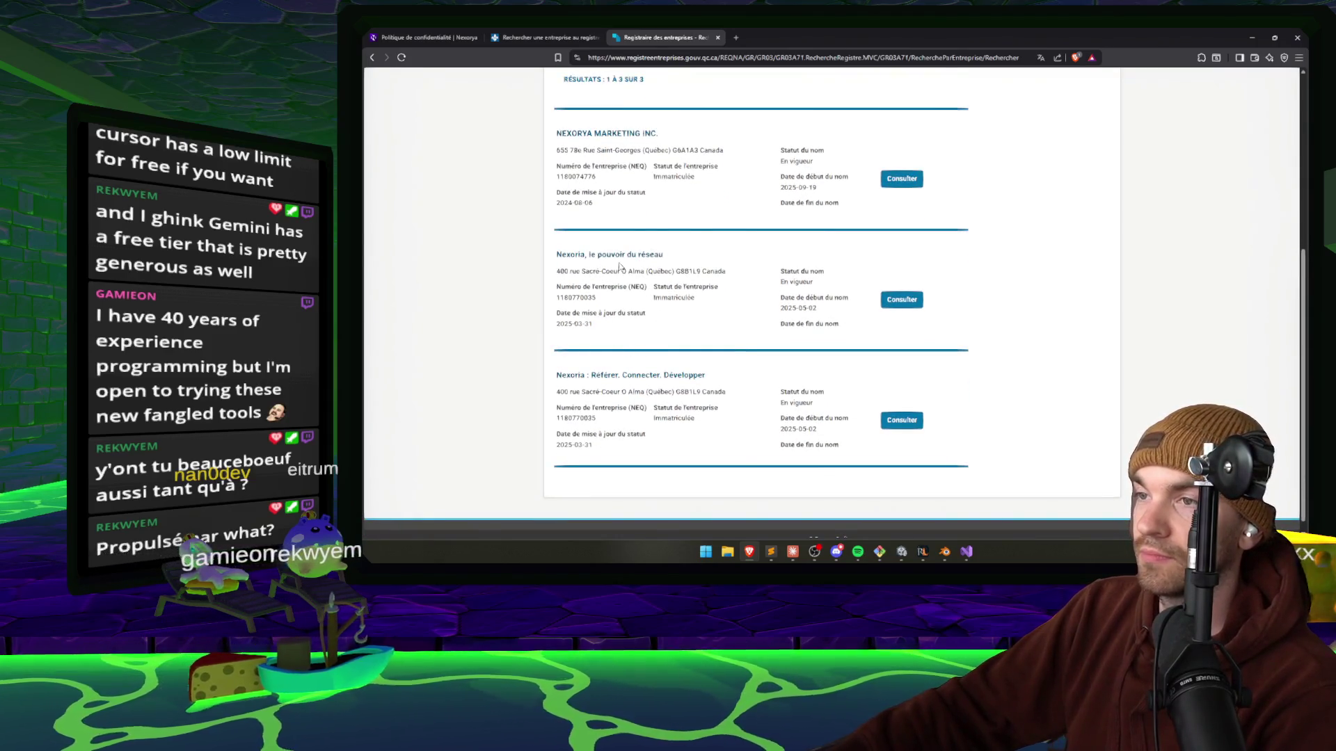
pyautogui.scroll(2, 619, 266)
pyautogui.moveTo(641, 250); pyautogui.dragTo(527, 256)
pyautogui.hotkey('ctrl', 'c')
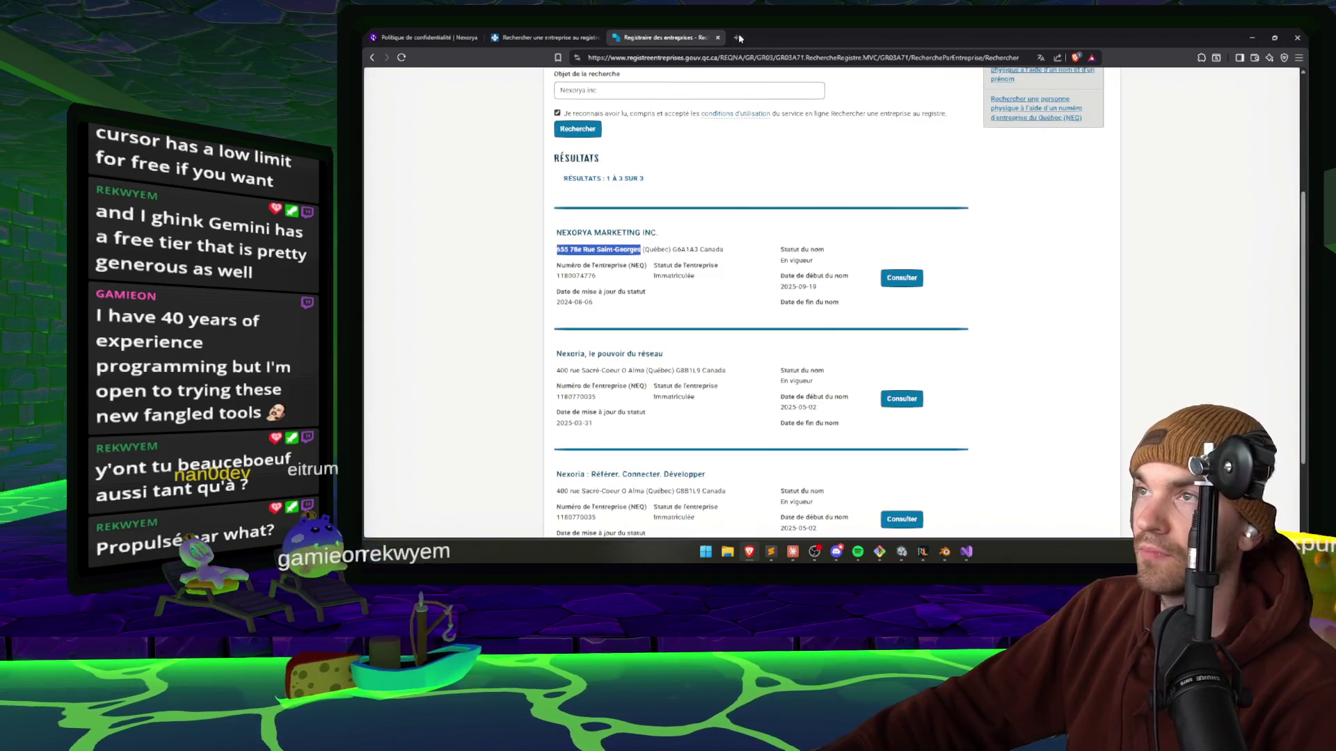
pyautogui.click(739, 38)
pyautogui.hotkey('ctrl', 'v')
pyautogui.press('Return')
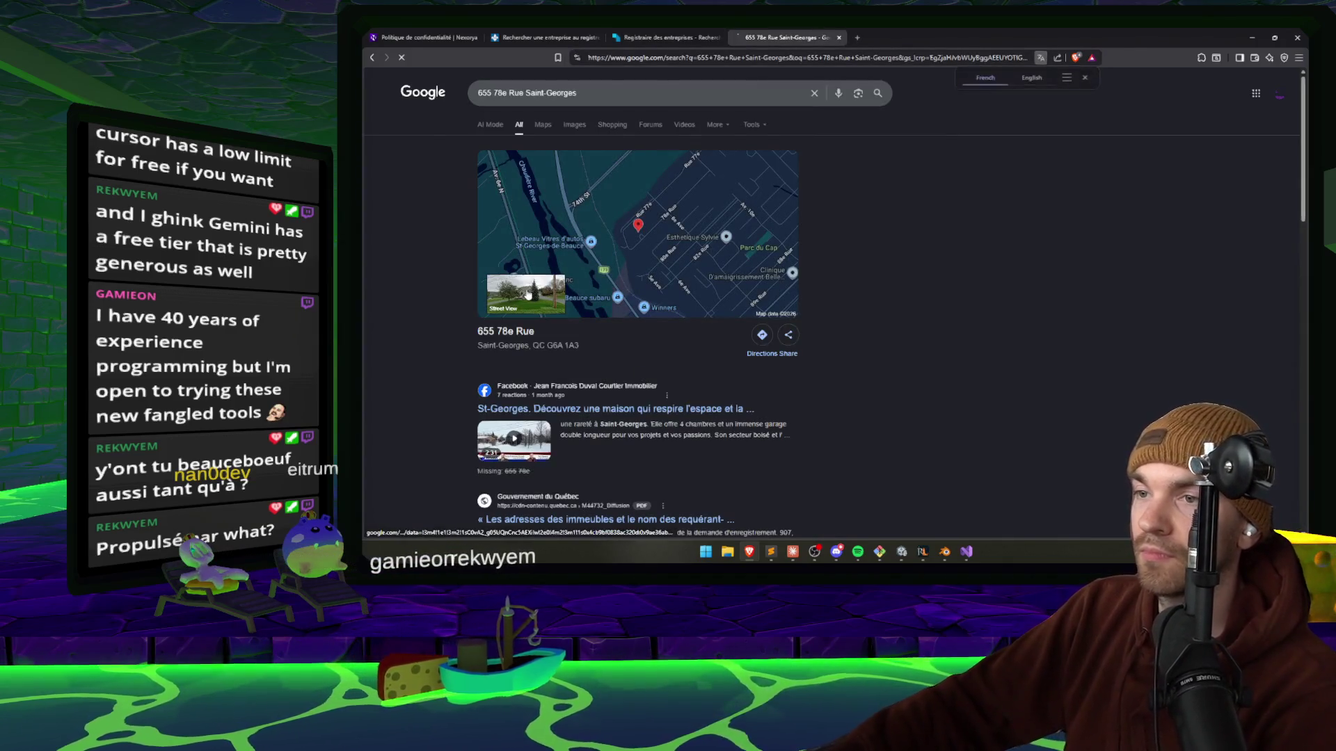
pyautogui.click(527, 294)
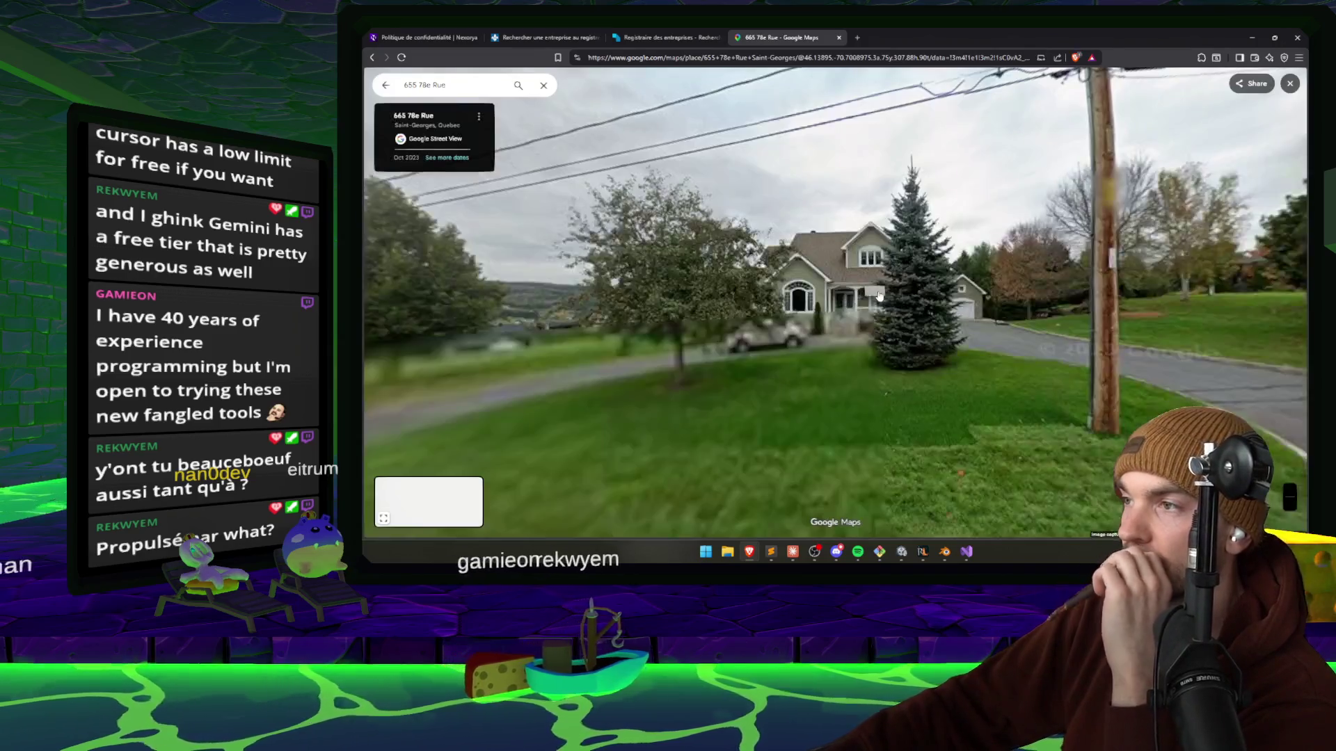
pyautogui.click(826, 328)
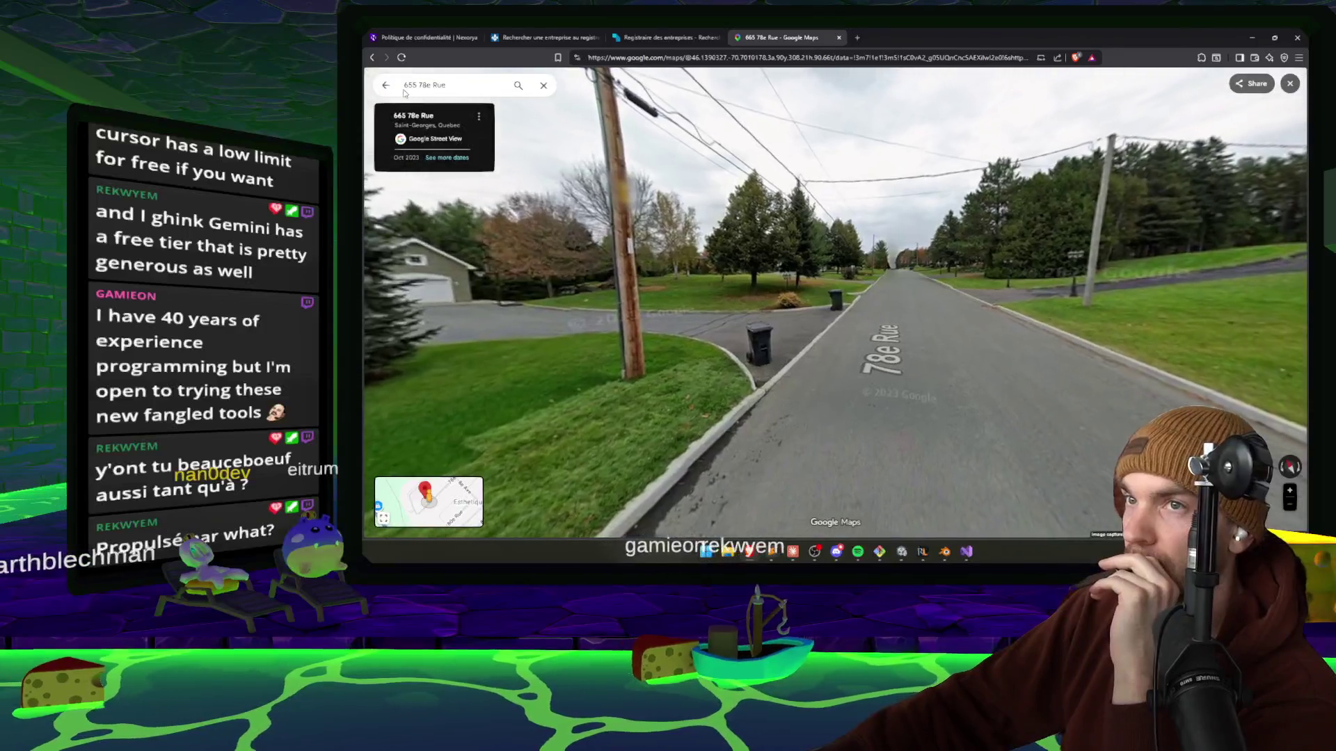
pyautogui.hotkey('alt', 'Left')
pyautogui.hotkey('ctrl', 'shift', 'Tab')
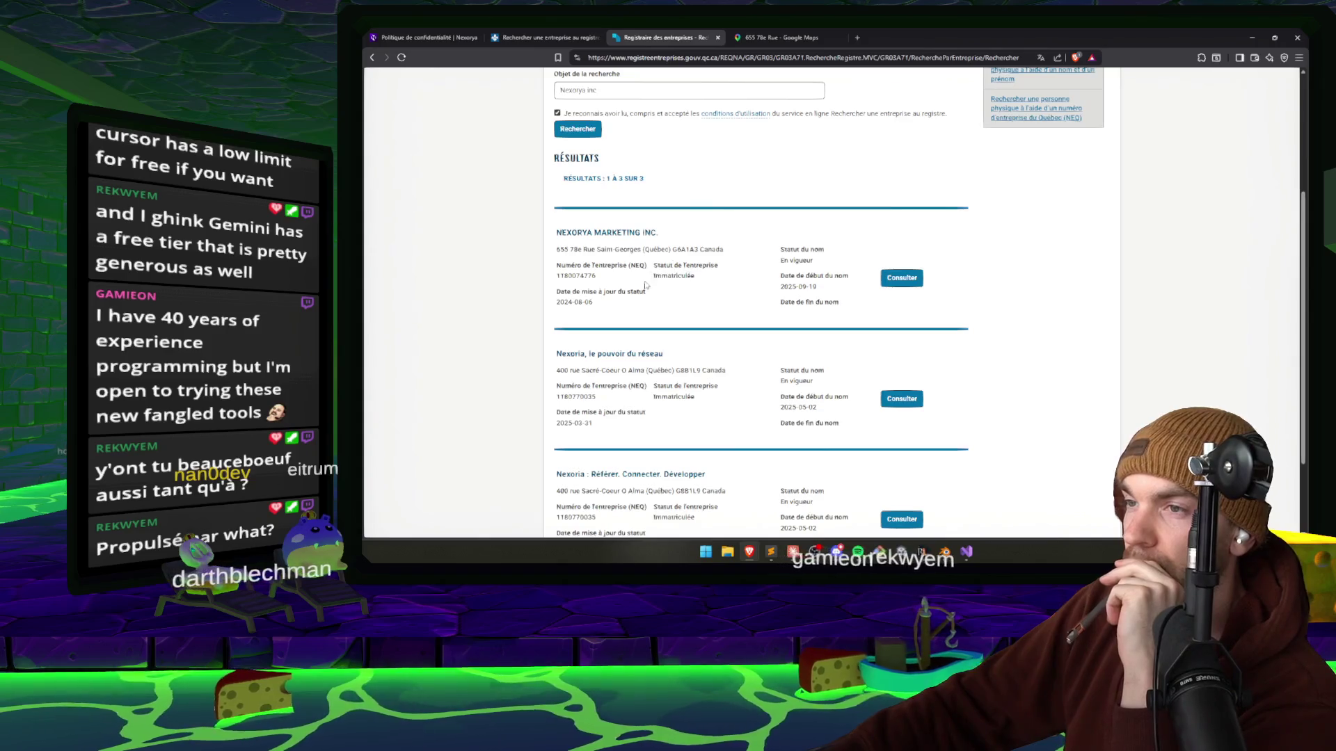
# Open NEXORYA MARKETING INC.'s record and check its 2024-08-06 registration date and legal form.
pyautogui.click(914, 279)
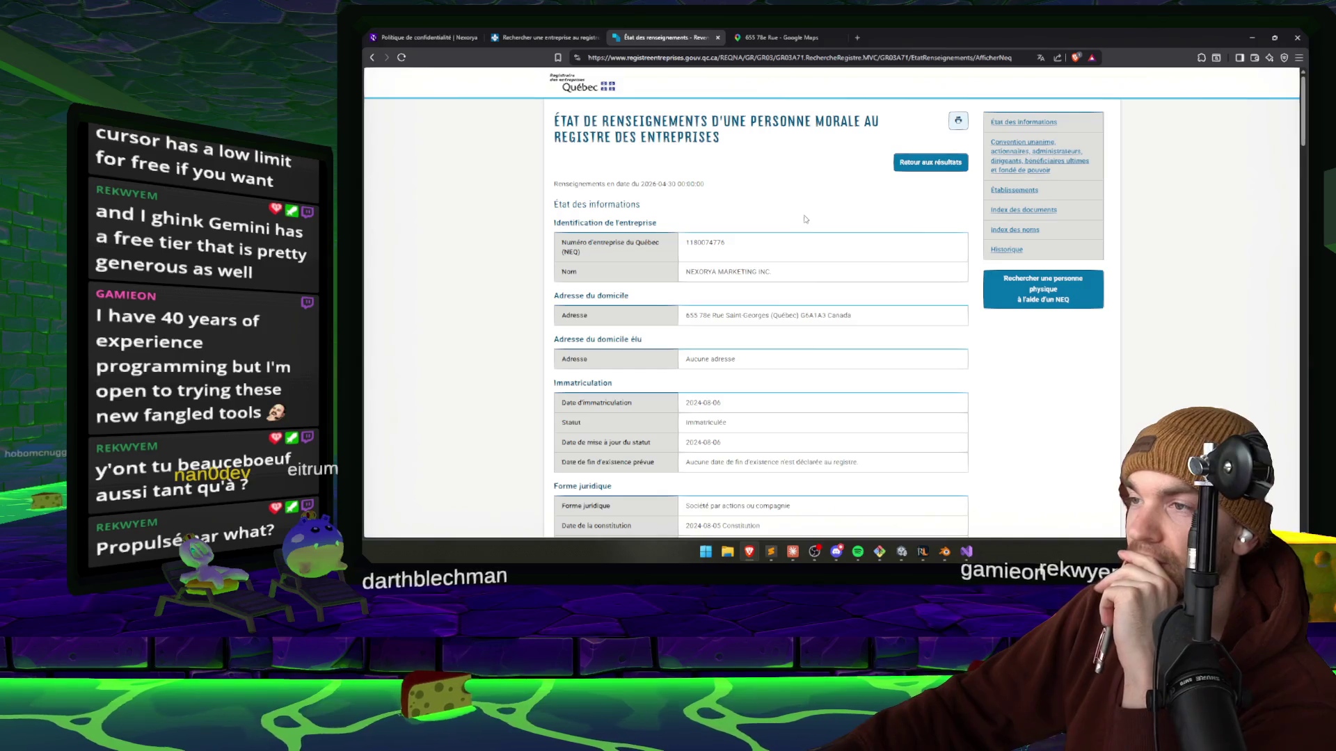
pyautogui.scroll(-2, 786, 215)
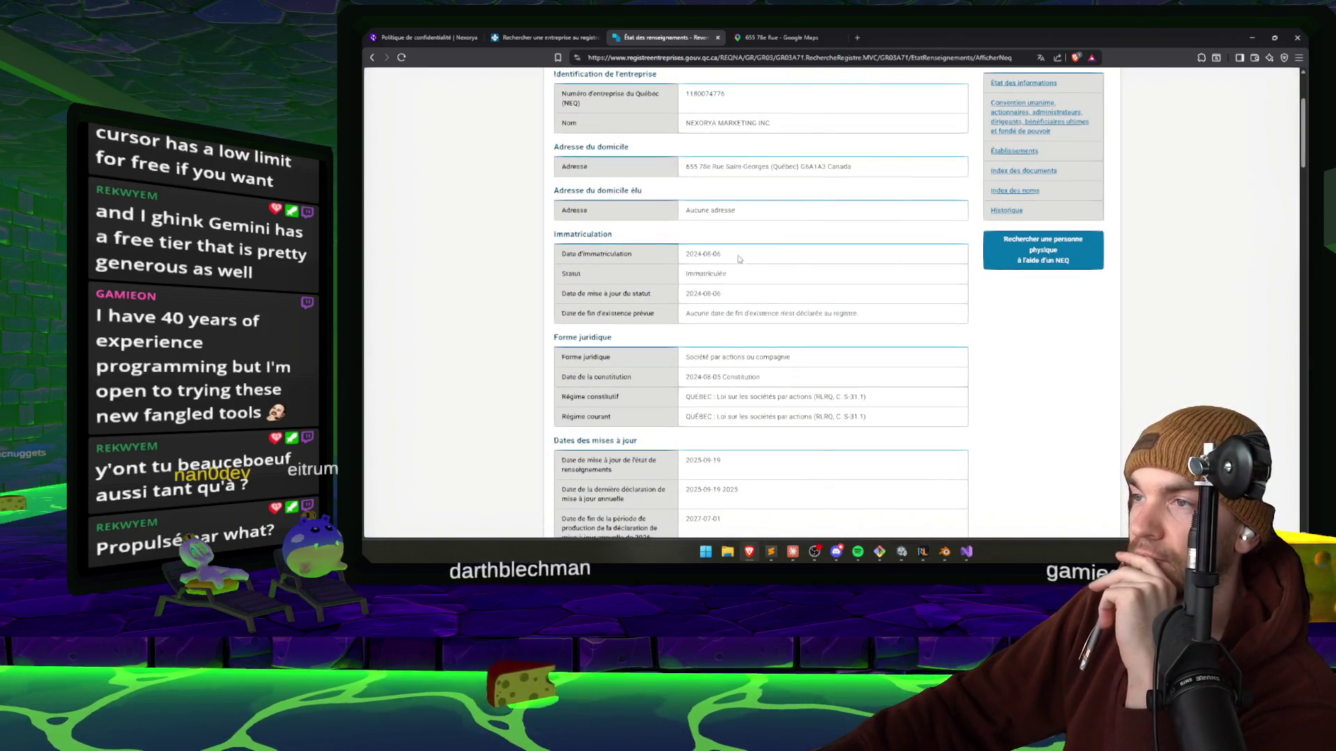
pyautogui.tripleClick(731, 254)
pyautogui.scroll(-2, 812, 255)
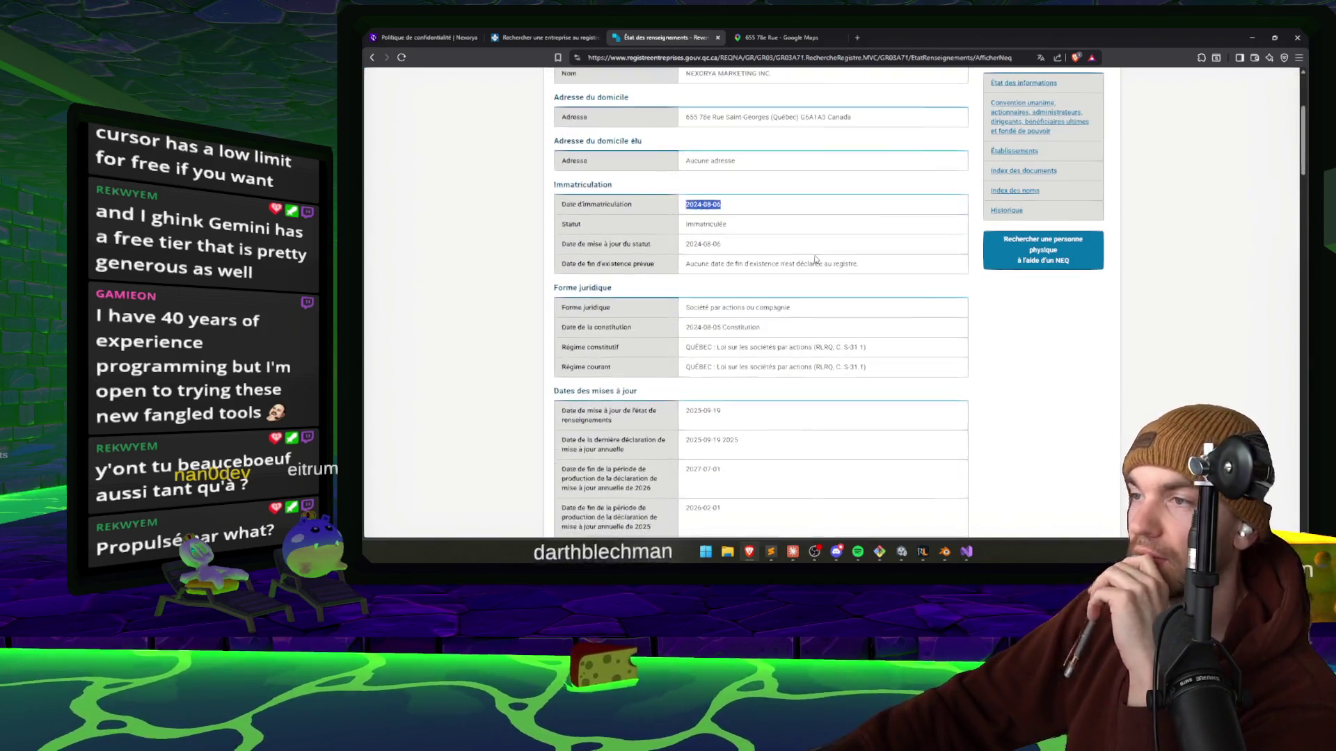
pyautogui.moveTo(814, 207); pyautogui.dragTo(687, 212)
pyautogui.click(888, 249)
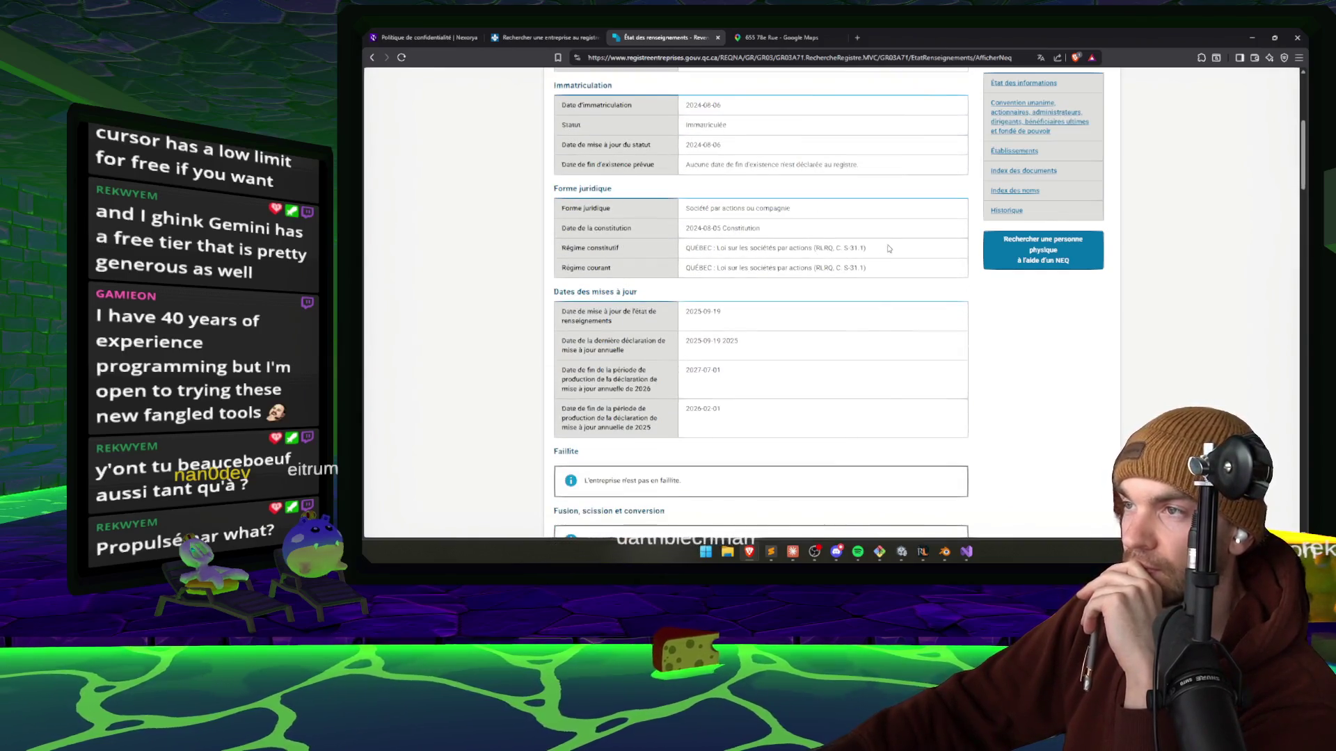
# Read the rest of the record, noting former names AutreDimension and OtherDimension, then close it and the map.
pyautogui.scroll(-6, 886, 250)
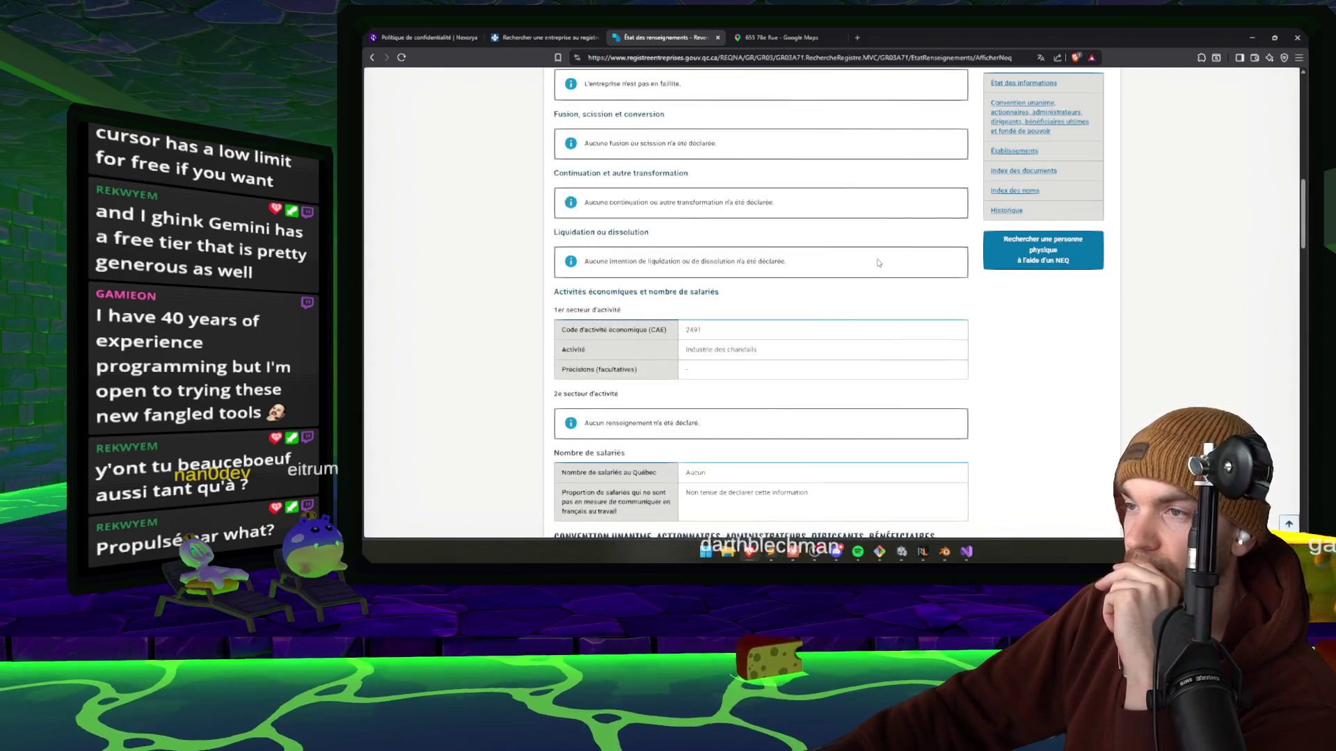
pyautogui.scroll(-3, 878, 263)
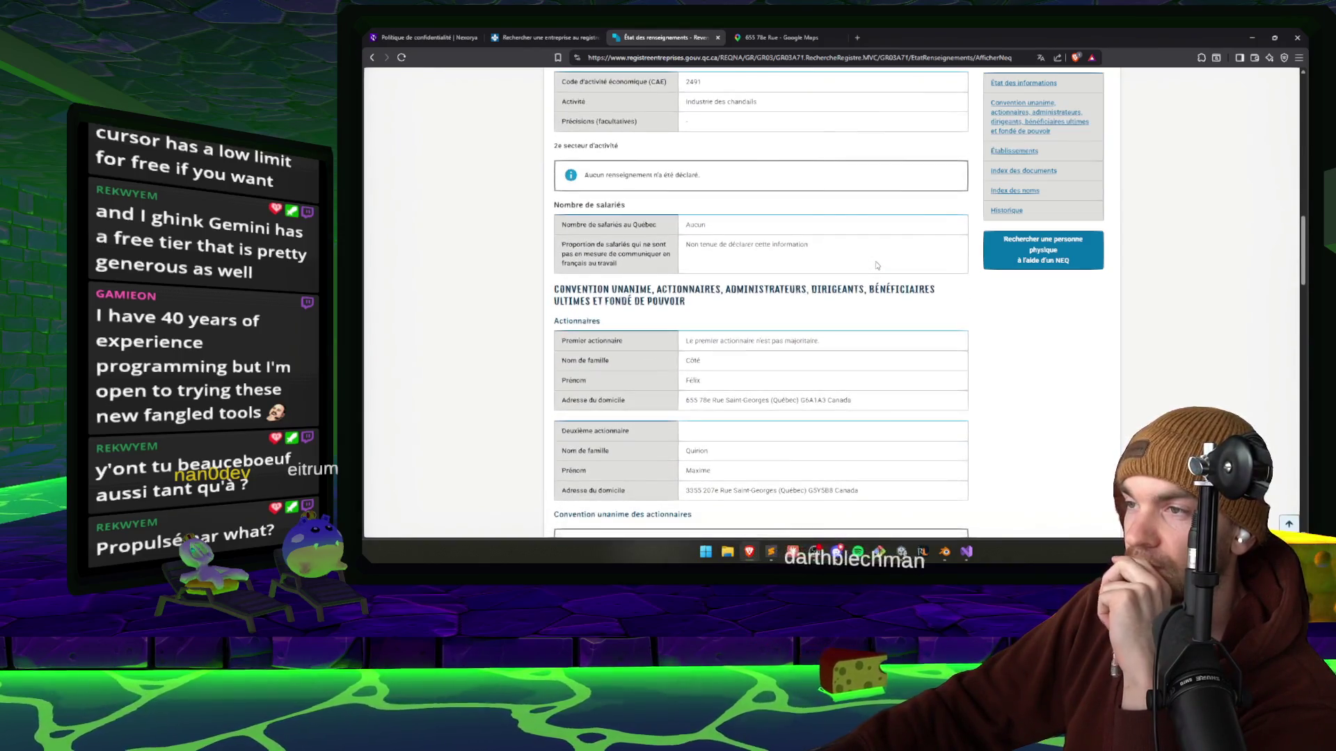
pyautogui.scroll(-1, 876, 265)
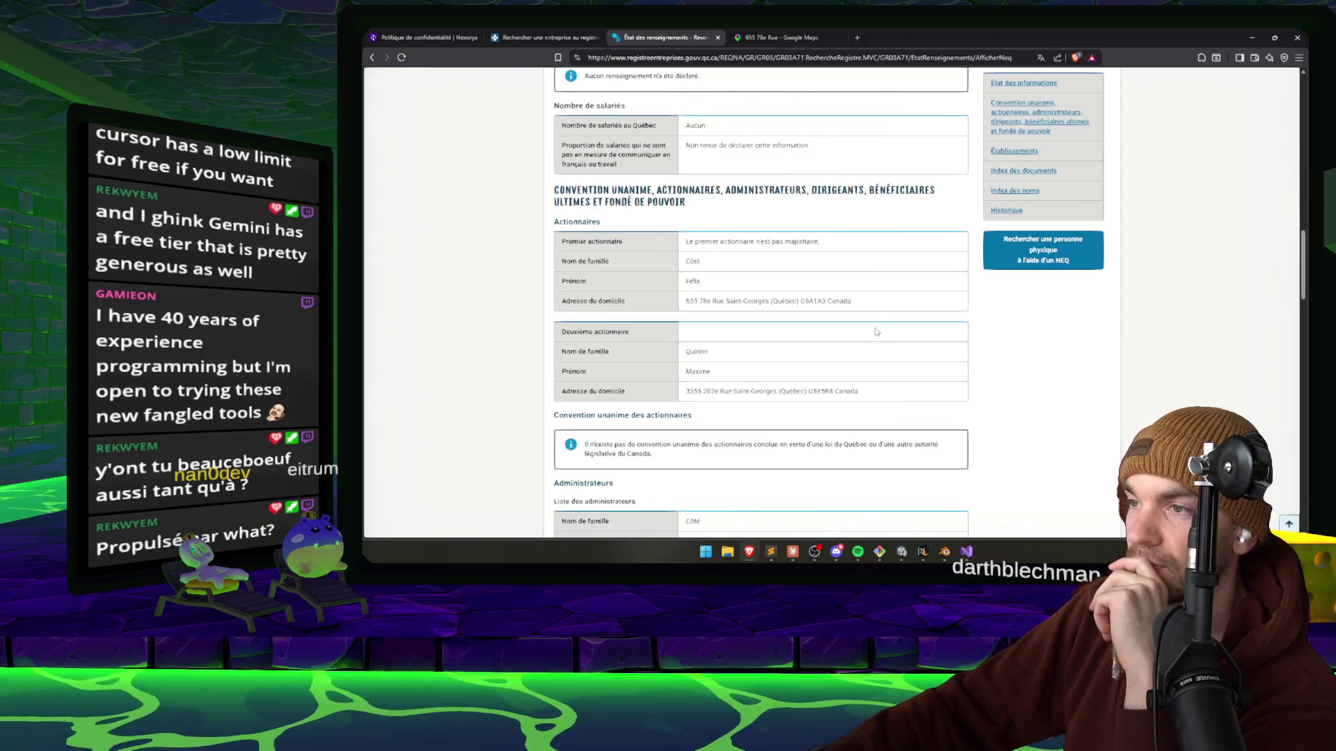
pyautogui.scroll(-2, 964, 297)
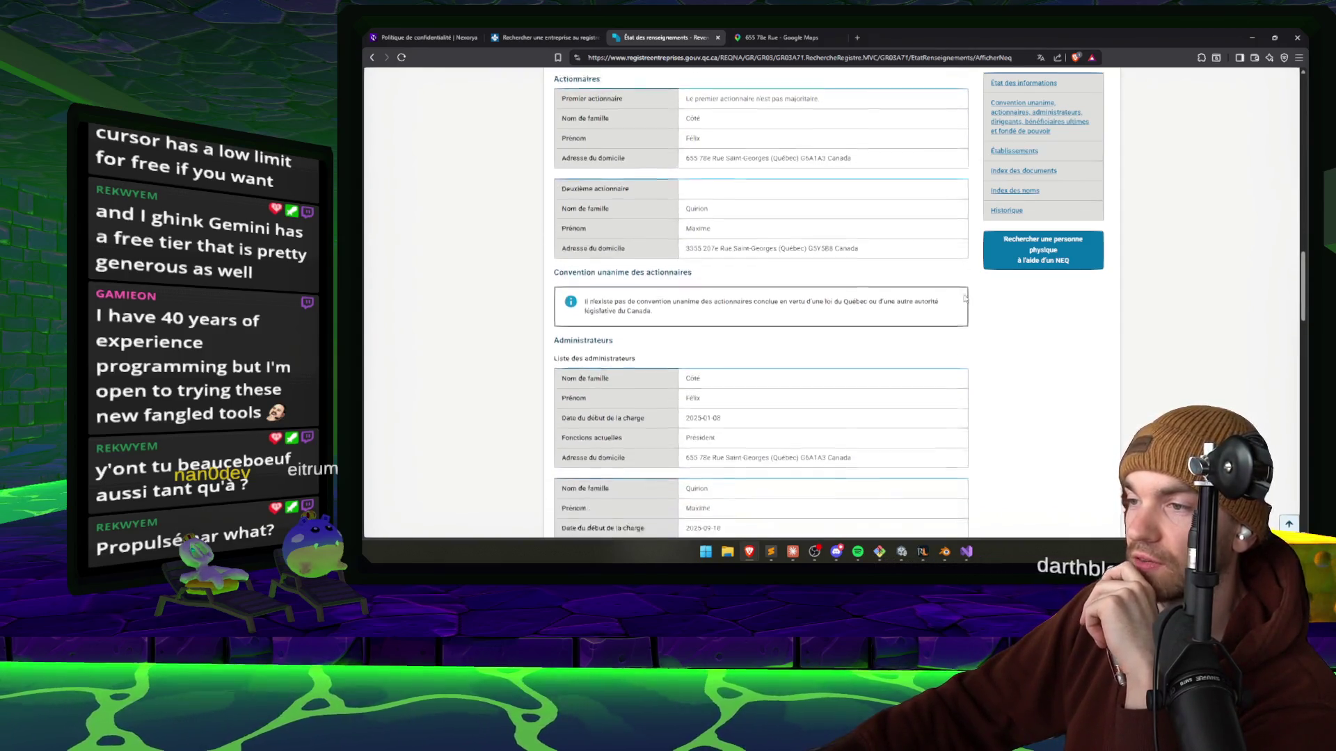
pyautogui.scroll(-3, 964, 298)
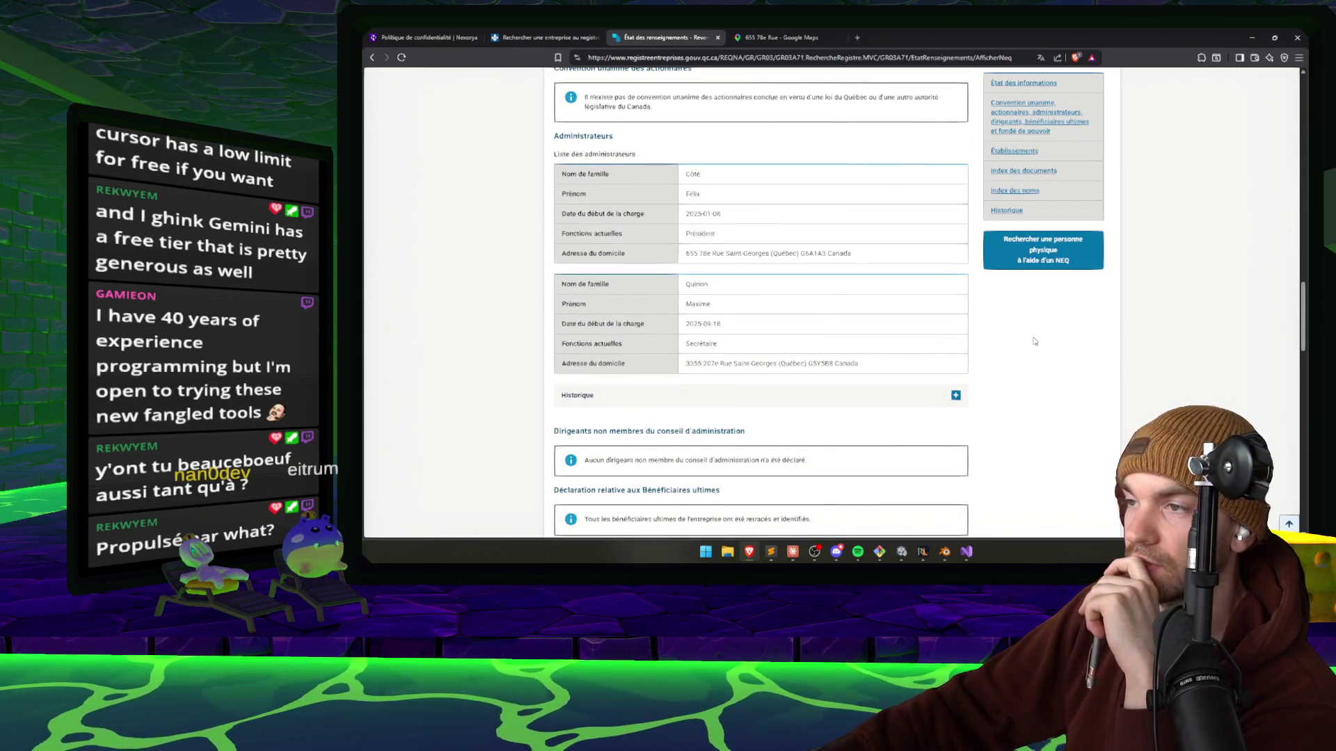
pyautogui.scroll(-1, 1040, 340)
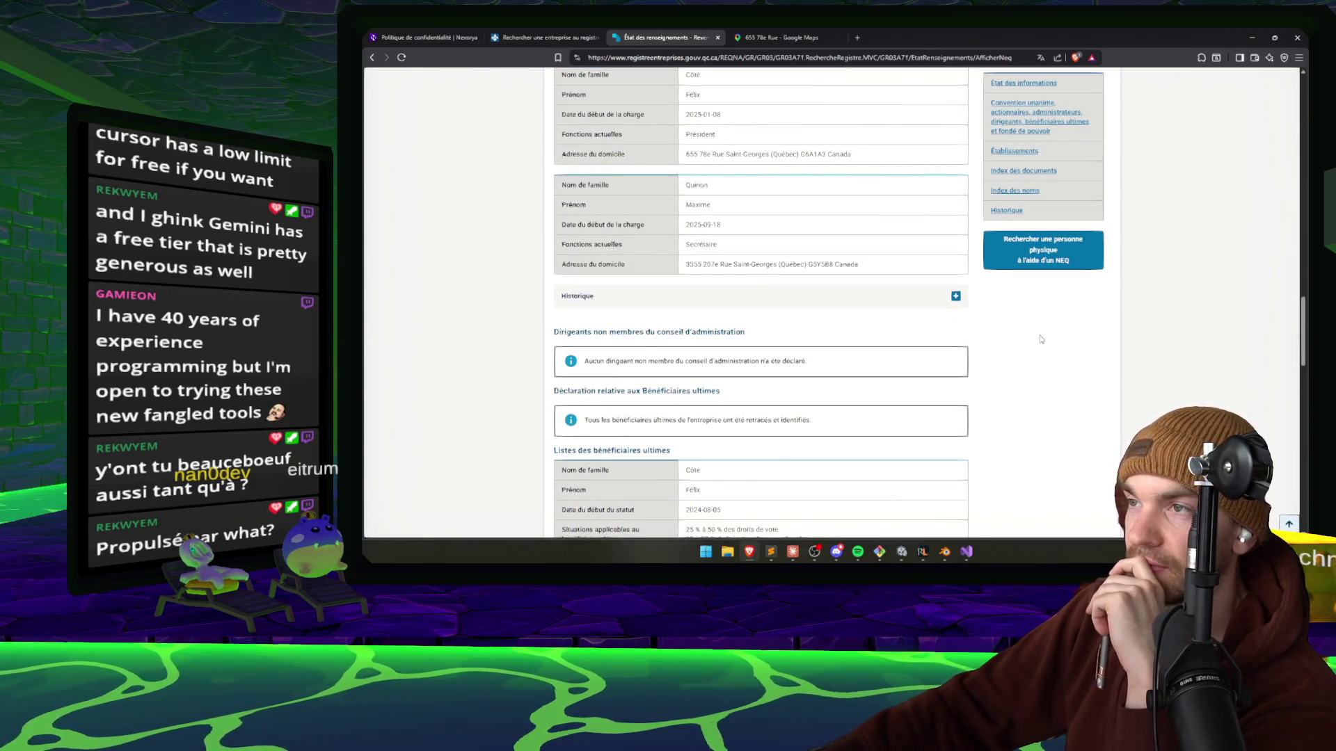
pyautogui.scroll(2, 656, 245)
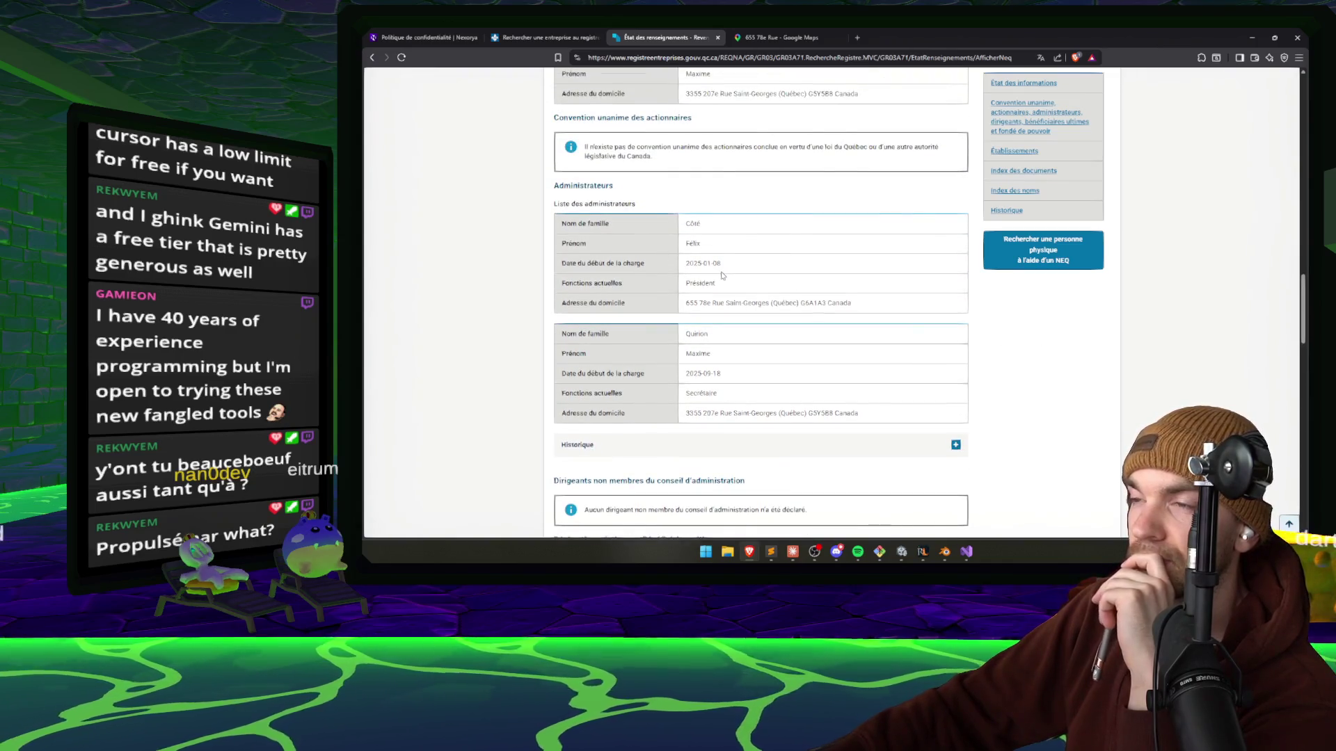
pyautogui.scroll(-5, 1023, 326)
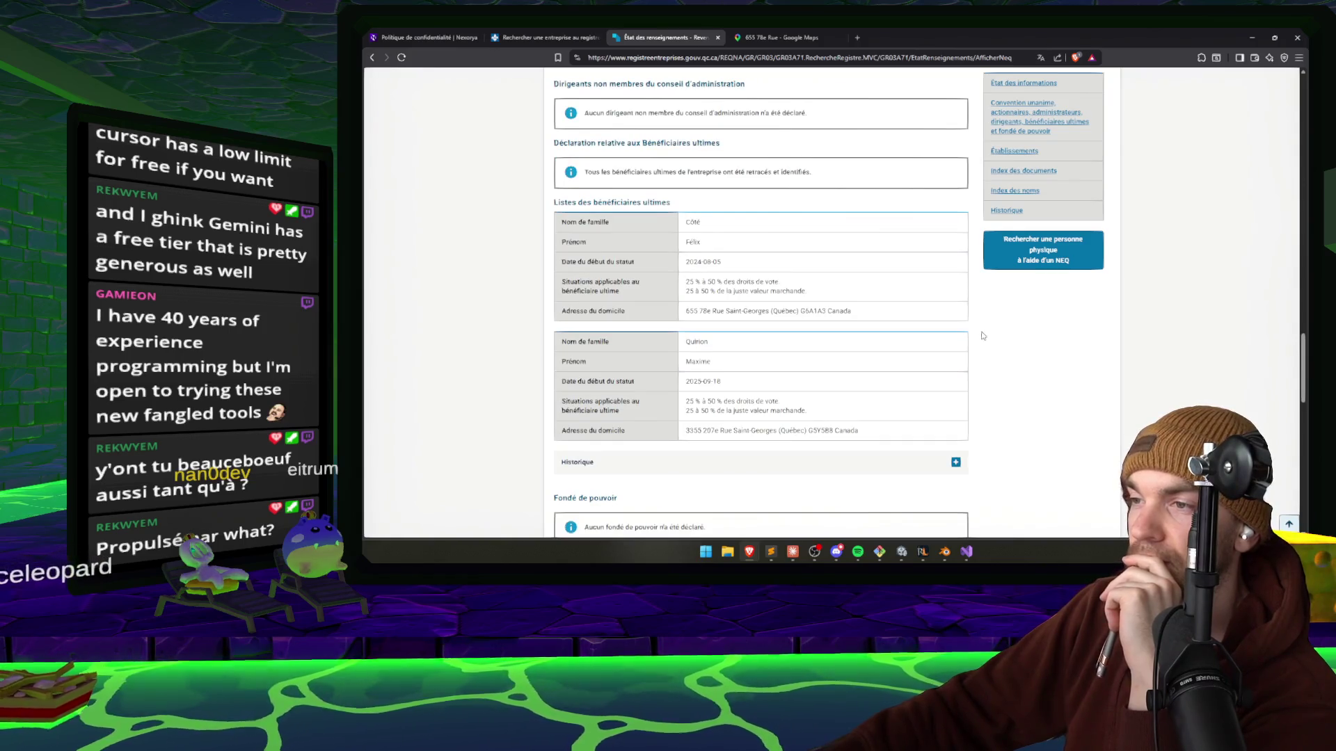
pyautogui.scroll(-2, 1002, 344)
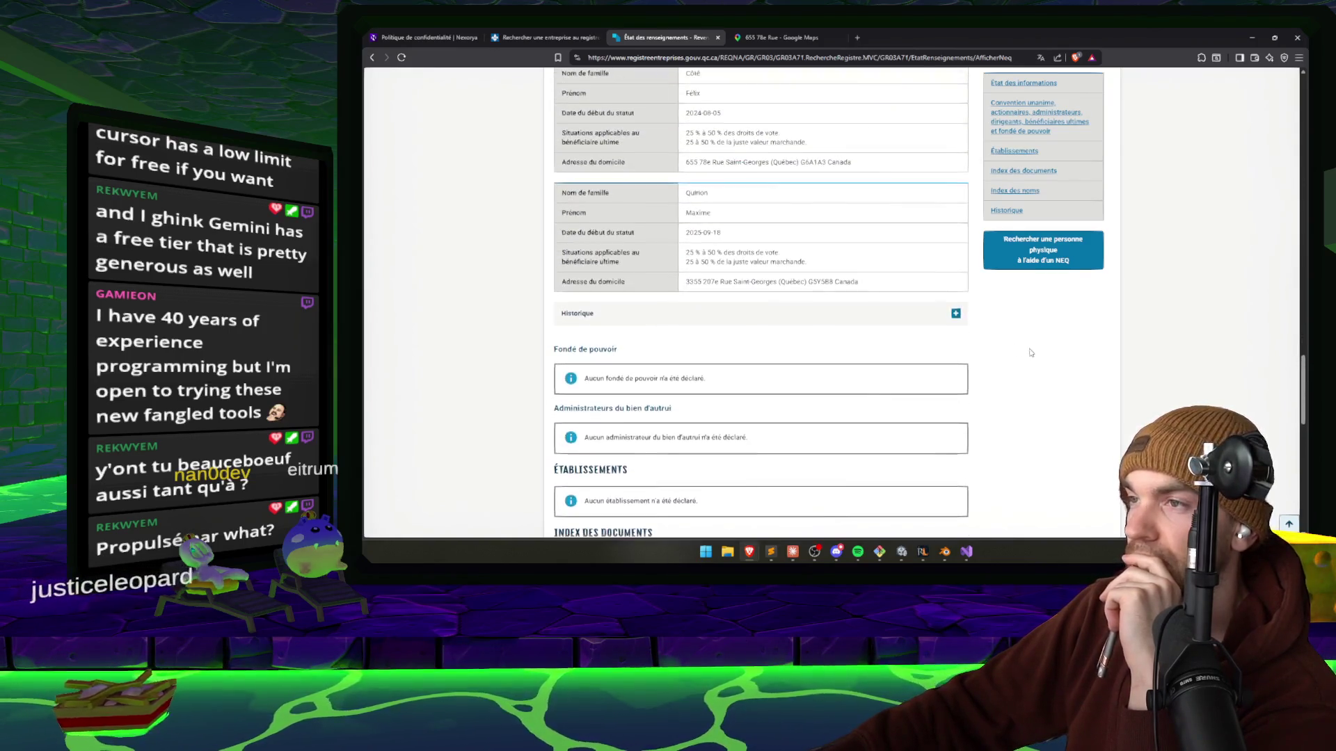
pyautogui.scroll(2, 1026, 362)
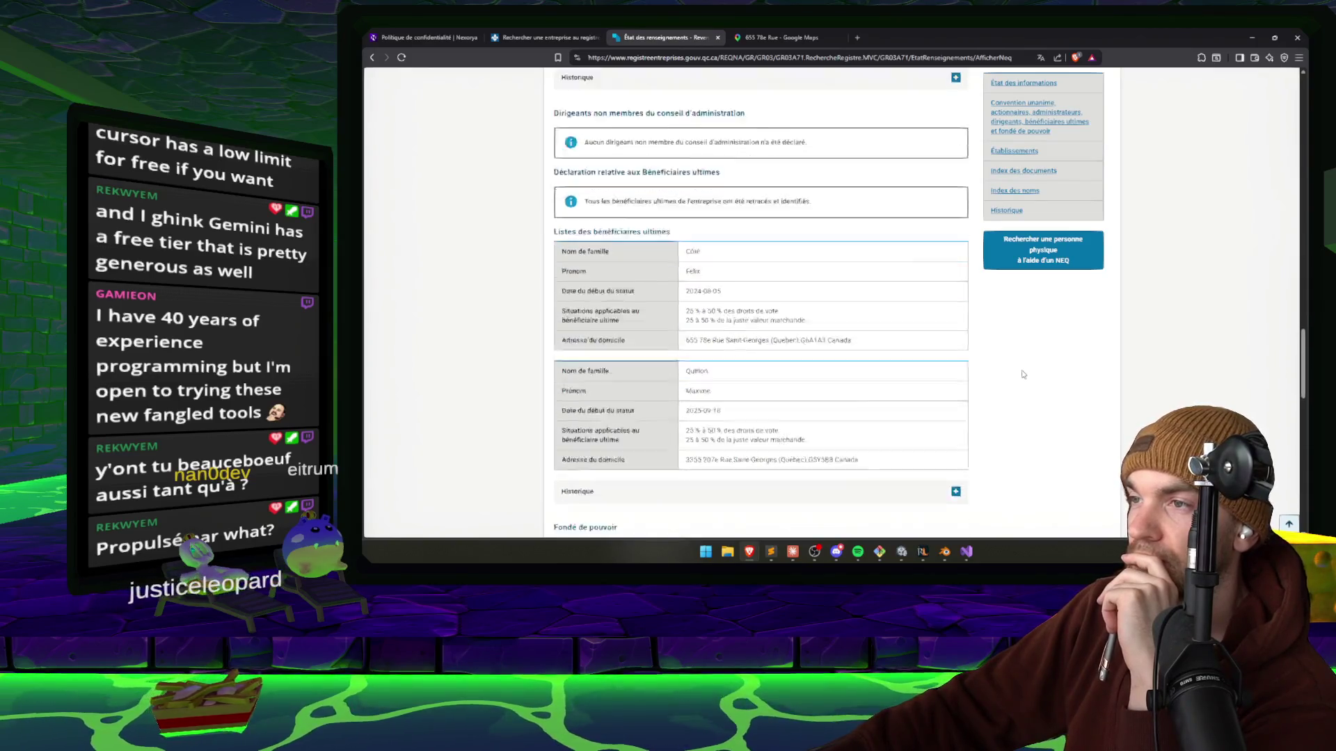
pyautogui.scroll(-10, 1023, 374)
pyautogui.scroll(-2, 1019, 382)
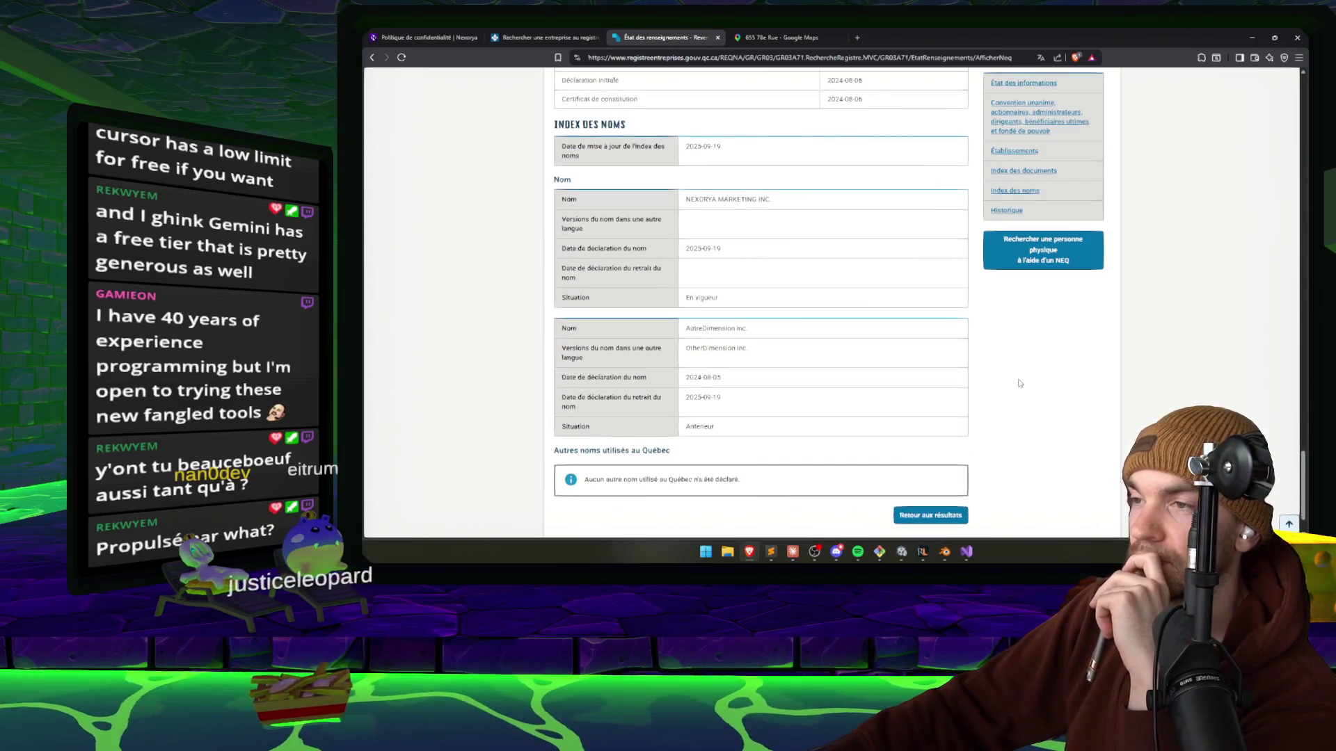
pyautogui.doubleClick(701, 330)
pyautogui.doubleClick(706, 348)
pyautogui.scroll(-1, 723, 355)
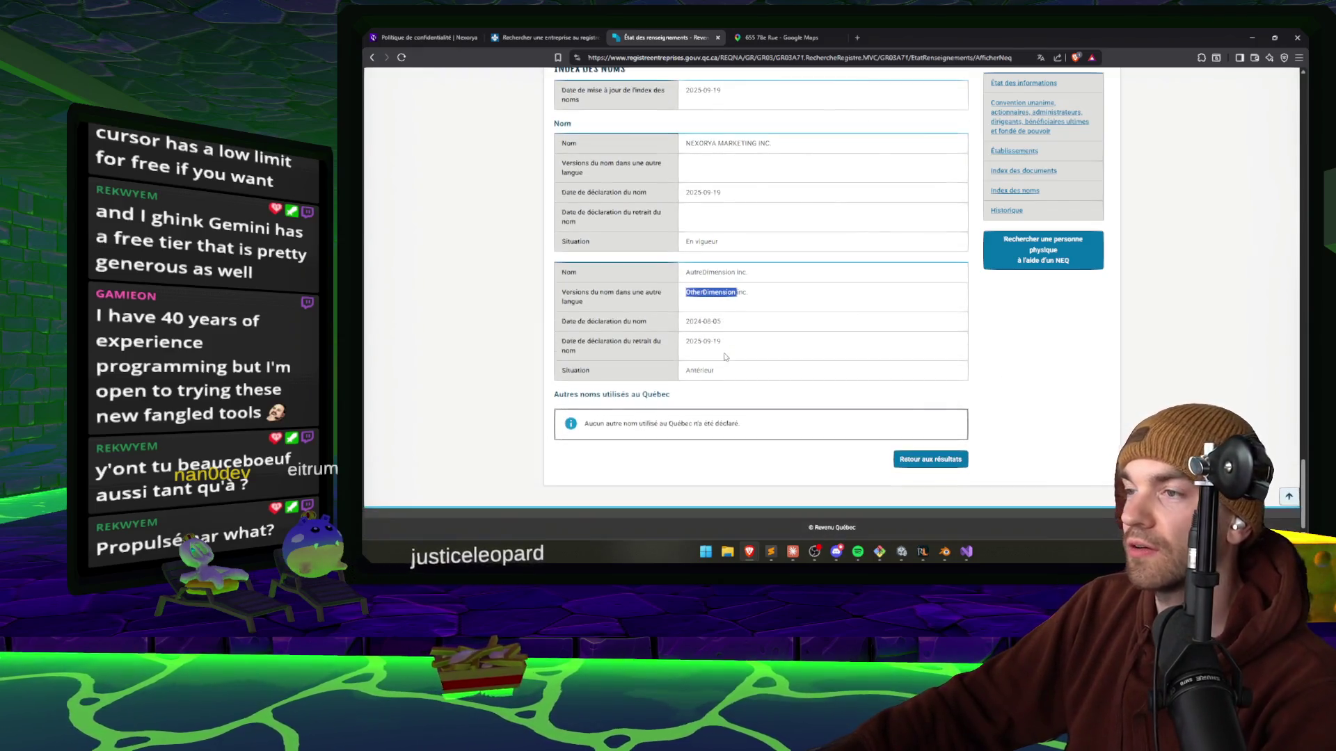
pyautogui.hotkey('ctrl', 'w')
pyautogui.hotkey('ctrl', 'w')
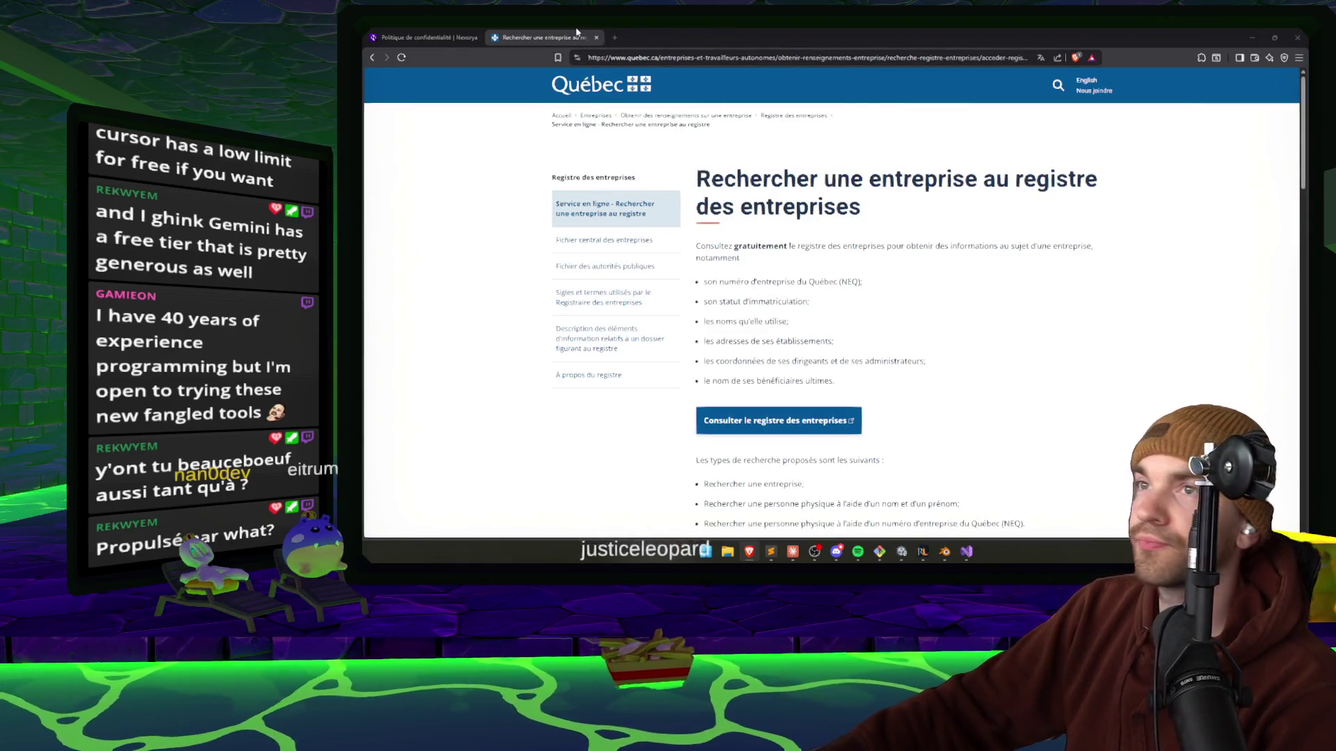
# Close the registry page and read Claude's momentumFriction Option 1, Option 2 and apply-both recommendation.
pyautogui.hotkey('ctrl', 'w')
pyautogui.hotkey('ctrl', 'w')
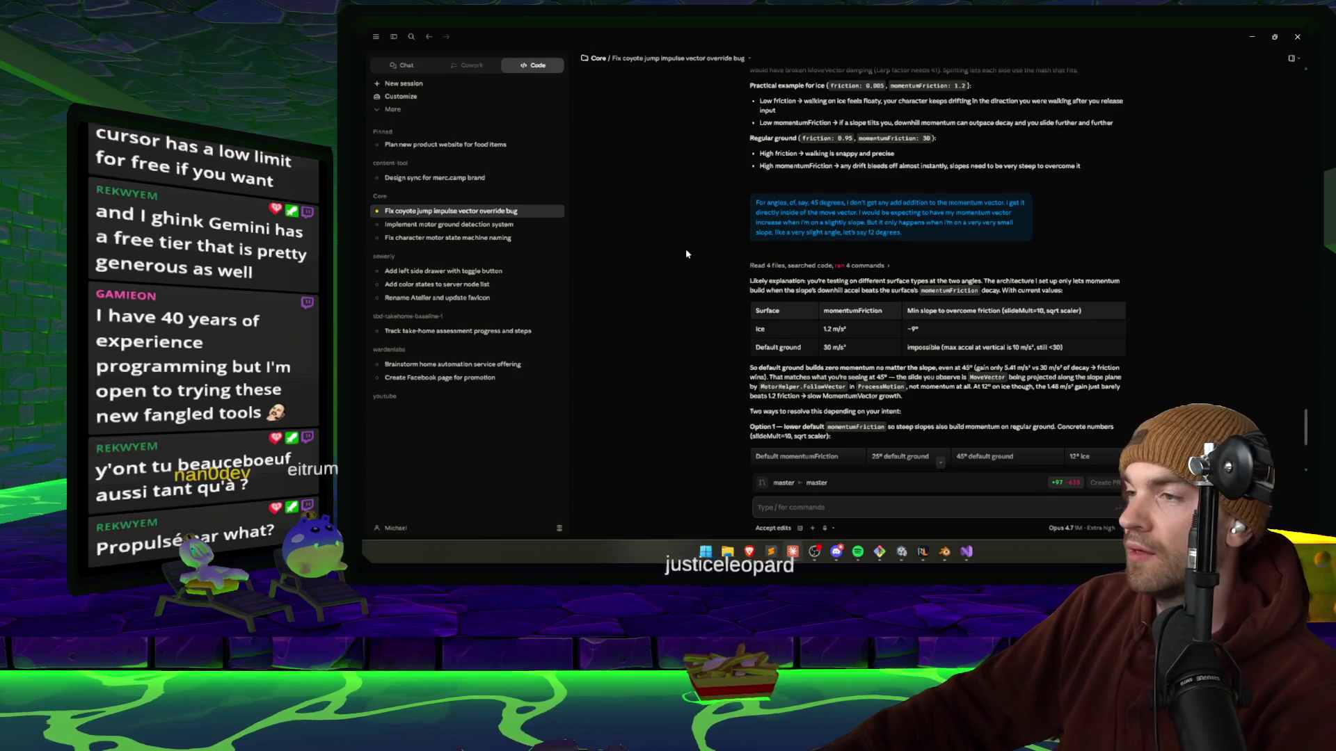
pyautogui.scroll(-2, 685, 248)
pyautogui.scroll(-1, 735, 224)
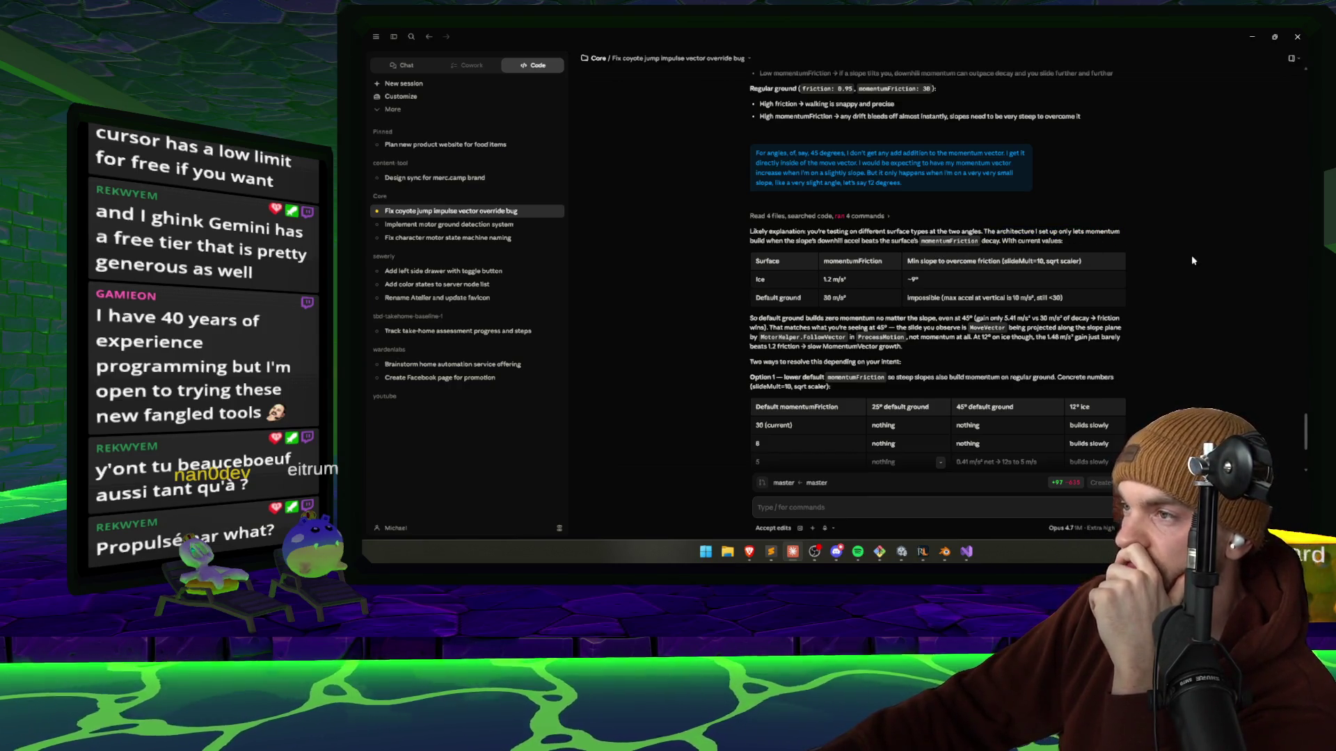
pyautogui.scroll(-3, 946, 252)
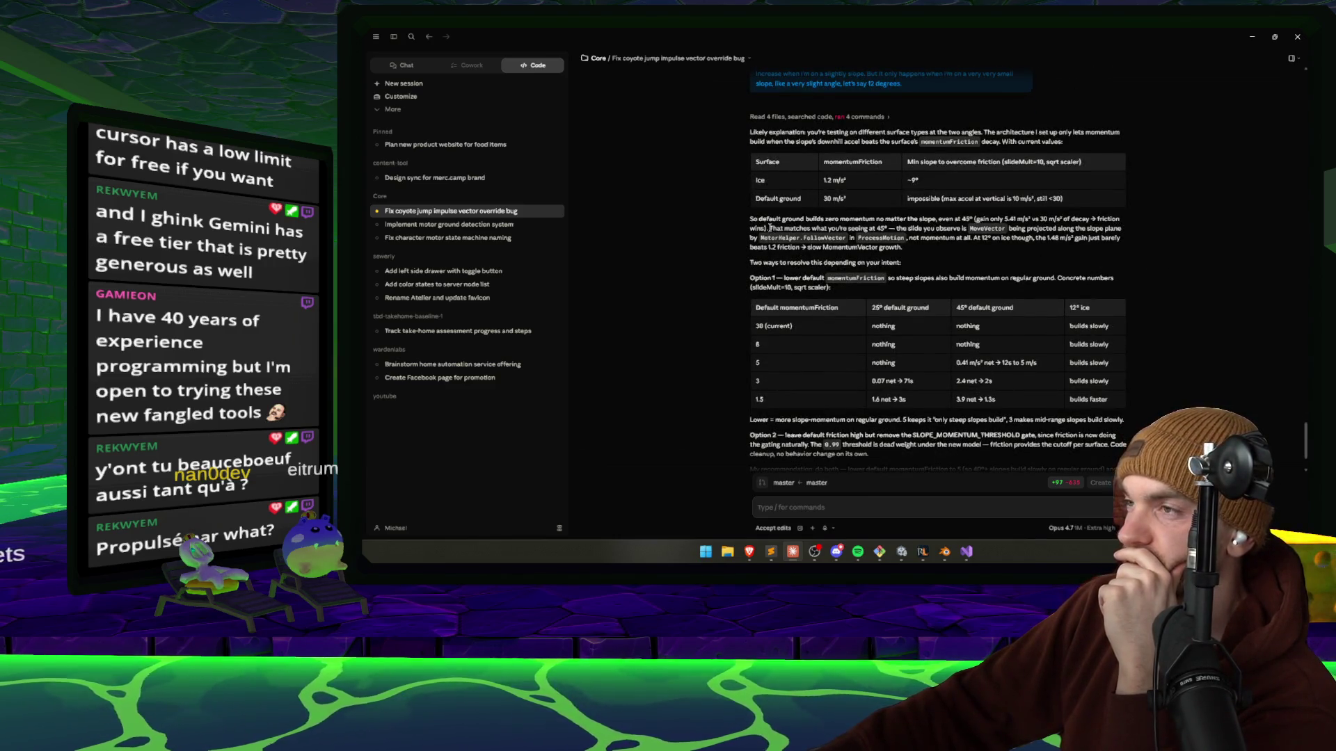
pyautogui.click(969, 239)
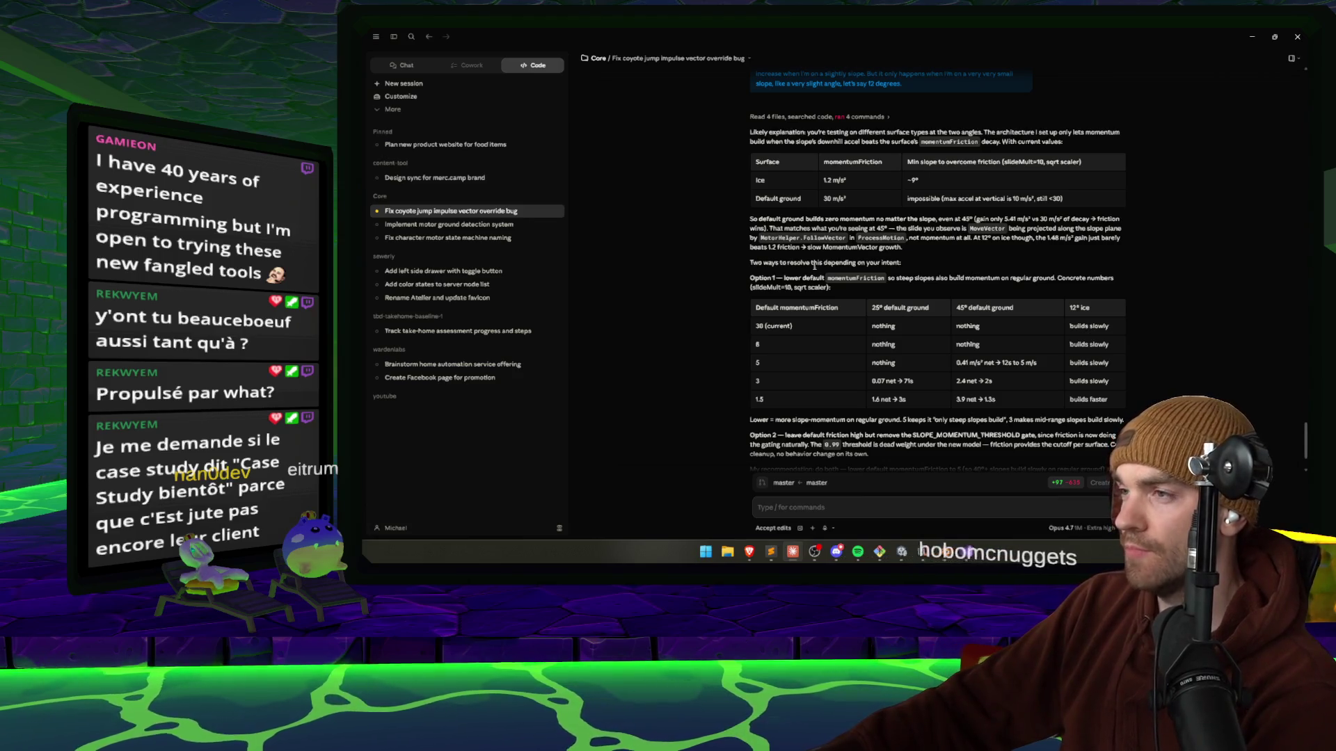
pyautogui.scroll(-2, 816, 265)
pyautogui.scroll(-1, 833, 239)
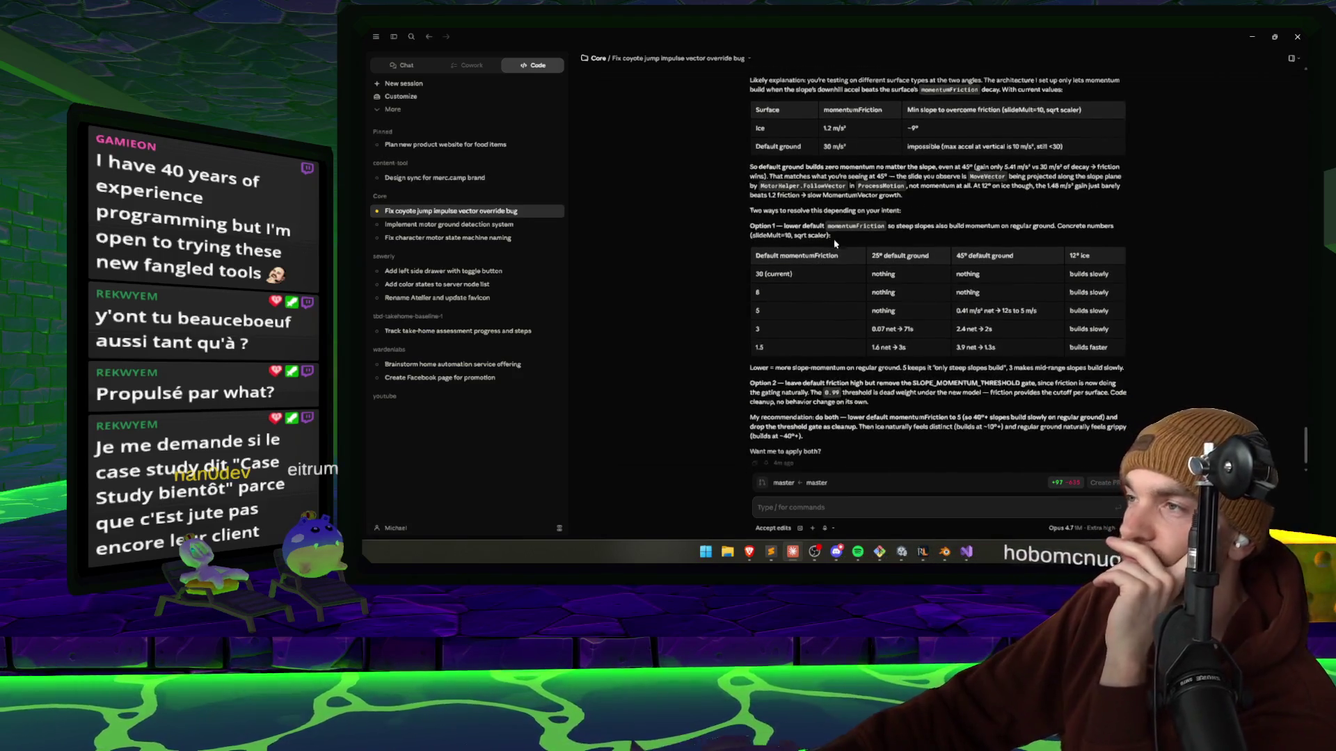
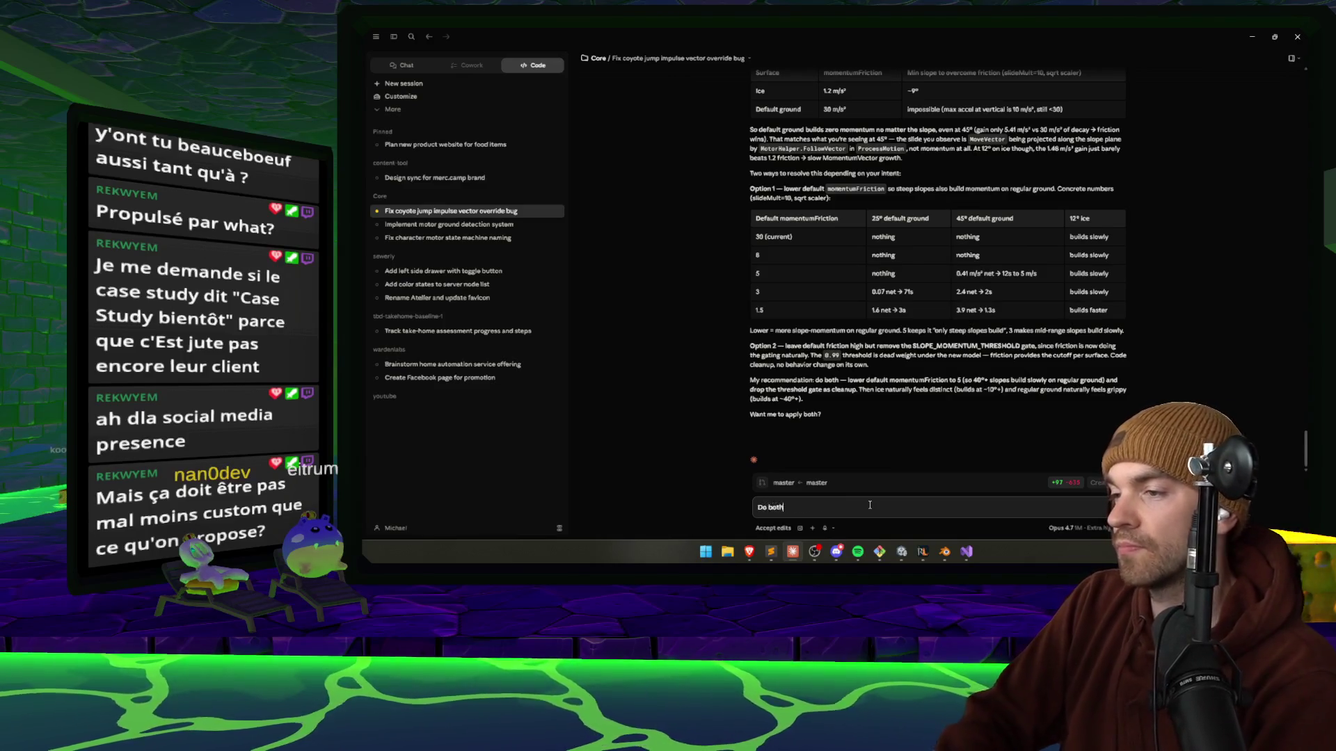
# Reply 'Do both' to Claude's two friction fixes, then look down the slide in the Scene view.
pyautogui.press('Return')
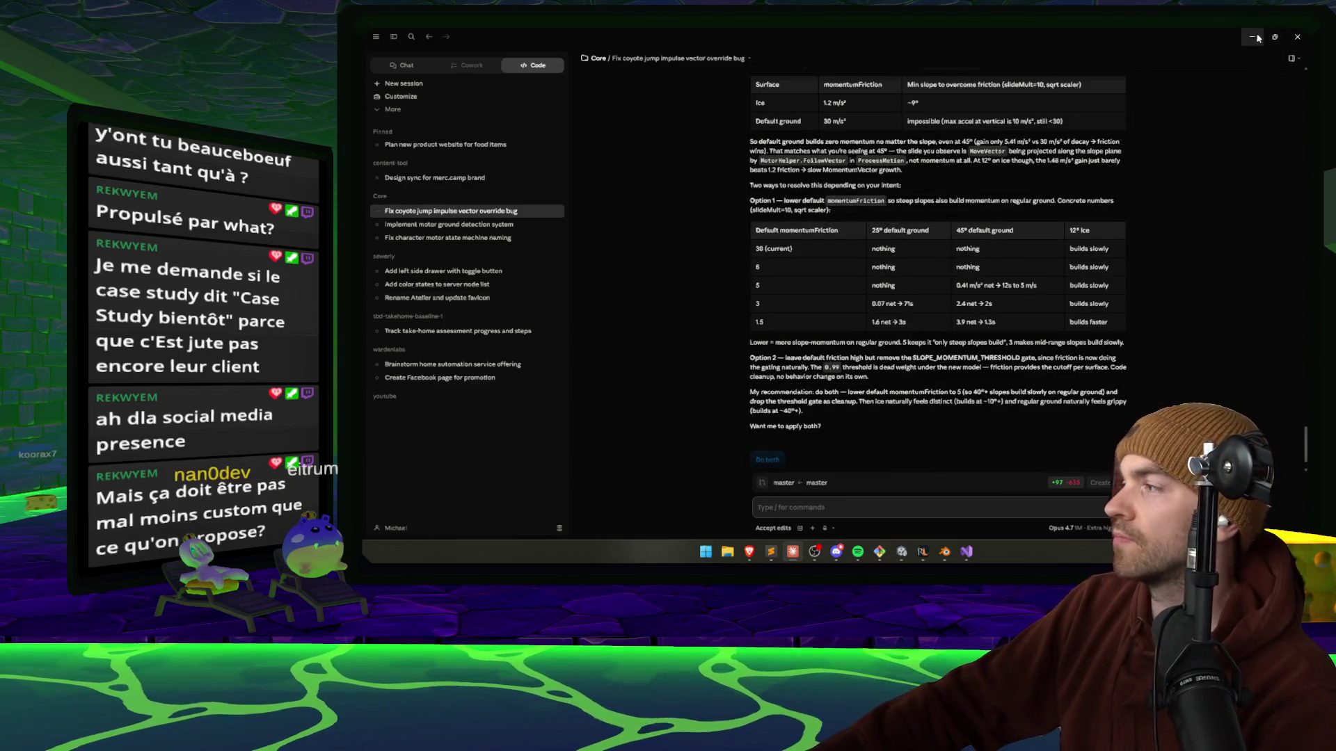
pyautogui.click(1256, 37)
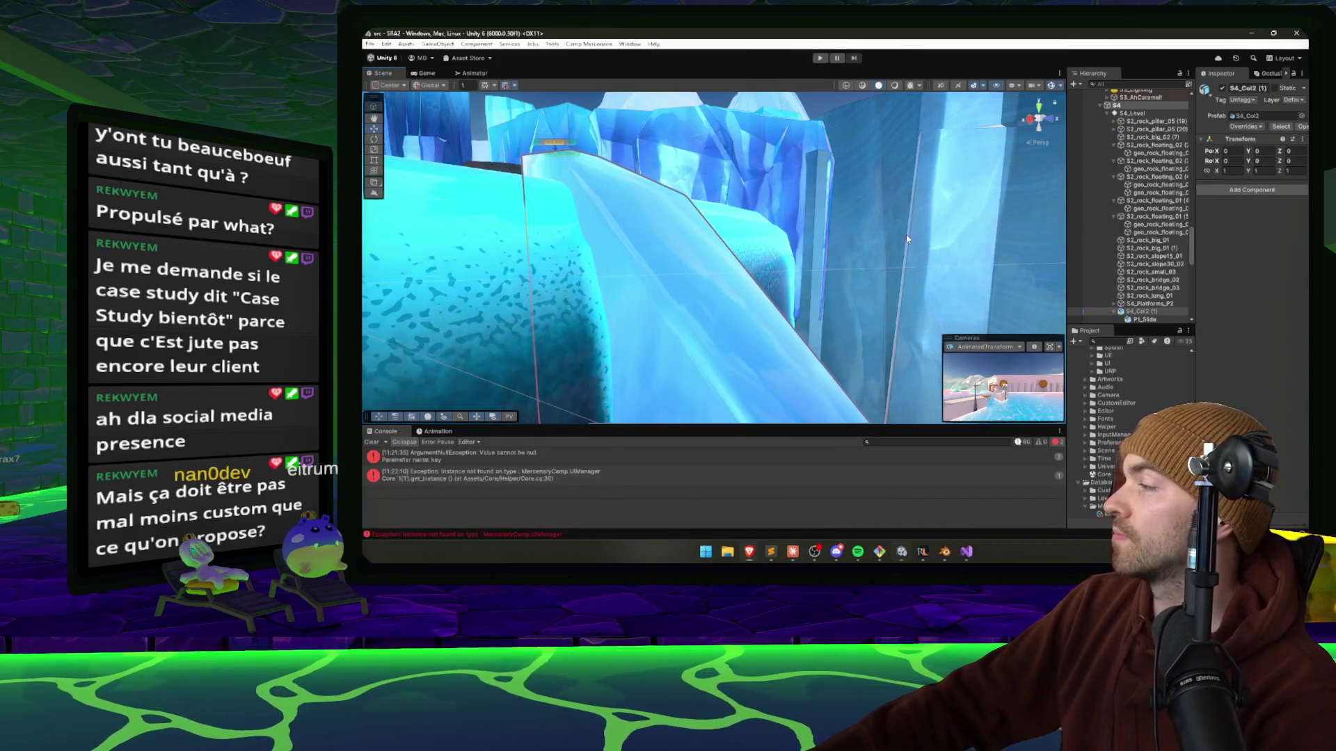
pyautogui.moveTo(925, 263); pyautogui.dragTo(872, 276)
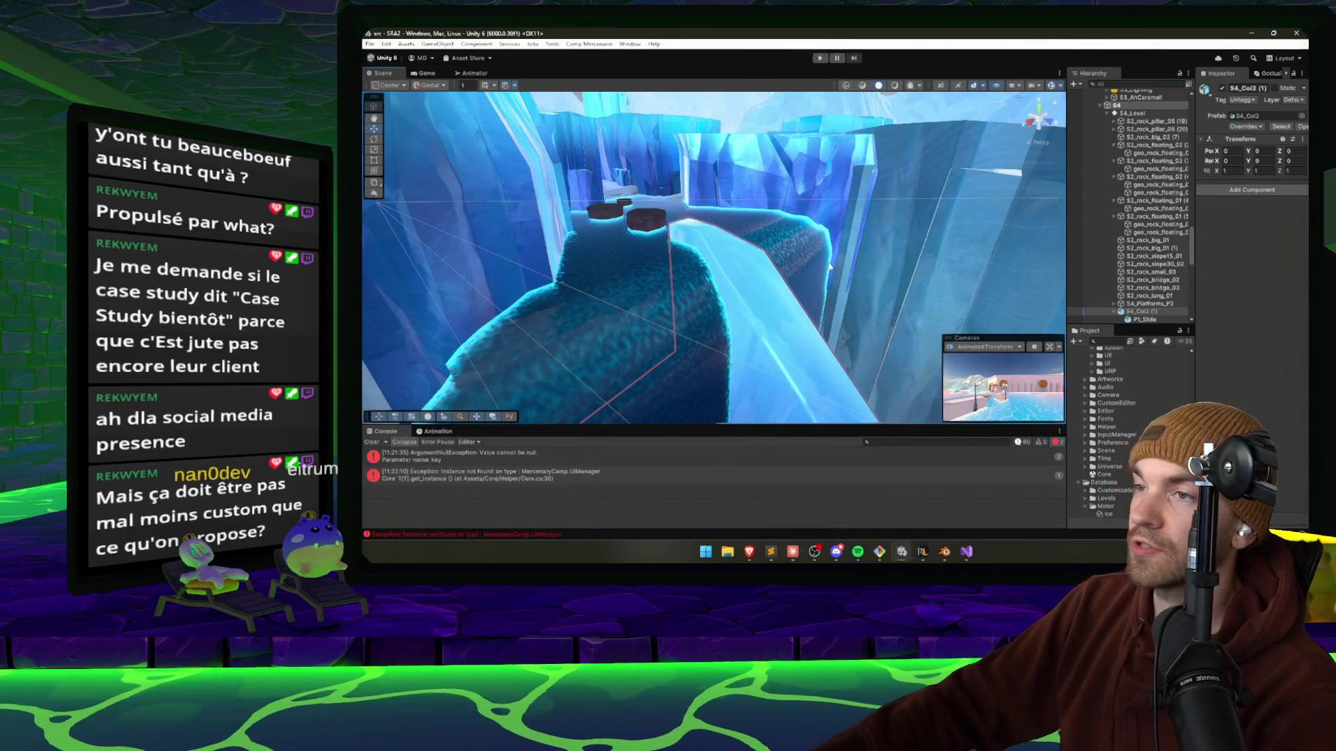
pyautogui.moveTo(732, 288); pyautogui.dragTo(721, 298)
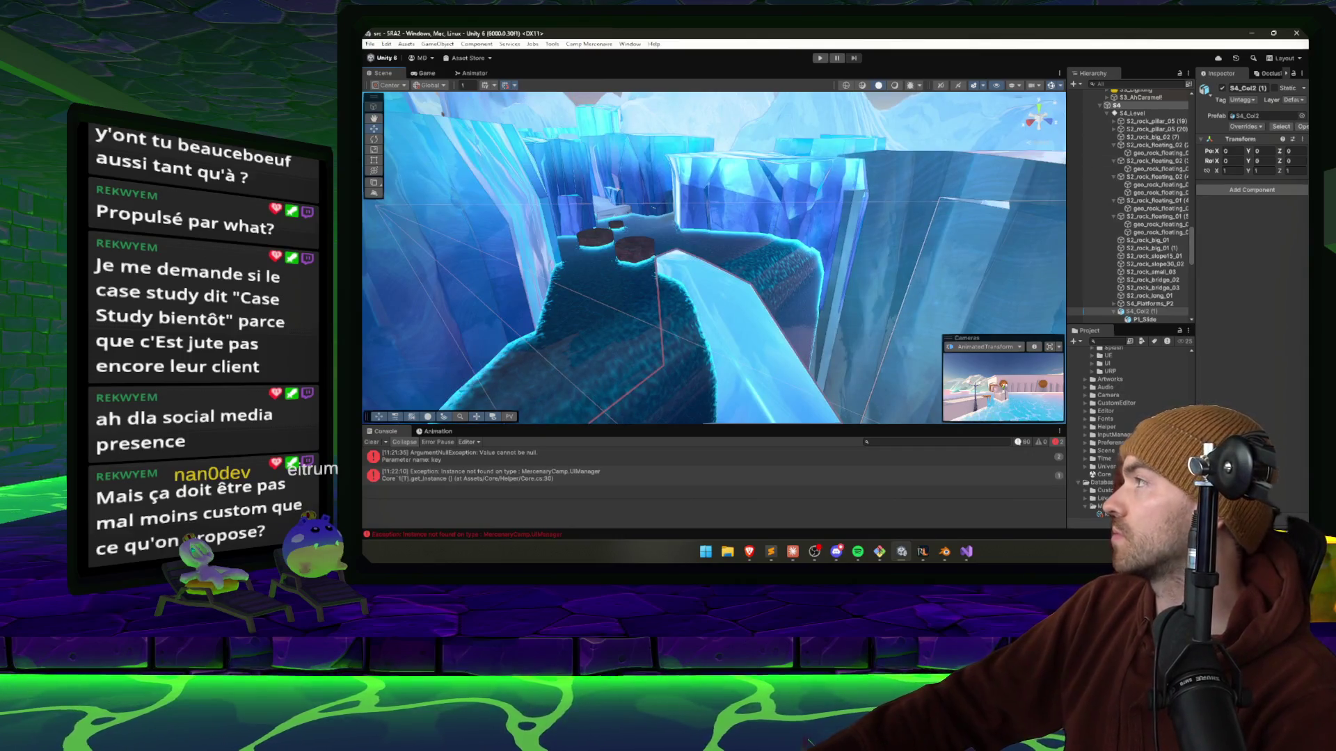
# Load ranchgagnon.com in the Brave browser.
pyautogui.click(749, 551)
pyautogui.click(777, 159)
pyautogui.press('Return')
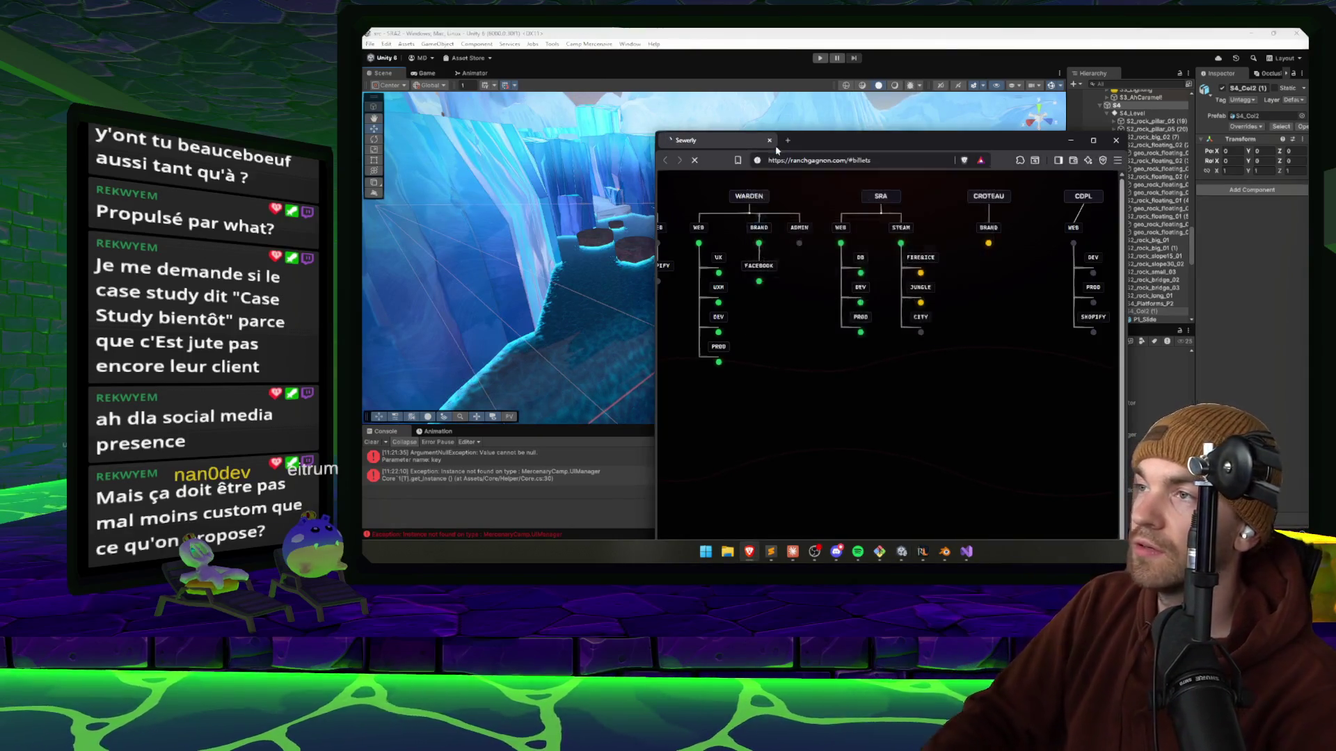
# Maximize Brave and jump through the Ranch Gagnon info and online tickets sections.
pyautogui.doubleClick(834, 140)
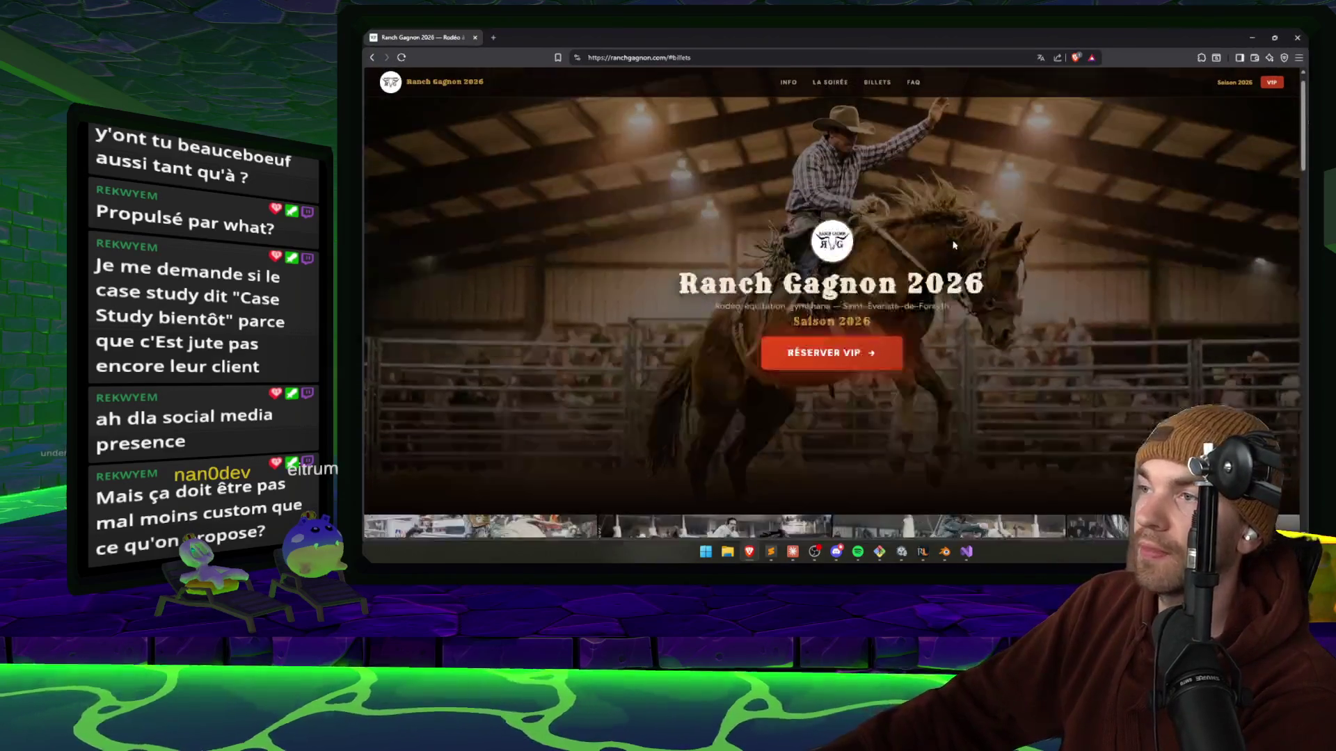
pyautogui.scroll(-15, 1009, 334)
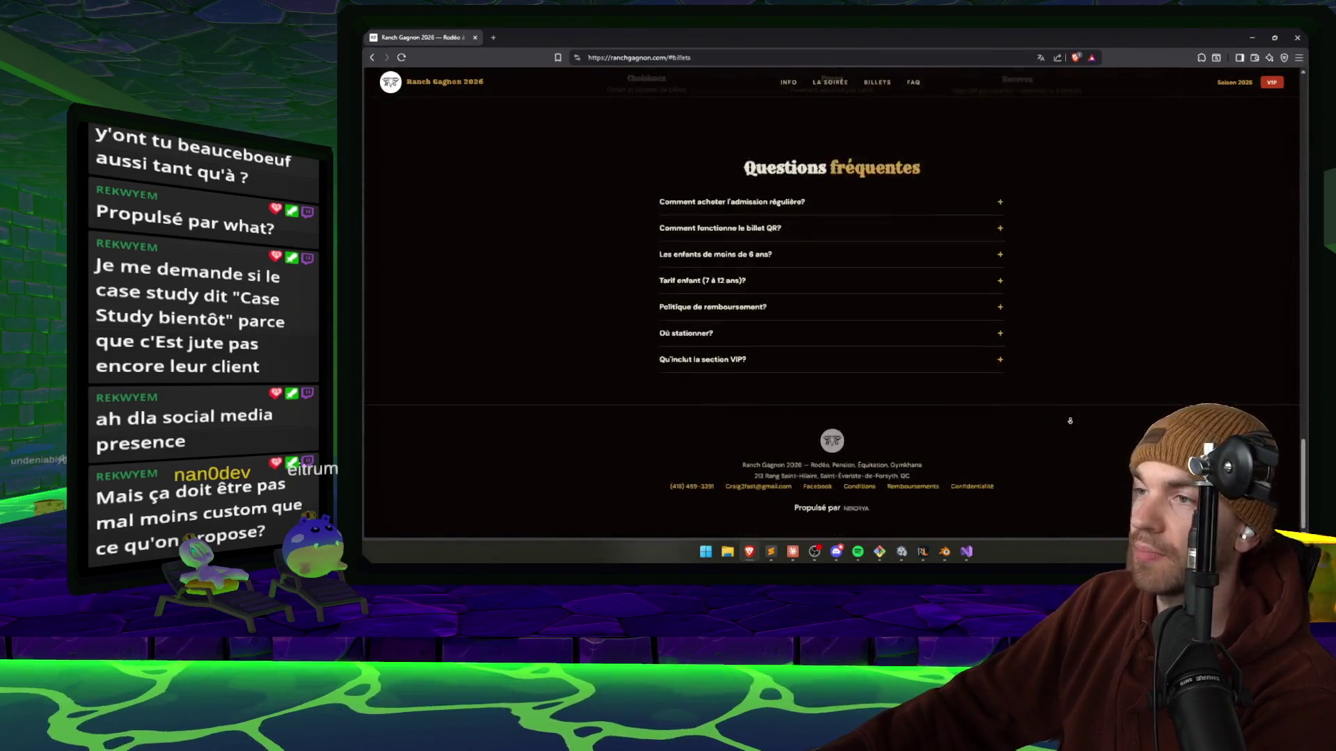
pyautogui.scroll(15, 1058, 348)
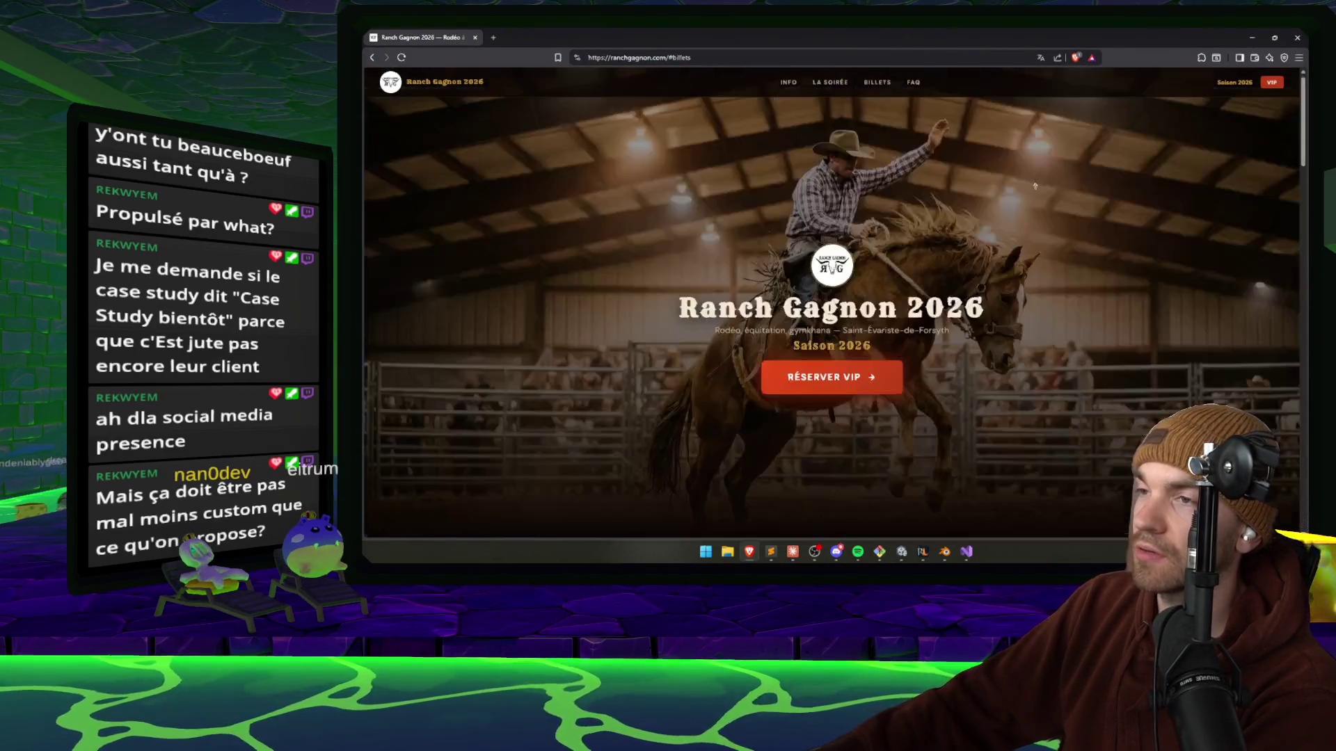
pyautogui.click(792, 84)
pyautogui.scroll(5, 1061, 184)
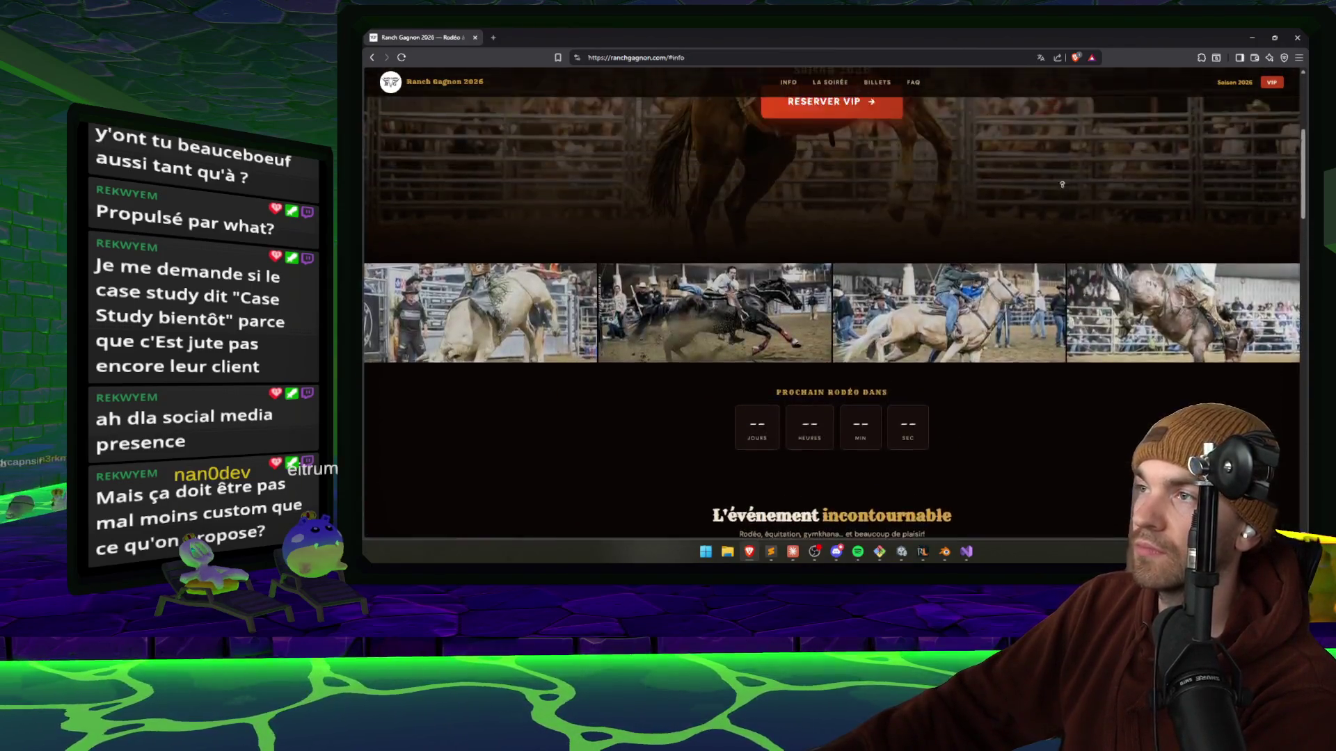
pyautogui.scroll(4, 912, 227)
pyautogui.click(822, 380)
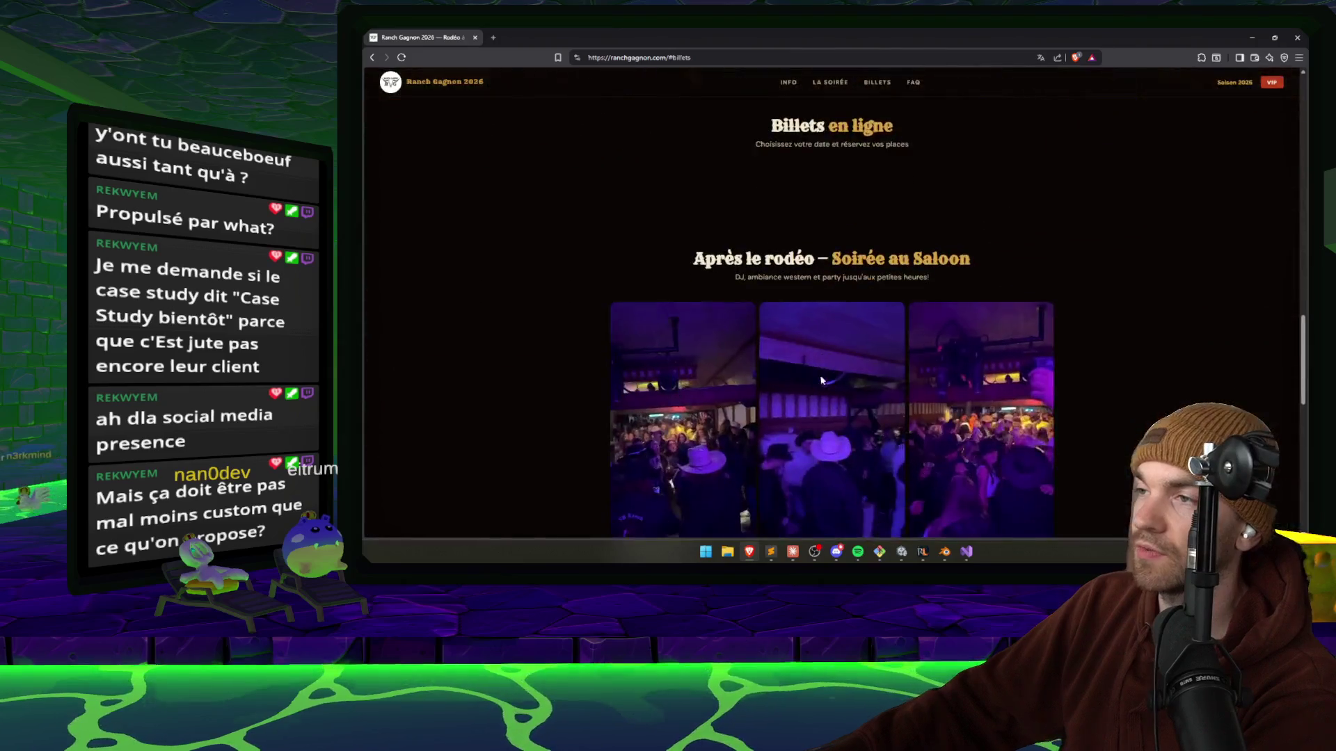
# Highlight the tickets subtitle and saloon heading text, then scroll down to the FAQ.
pyautogui.moveTo(872, 128); pyautogui.dragTo(902, 128)
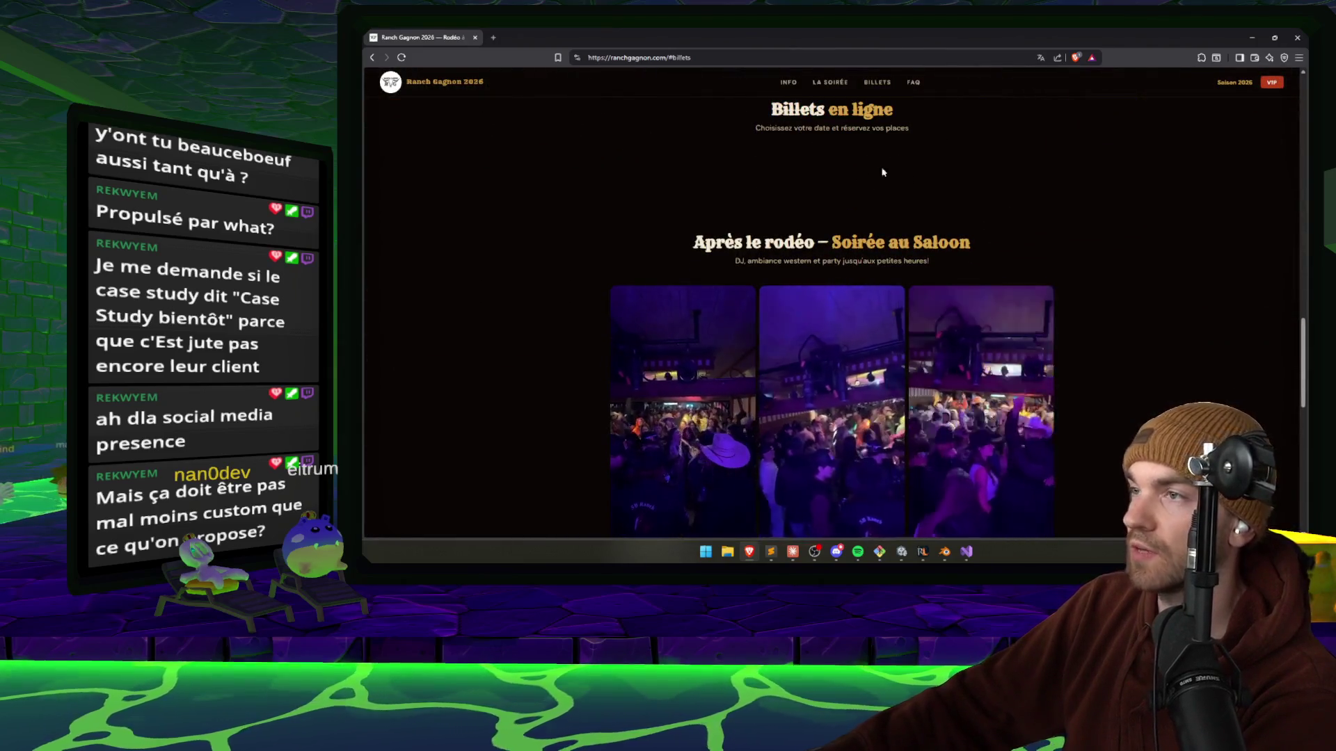
pyautogui.moveTo(760, 144)
pyautogui.mouseDown()
pyautogui.moveTo(908, 131)
pyautogui.moveTo(898, 244)
pyautogui.mouseUp()
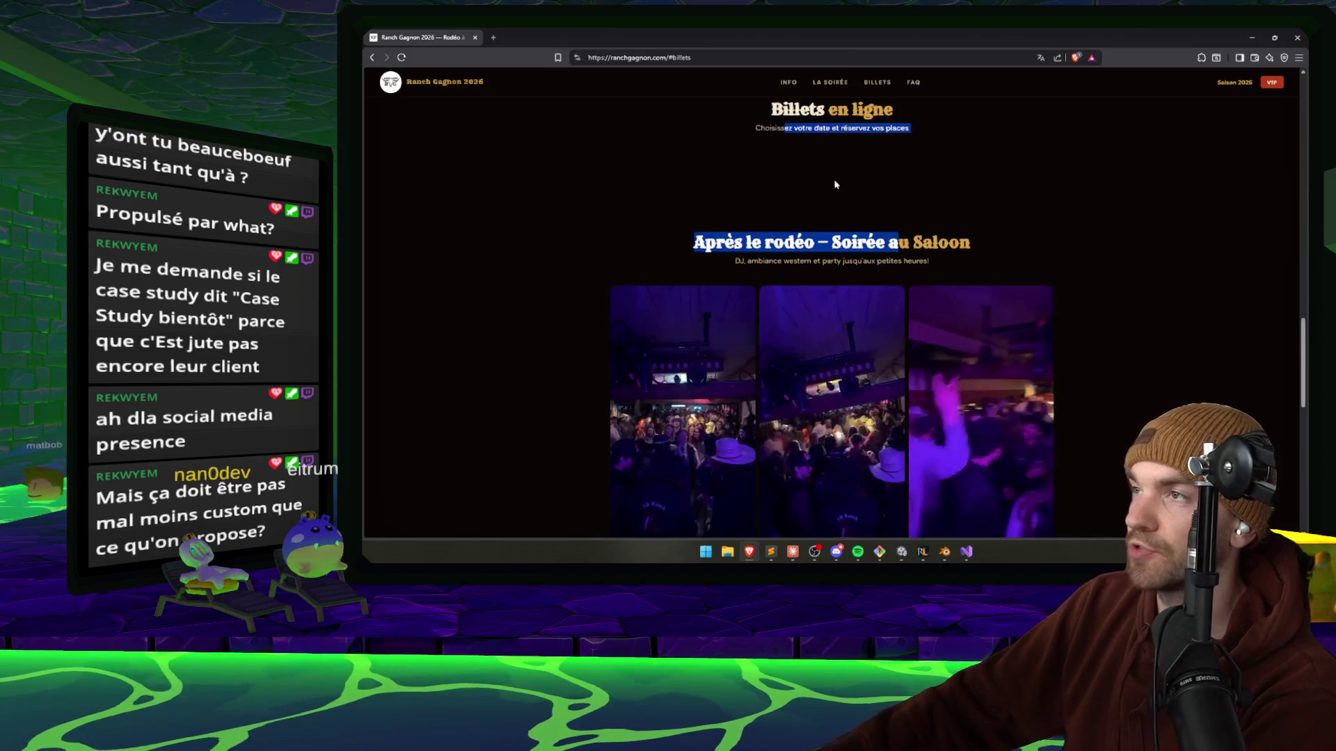
pyautogui.click(858, 173)
pyautogui.scroll(-1, 898, 235)
pyautogui.scroll(-4, 898, 235)
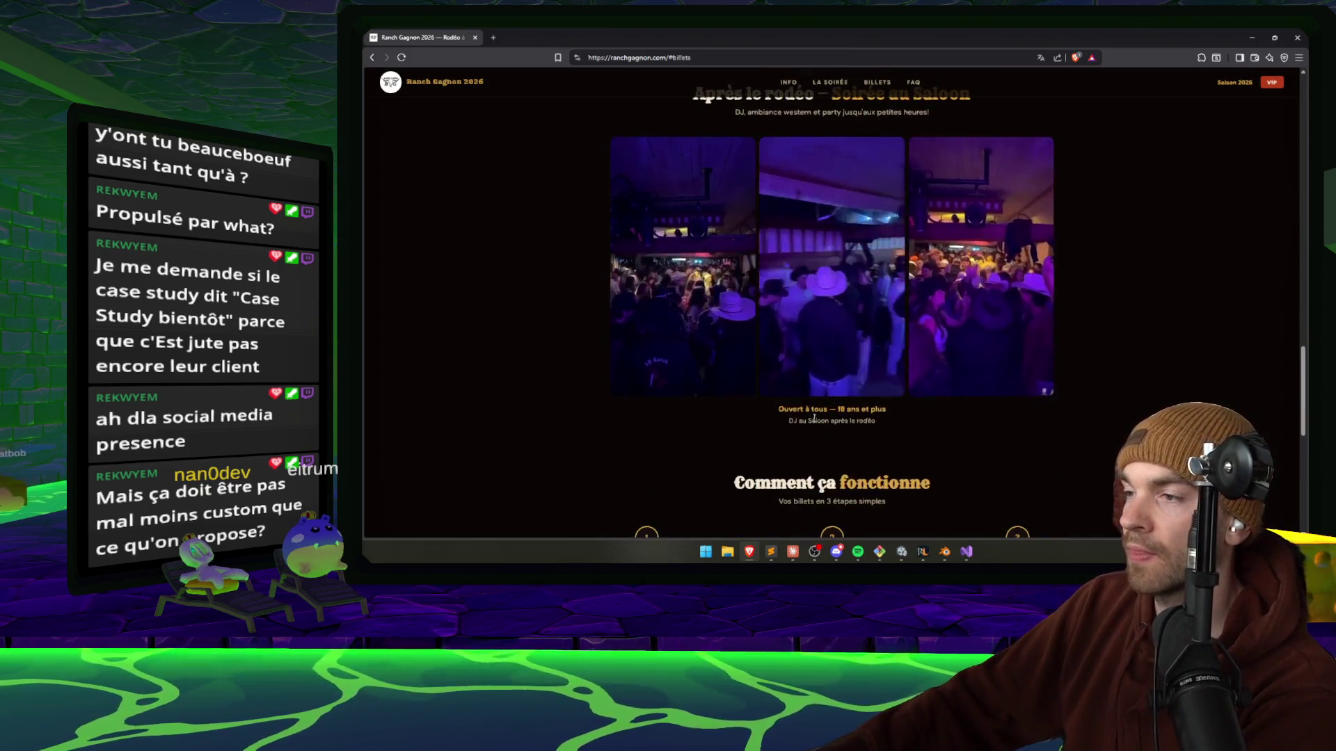
pyautogui.scroll(-3, 882, 403)
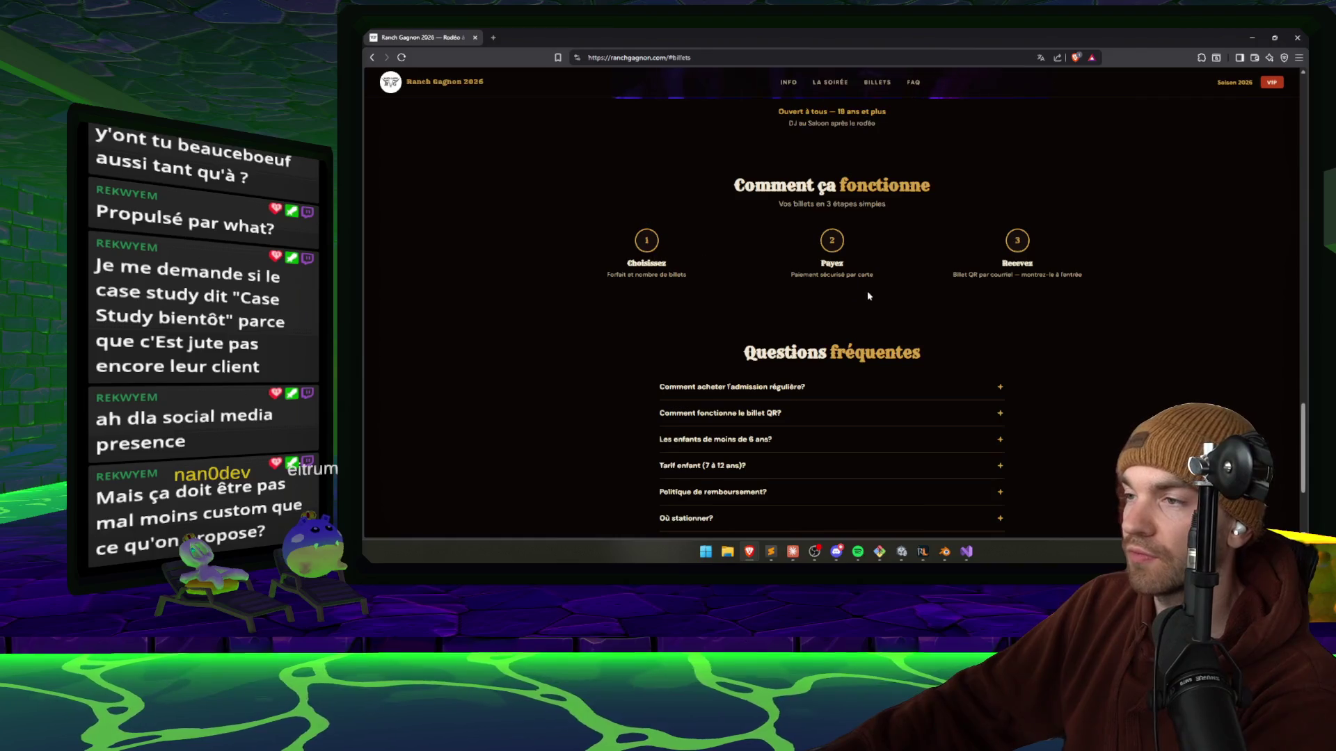
# Expand the QR ticket and regular admission FAQ answers, then open DevTools with F12.
pyautogui.click(744, 401)
pyautogui.click(749, 395)
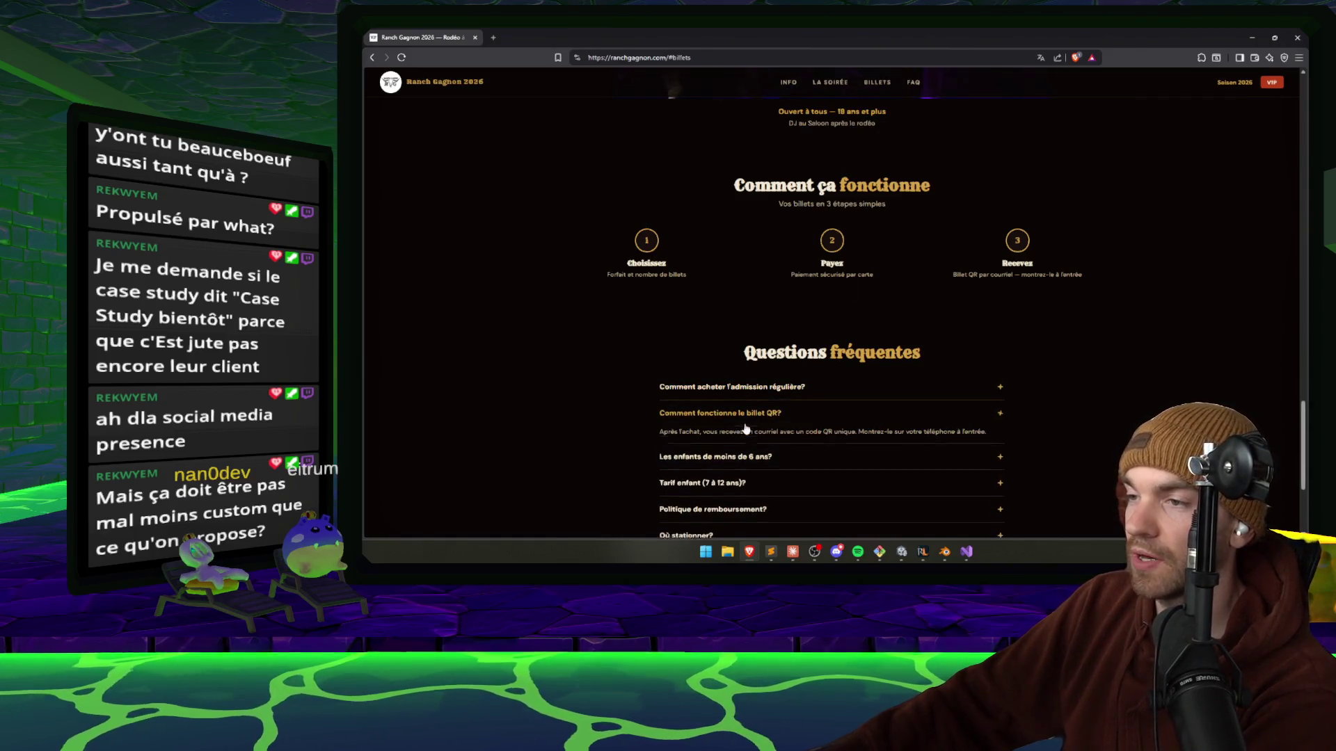
pyautogui.click(747, 393)
pyautogui.scroll(-2, 733, 420)
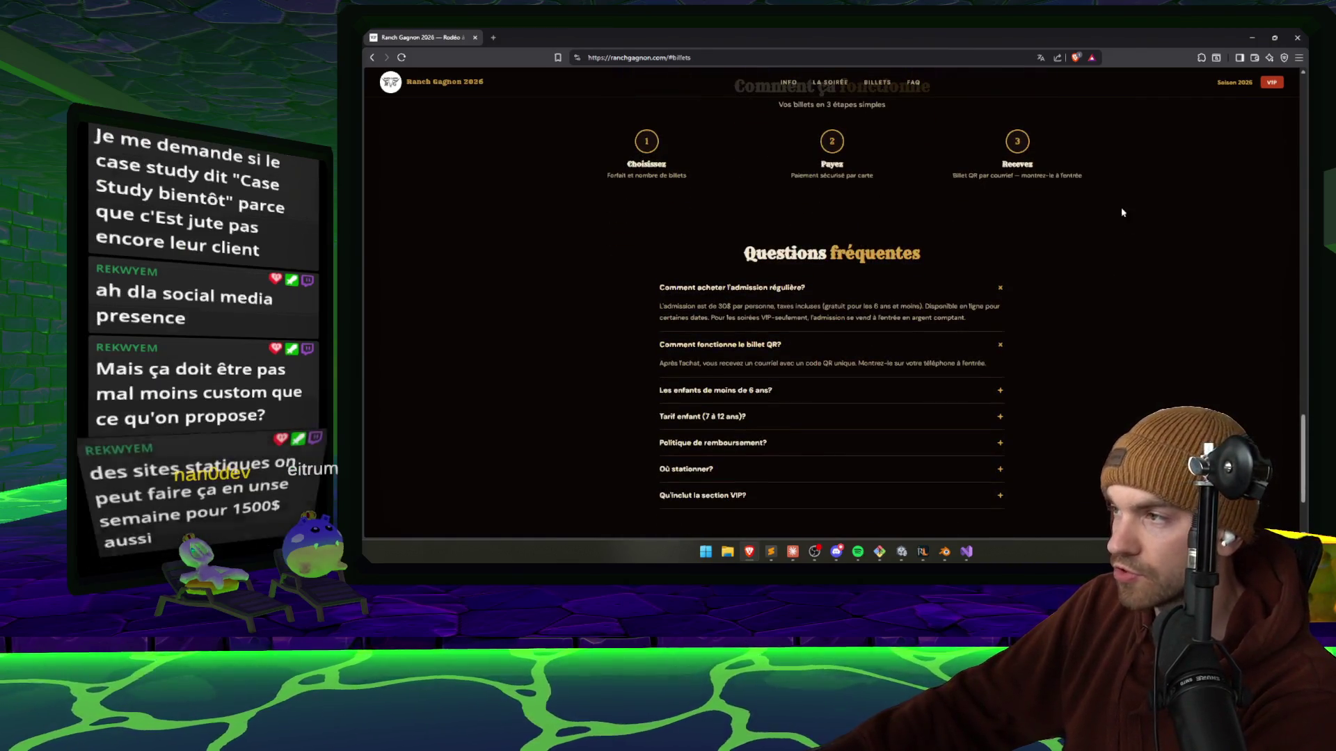
pyautogui.press('F12')
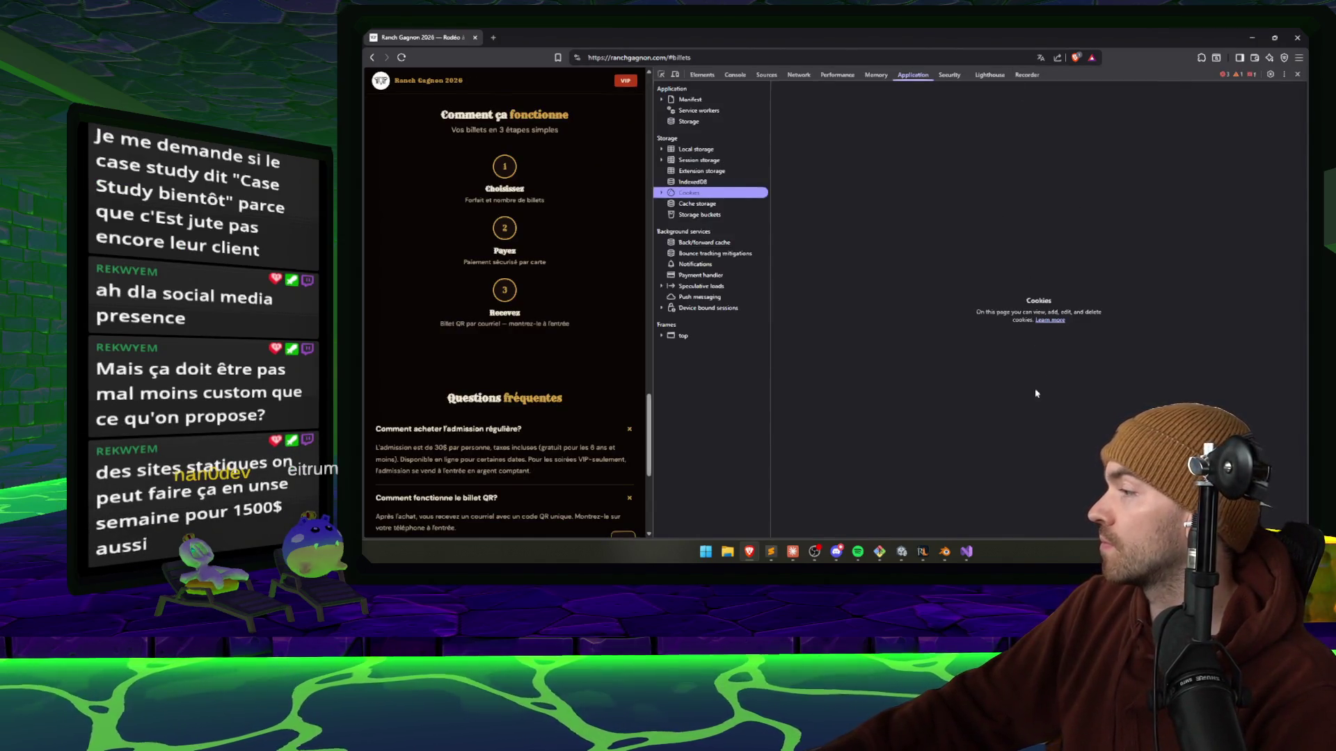
# Check the site's Cookies, close DevTools, and drag the Gmail window with the Nexorya PDF over the page.
pyautogui.click(661, 193)
pyautogui.click(662, 194)
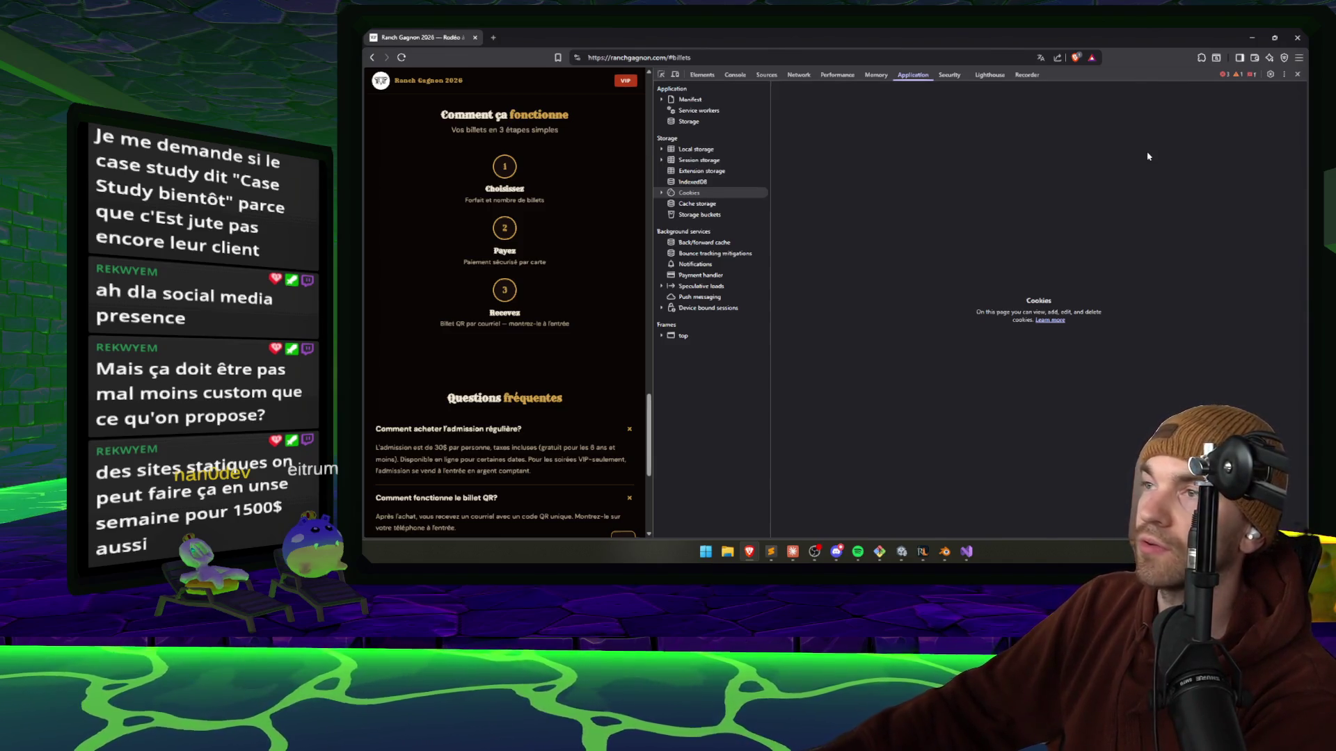
pyautogui.click(1296, 74)
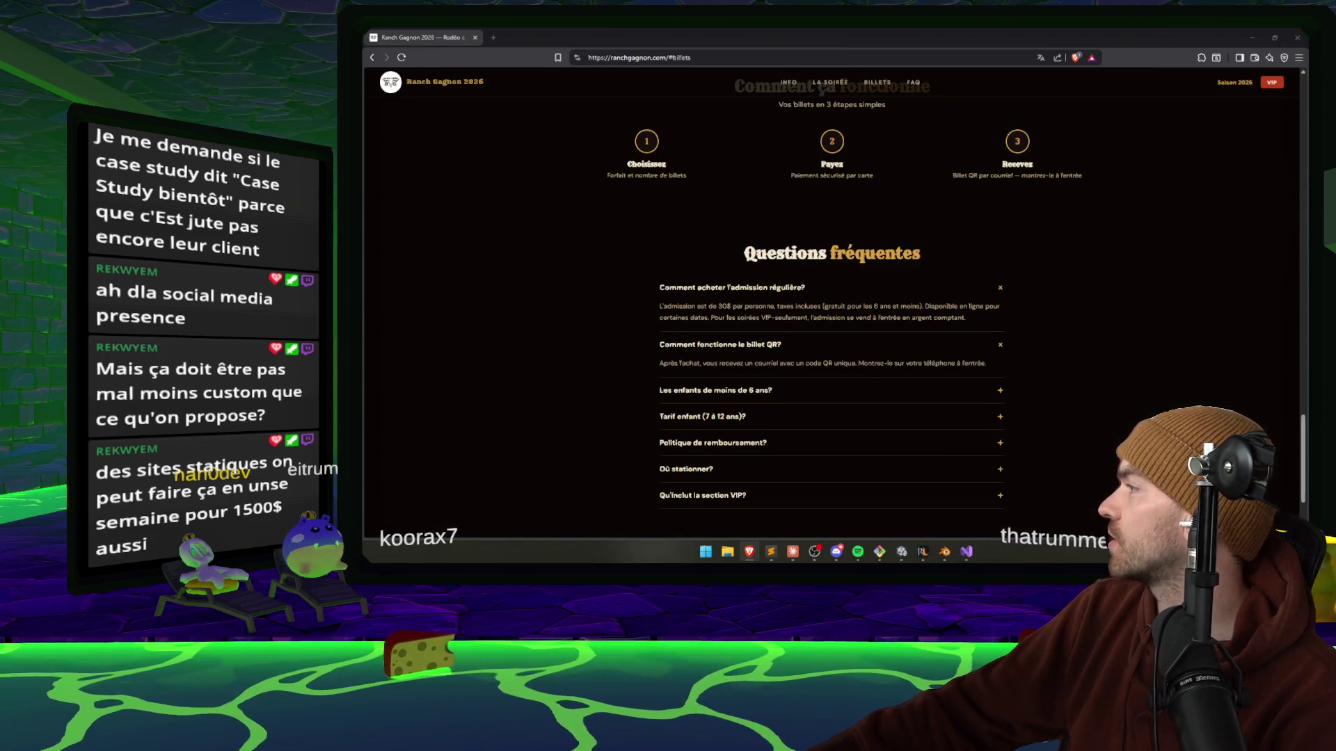
pyautogui.moveTo(1335, 107); pyautogui.dragTo(940, 106)
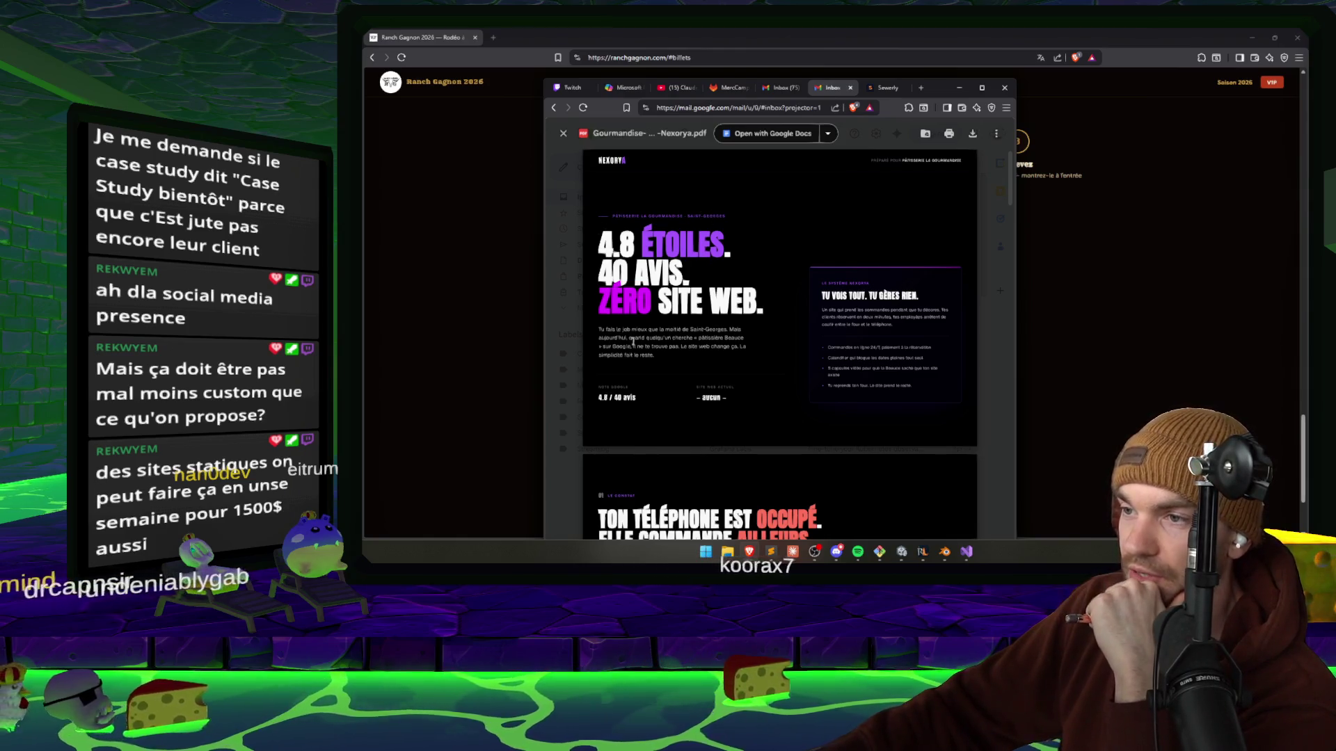
# Scroll the Nexorya PDF down to its 'CE QUI CHANGE DANS TON QUOTIDIEN' before/after page.
pyautogui.scroll(-1, 632, 340)
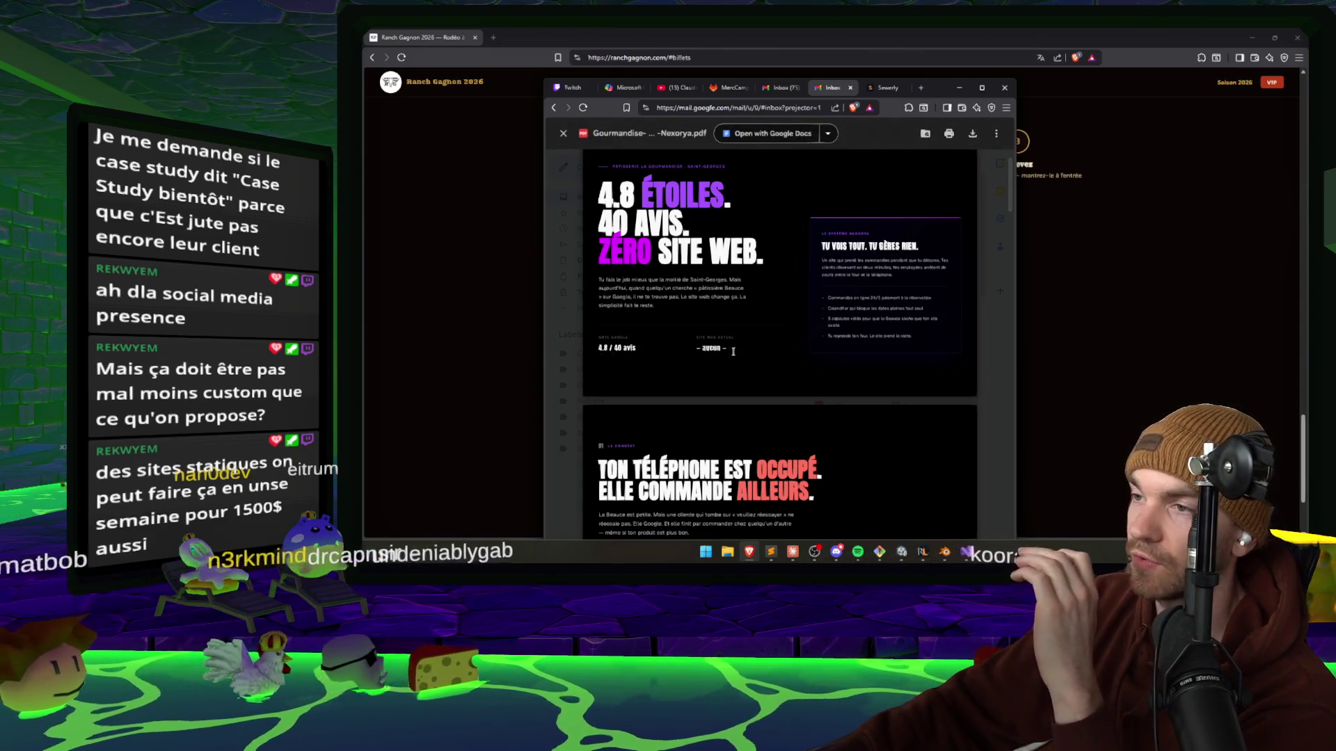
pyautogui.scroll(-1, 880, 242)
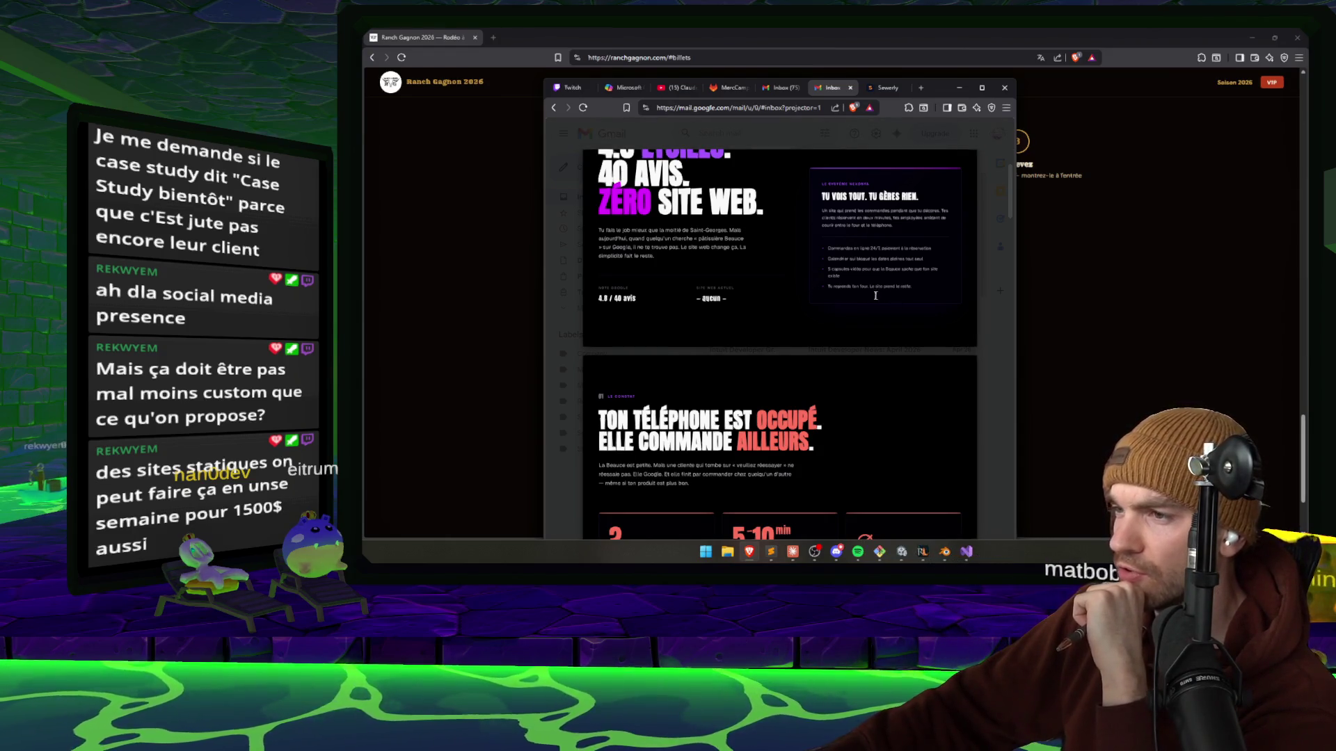
pyautogui.scroll(-3, 875, 296)
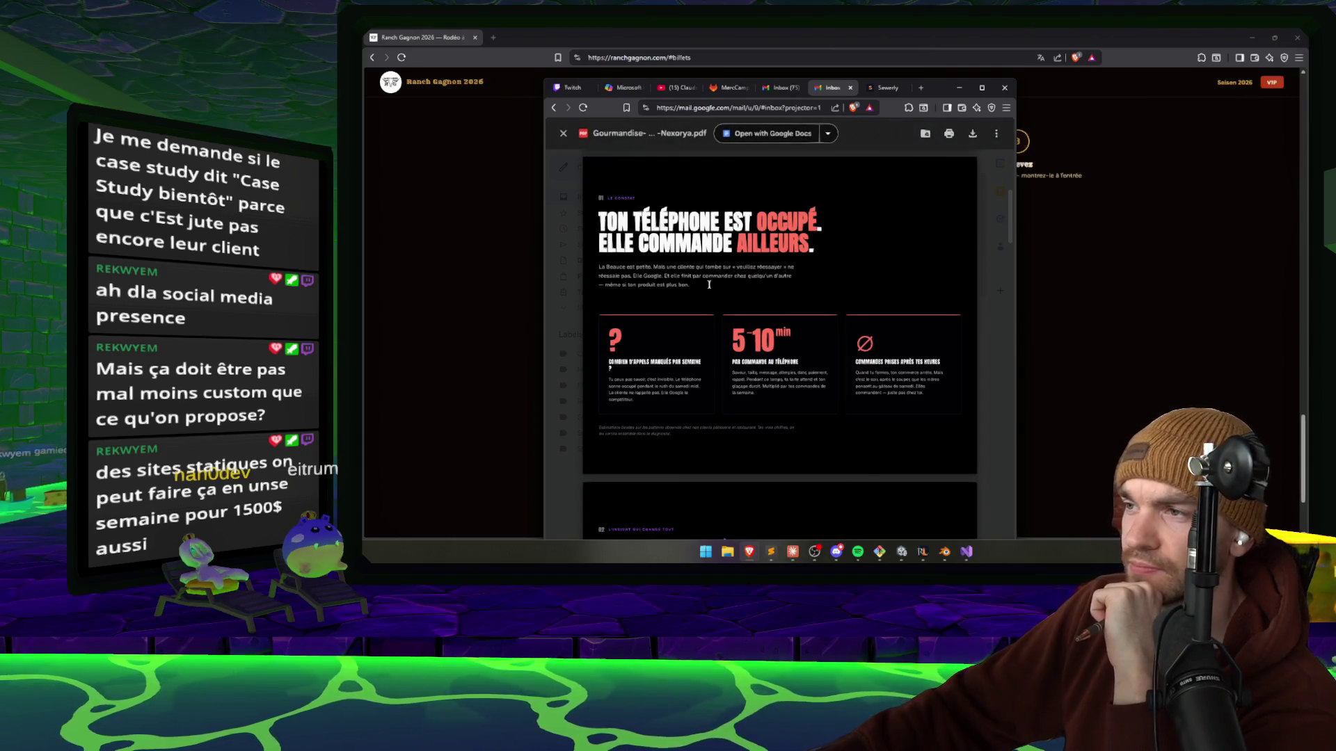
pyautogui.scroll(-15, 709, 286)
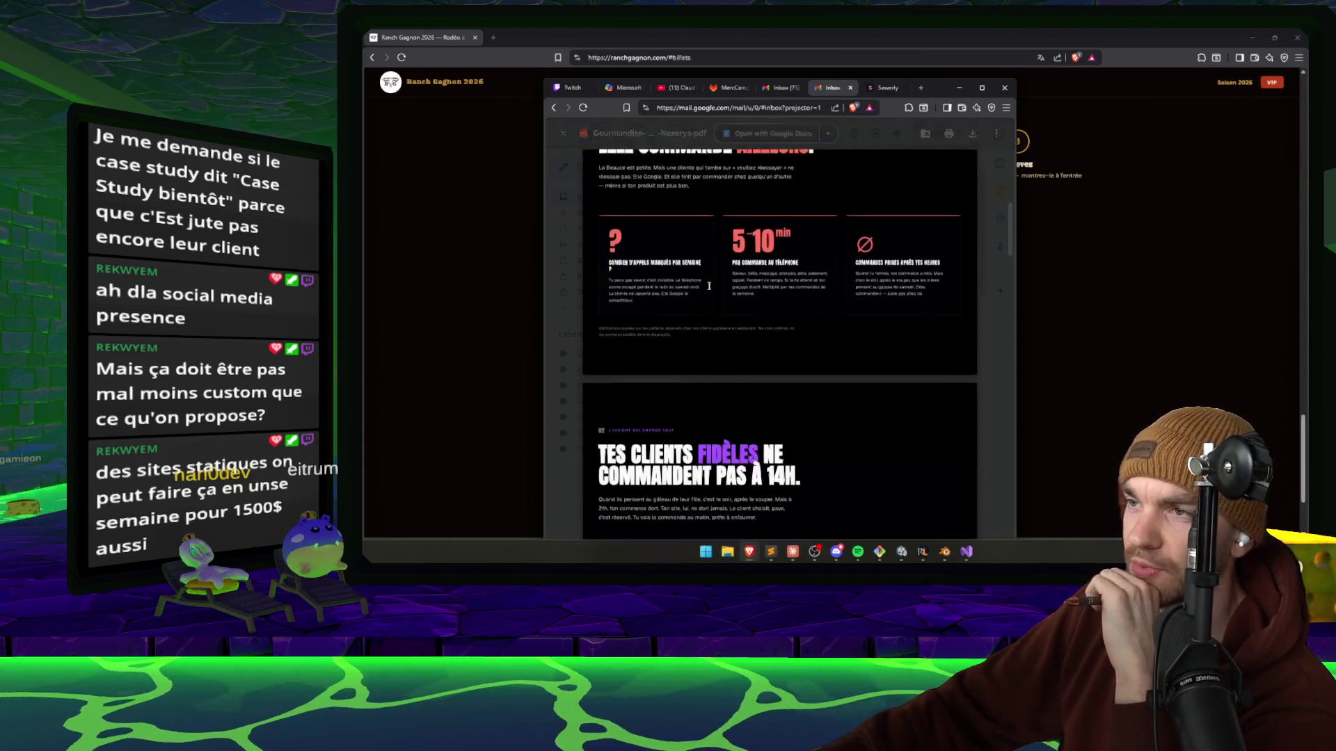
pyautogui.scroll(-15, 716, 294)
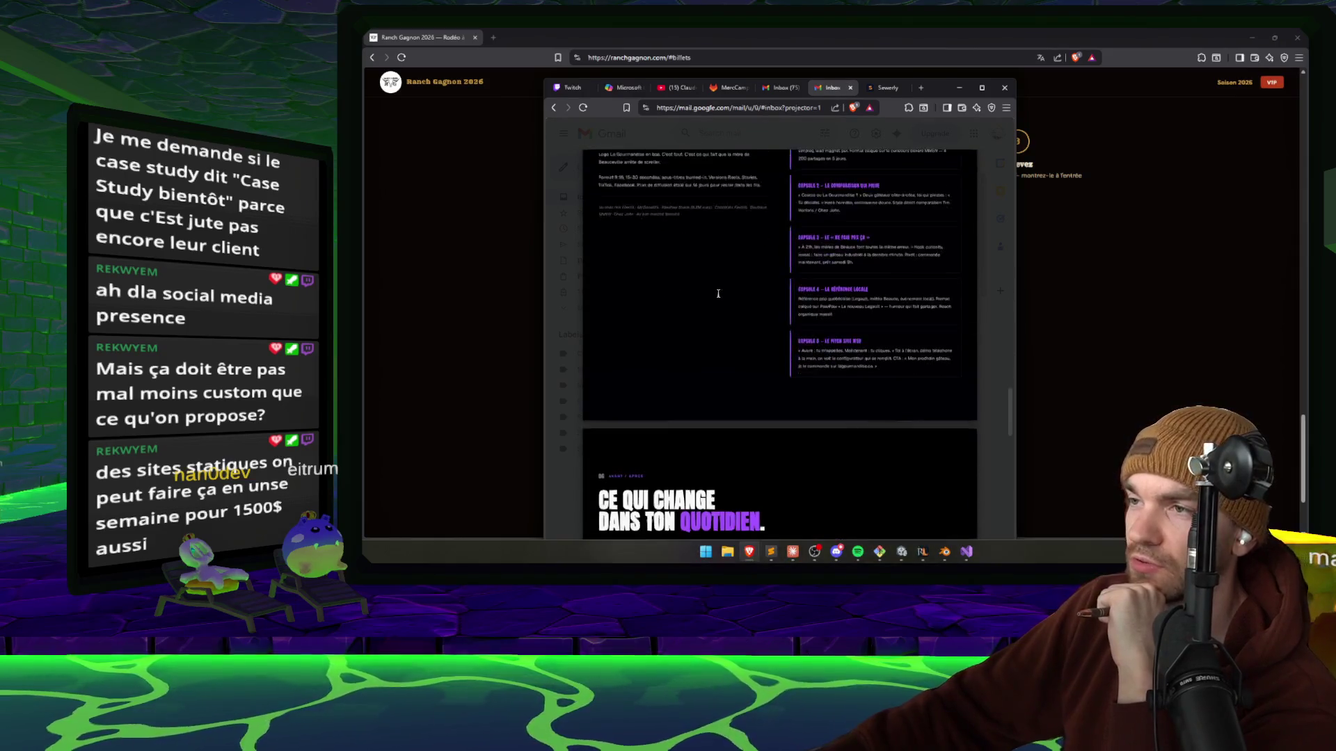
pyautogui.scroll(-10, 731, 329)
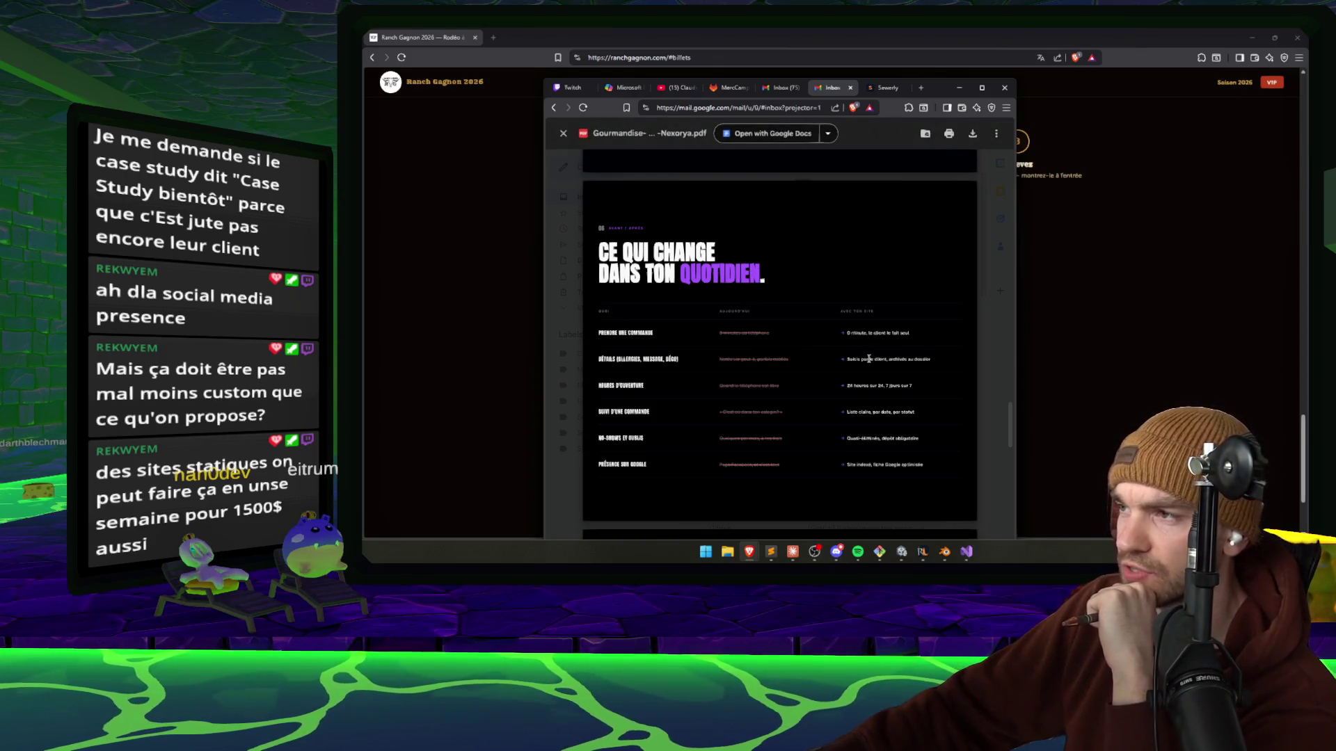
# Read through the rest of the Nexorya PDF, then minimize the Gmail window to reveal the Ranch Gagnon FAQ.
pyautogui.scroll(-1, 869, 358)
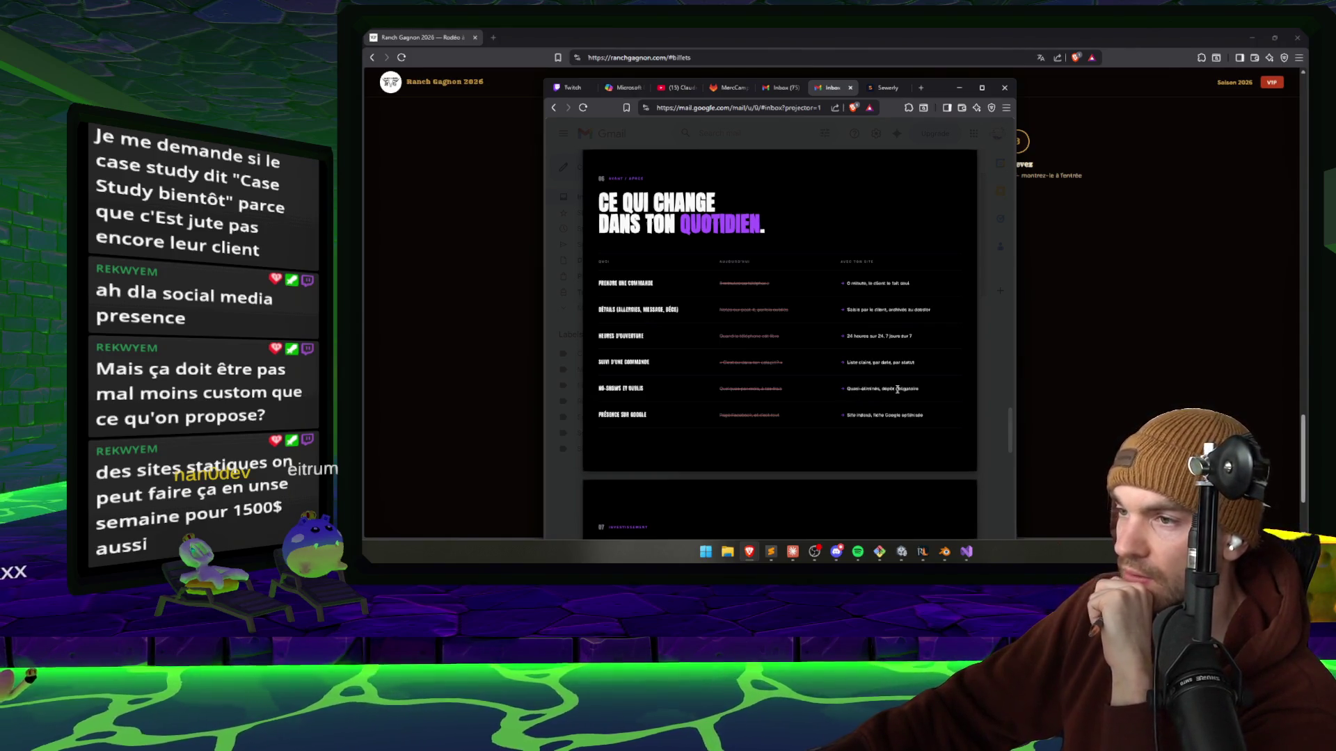
pyautogui.scroll(-2, 897, 389)
pyautogui.scroll(1, 918, 346)
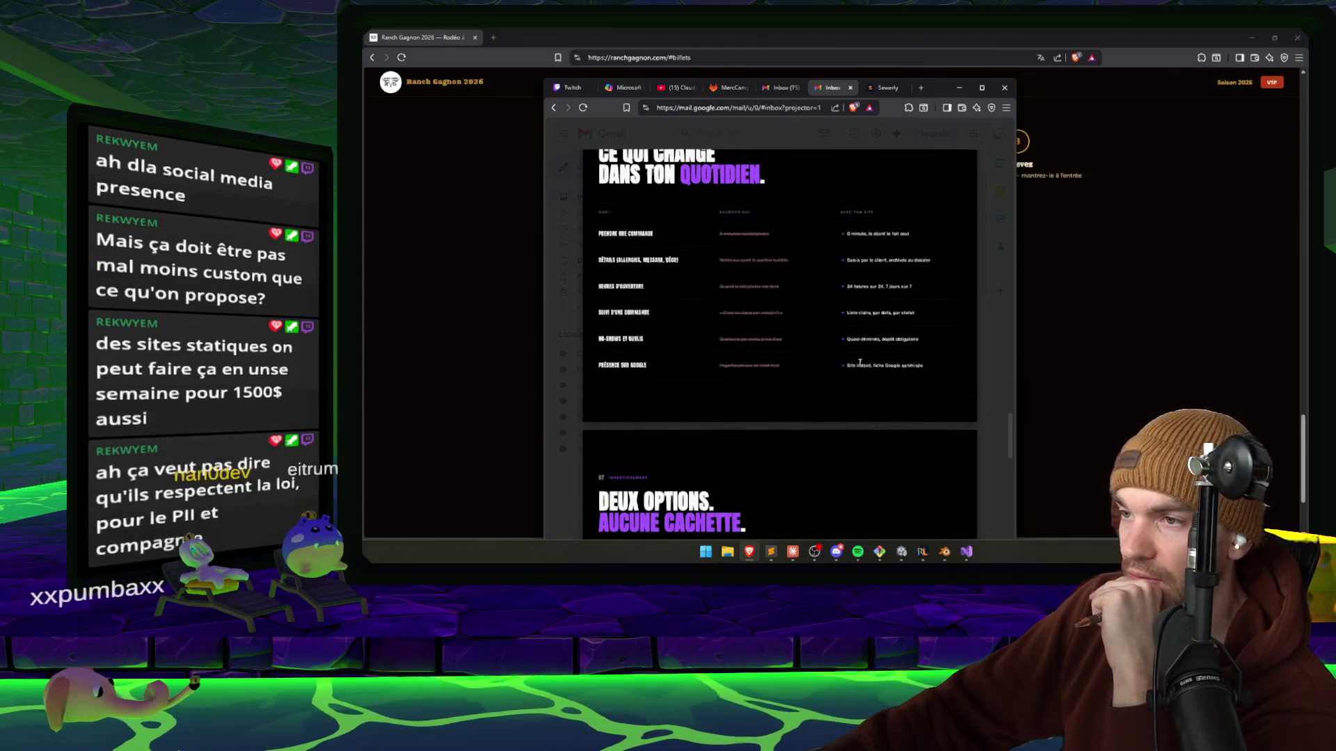
pyautogui.moveTo(925, 367)
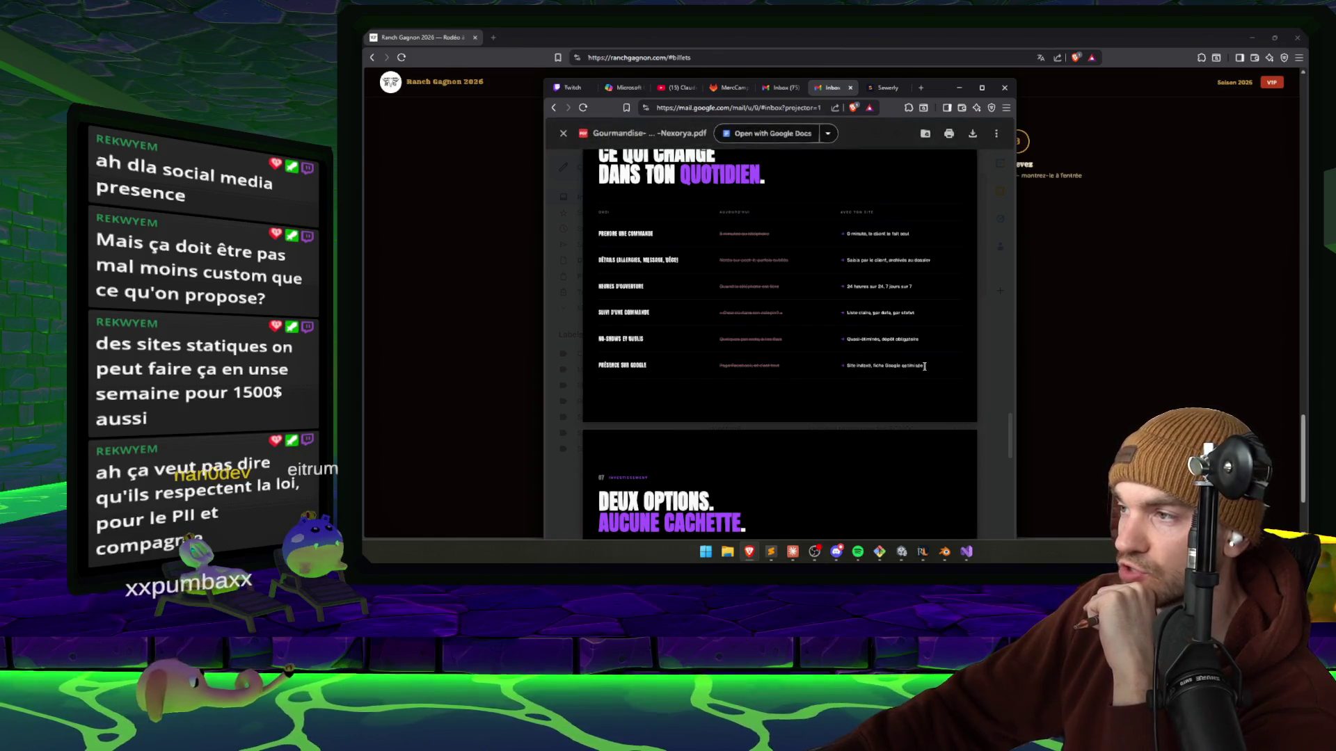
pyautogui.scroll(-5, 887, 359)
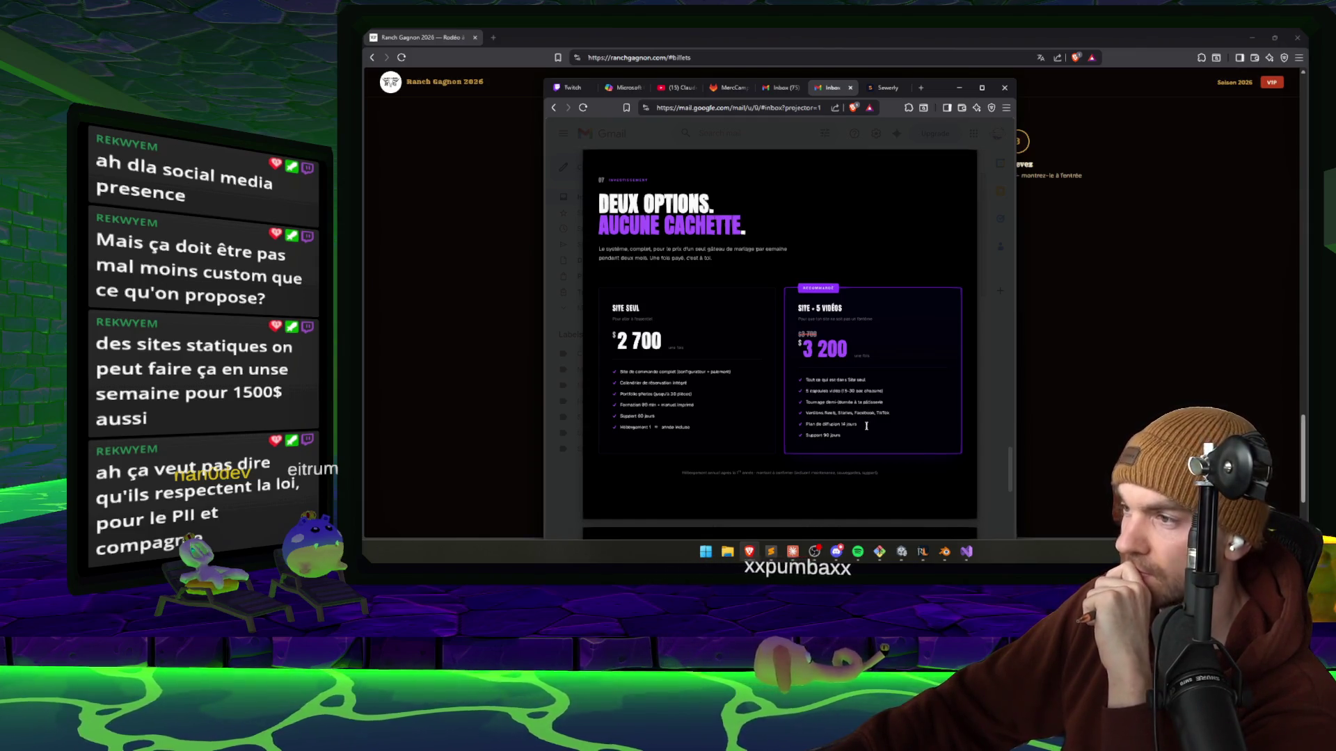
pyautogui.scroll(-5, 835, 427)
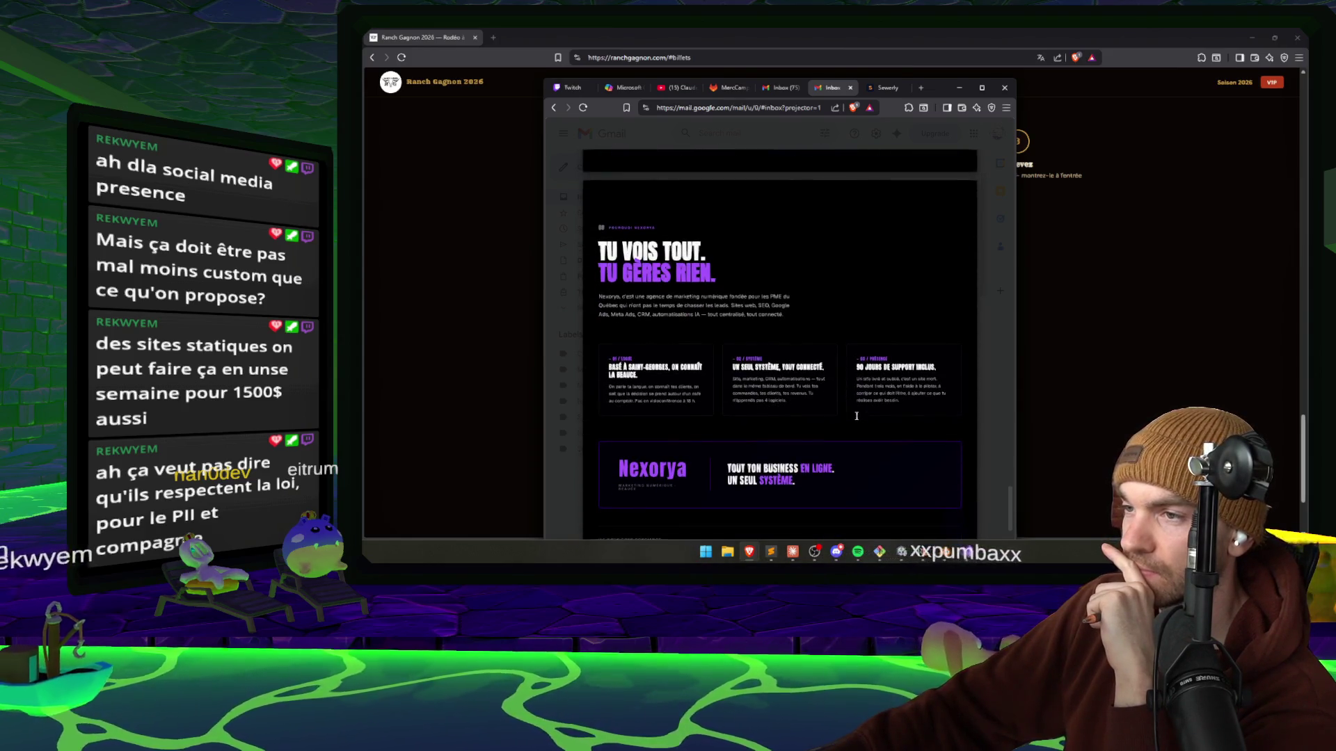
pyautogui.scroll(-1, 765, 355)
pyautogui.scroll(-2, 737, 336)
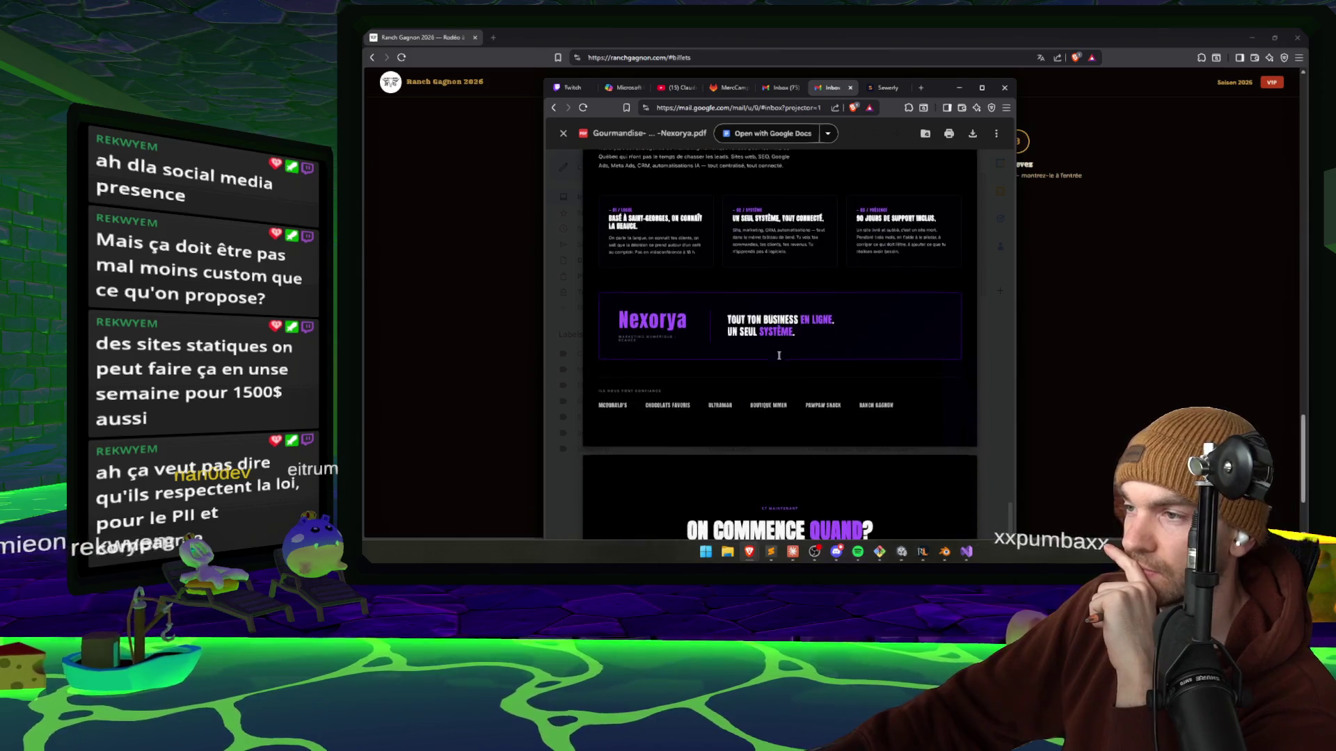
pyautogui.scroll(-5, 848, 331)
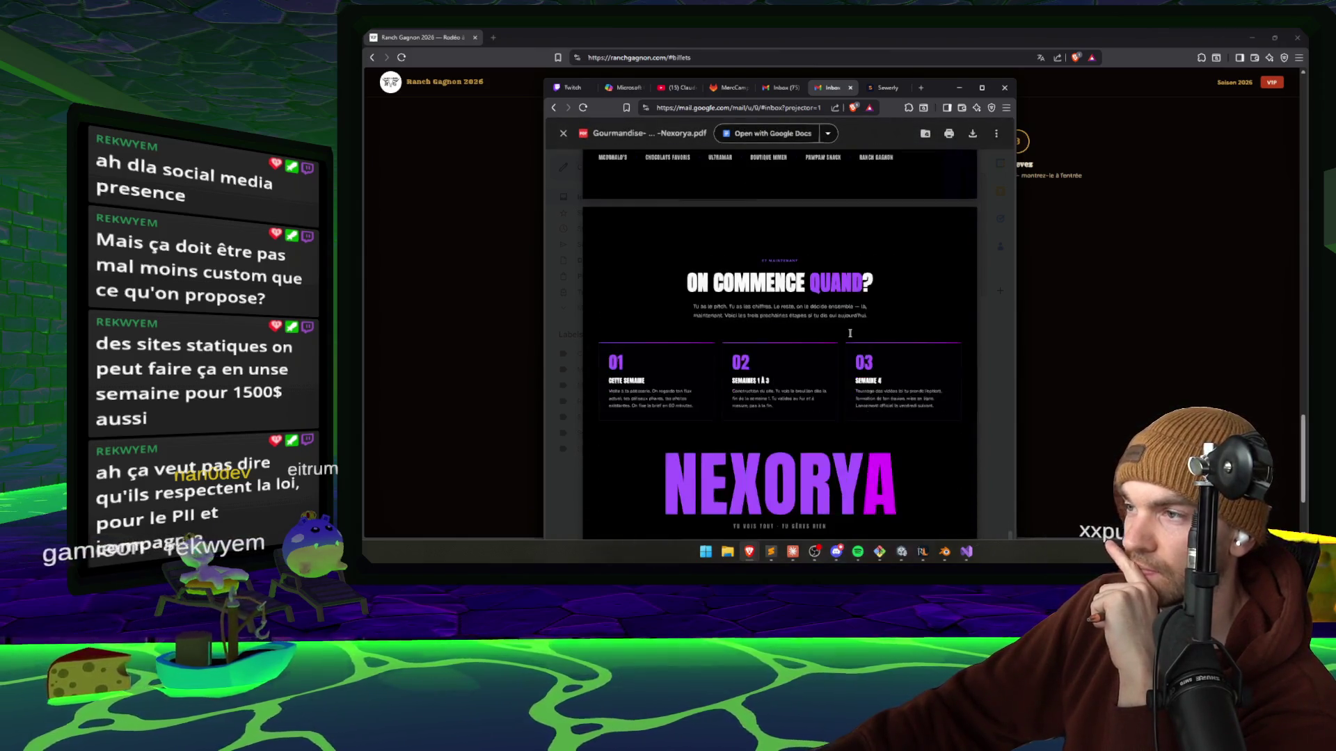
pyautogui.scroll(-1, 849, 332)
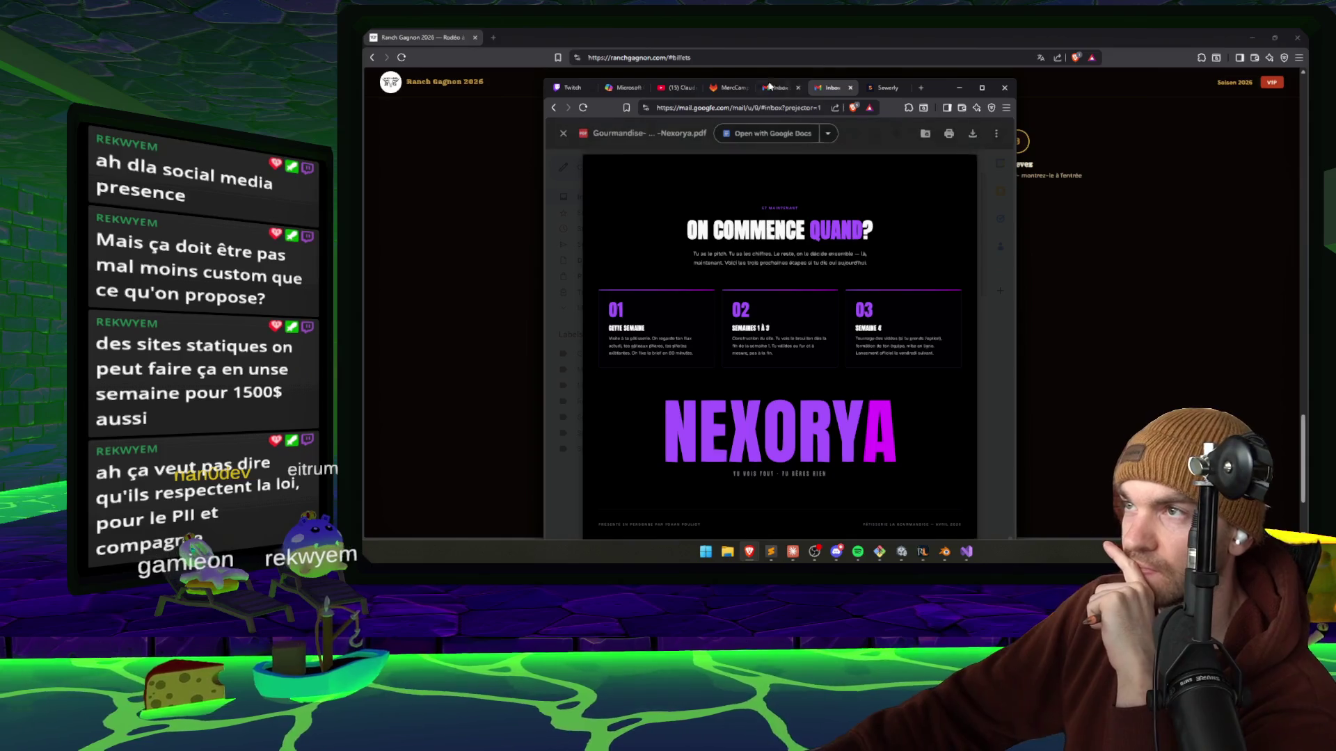
pyautogui.scroll(3, 809, 303)
pyautogui.scroll(-3, 809, 303)
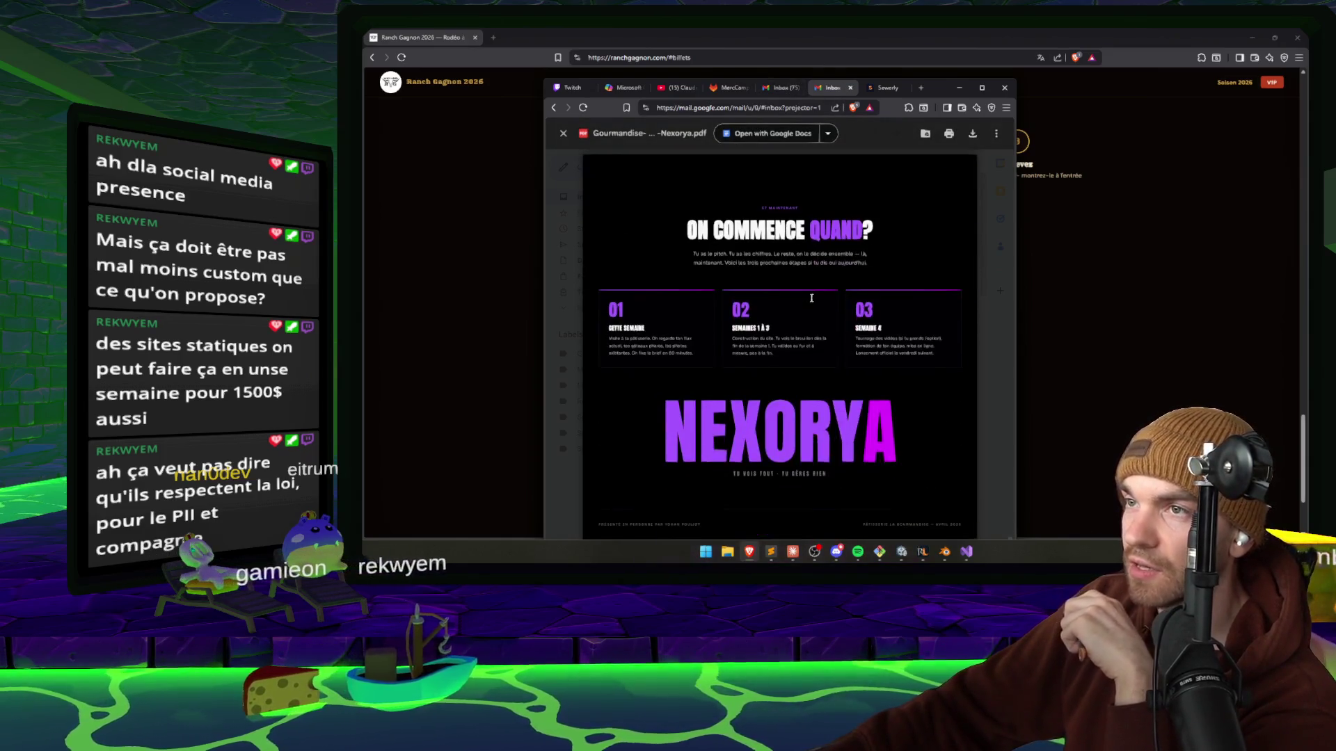
pyautogui.scroll(10, 811, 298)
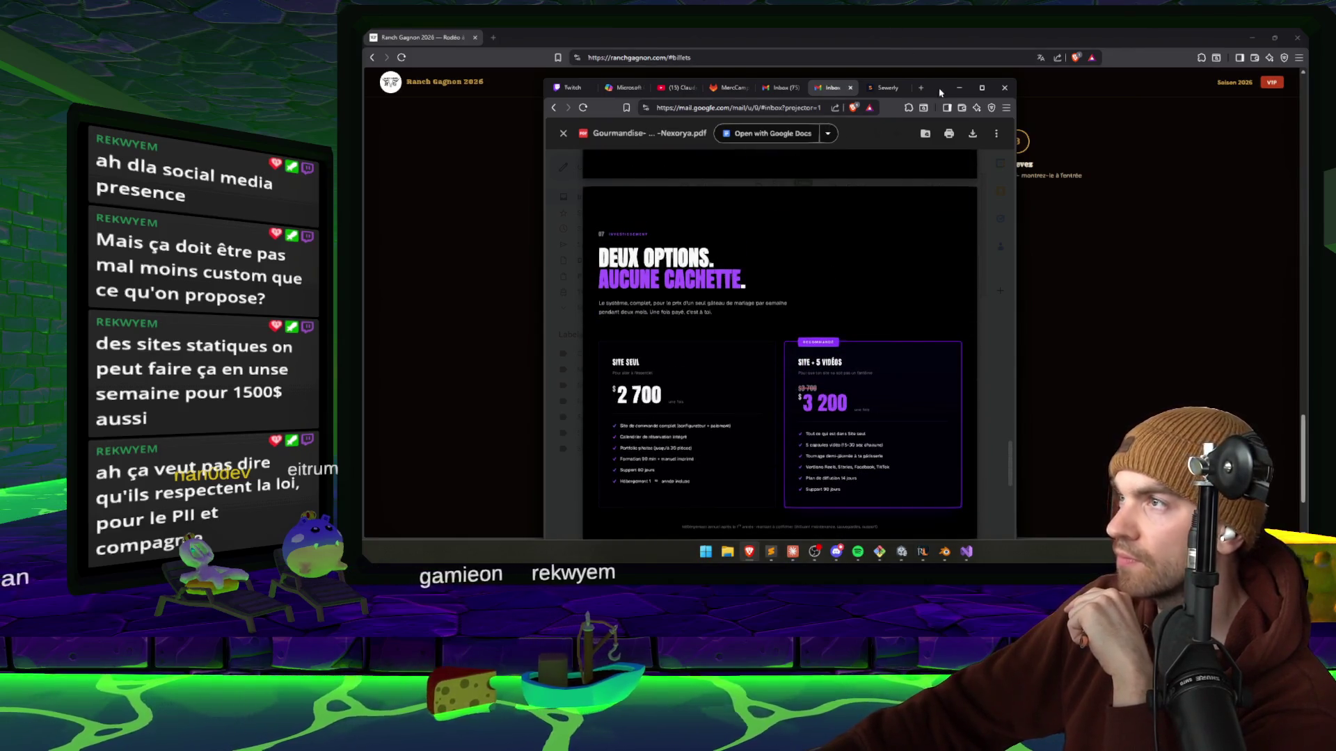
pyautogui.click(958, 87)
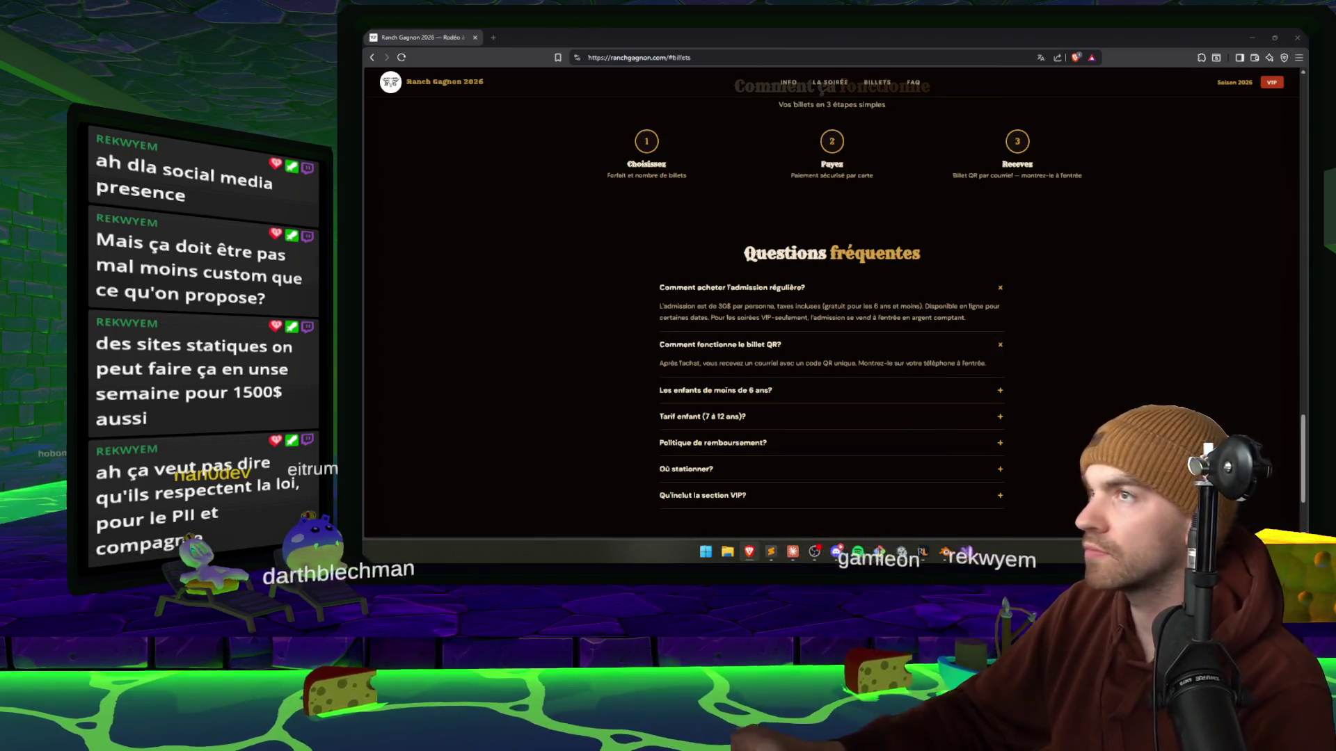
# Play-test the icy slide after recompiling, pause, and return to Claude's summary of the applied fixes.
pyautogui.hotkey('alt', 'Tab')
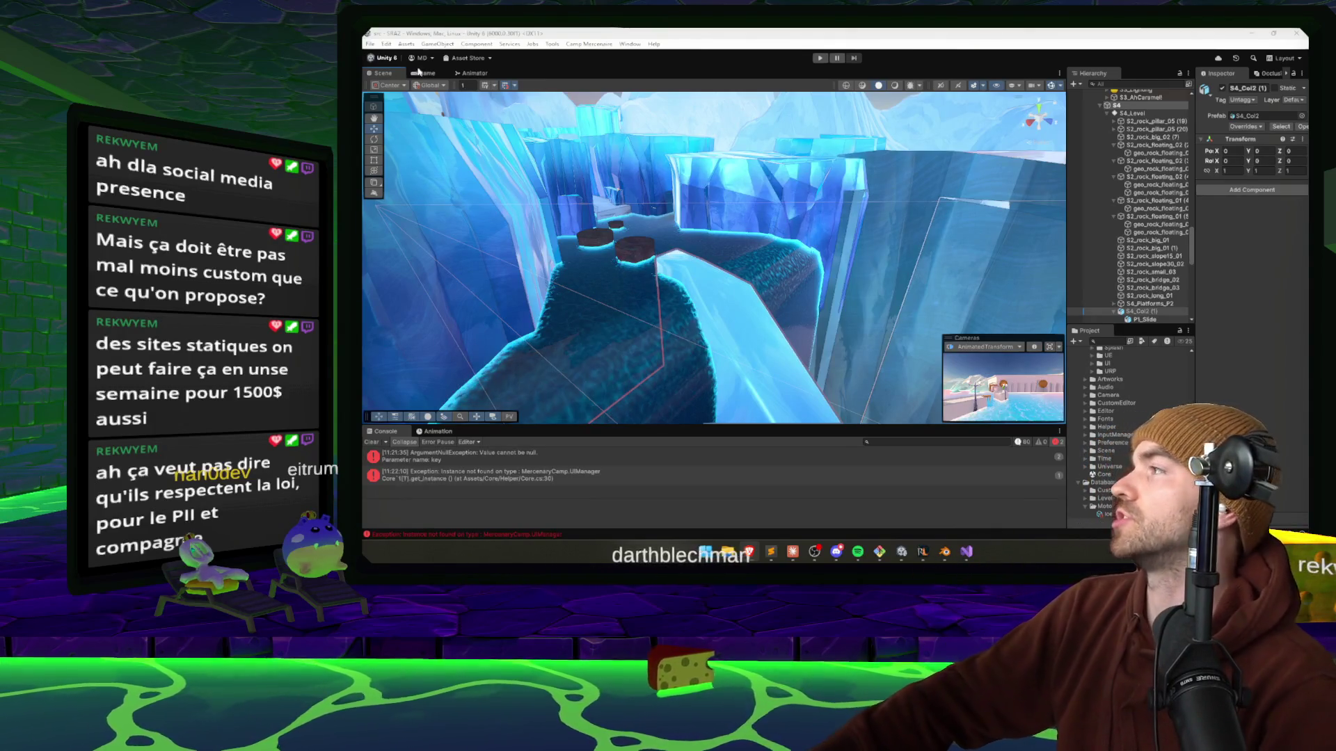
pyautogui.click(820, 57)
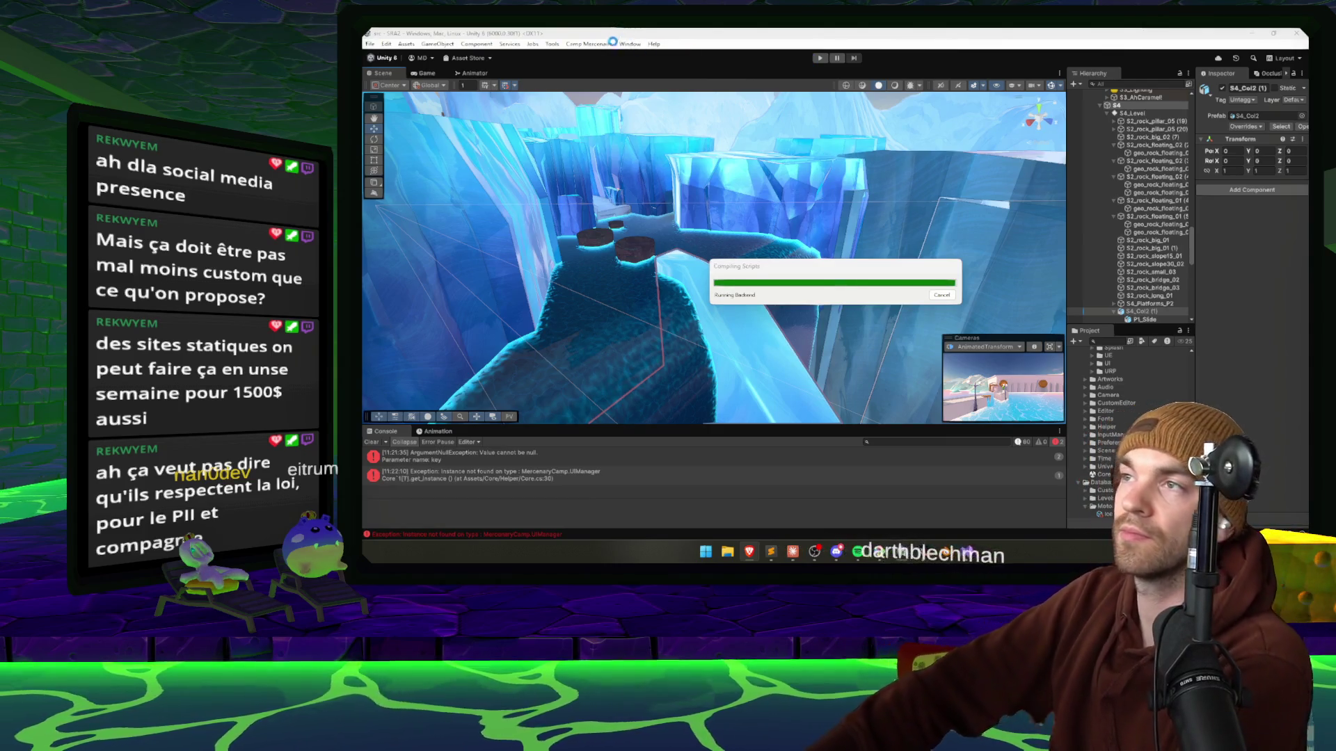
pyautogui.click(819, 58)
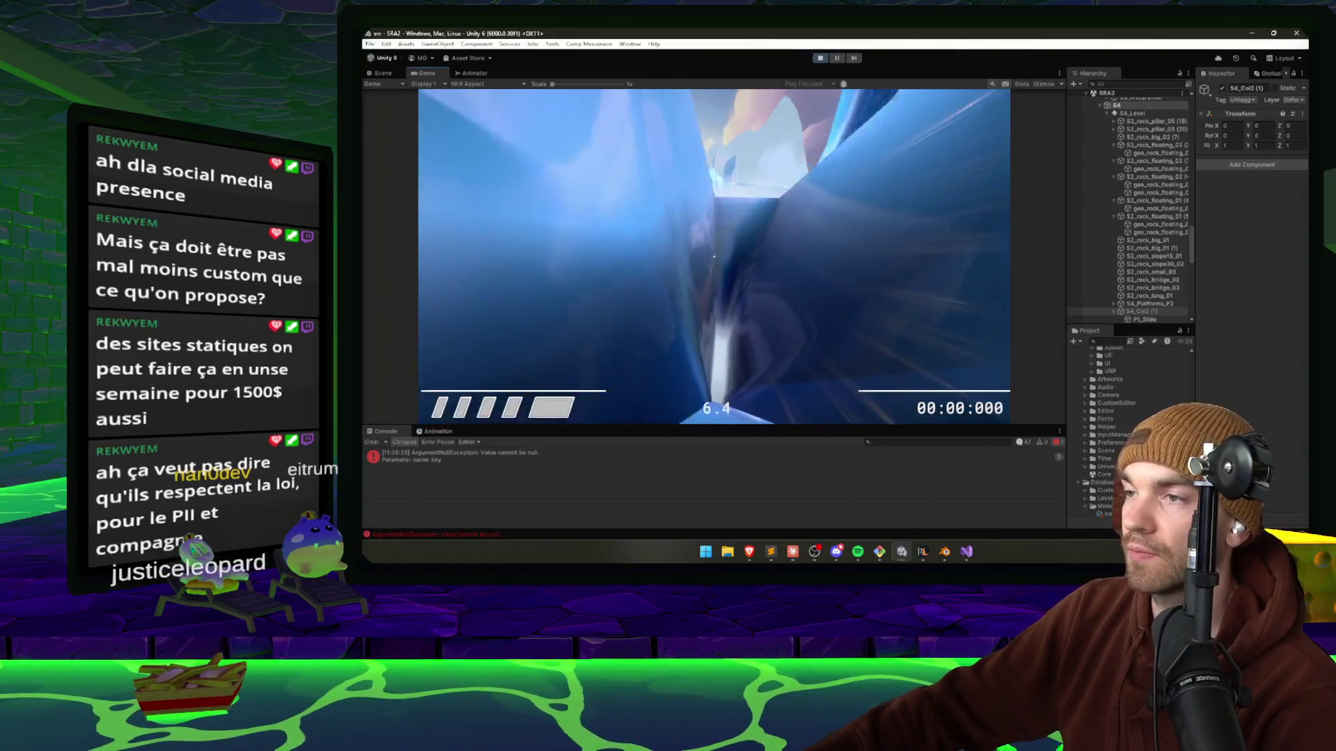
pyautogui.press('Escape')
pyautogui.press('Escape')
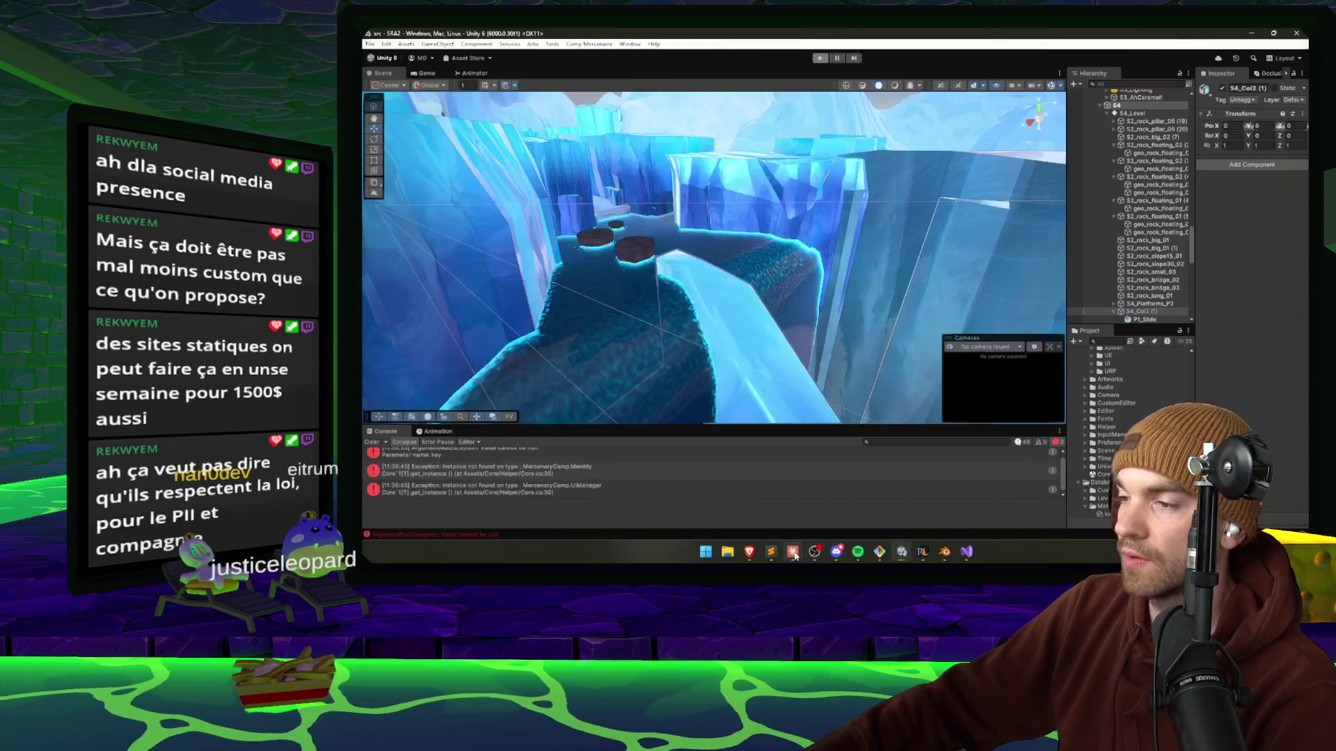
pyautogui.hotkey('alt', 'Tab')
pyautogui.scroll(-3, 830, 379)
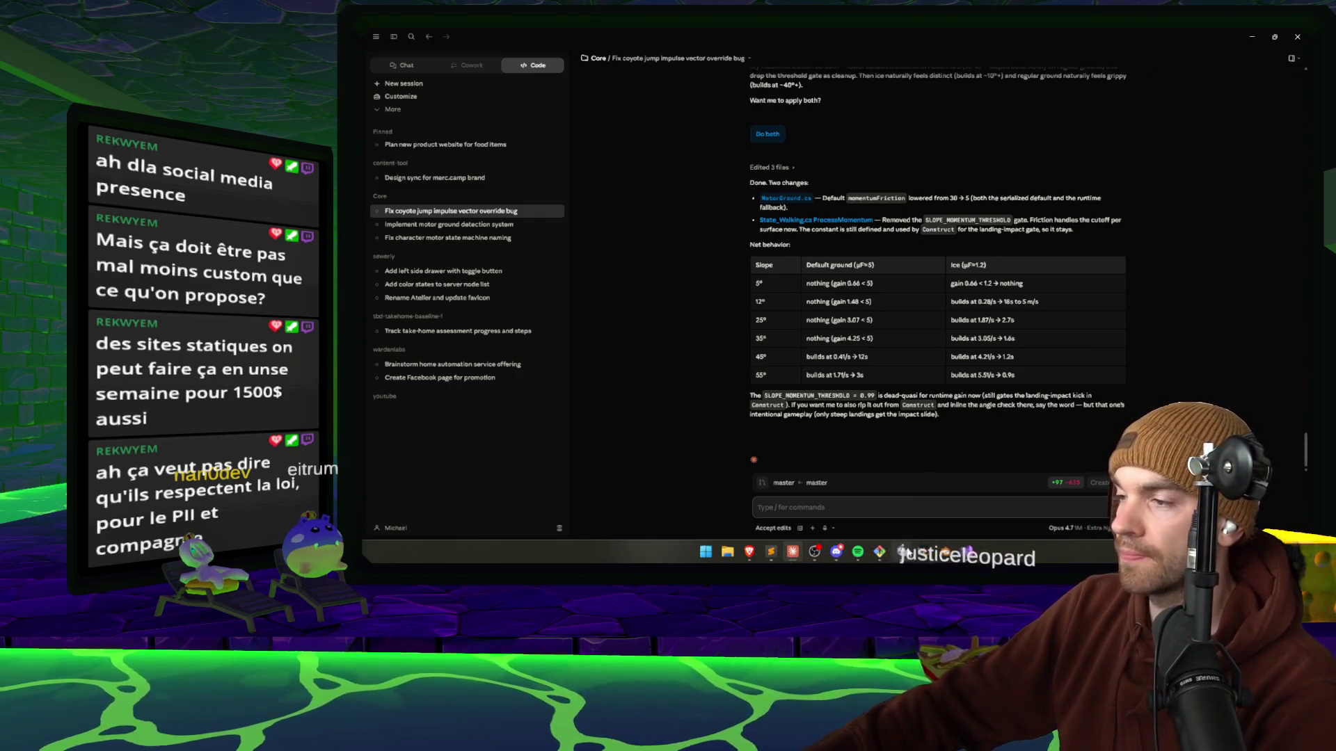
# Start play mode, pause, and enlarge the console error's stack trace to read it.
pyautogui.click(903, 551)
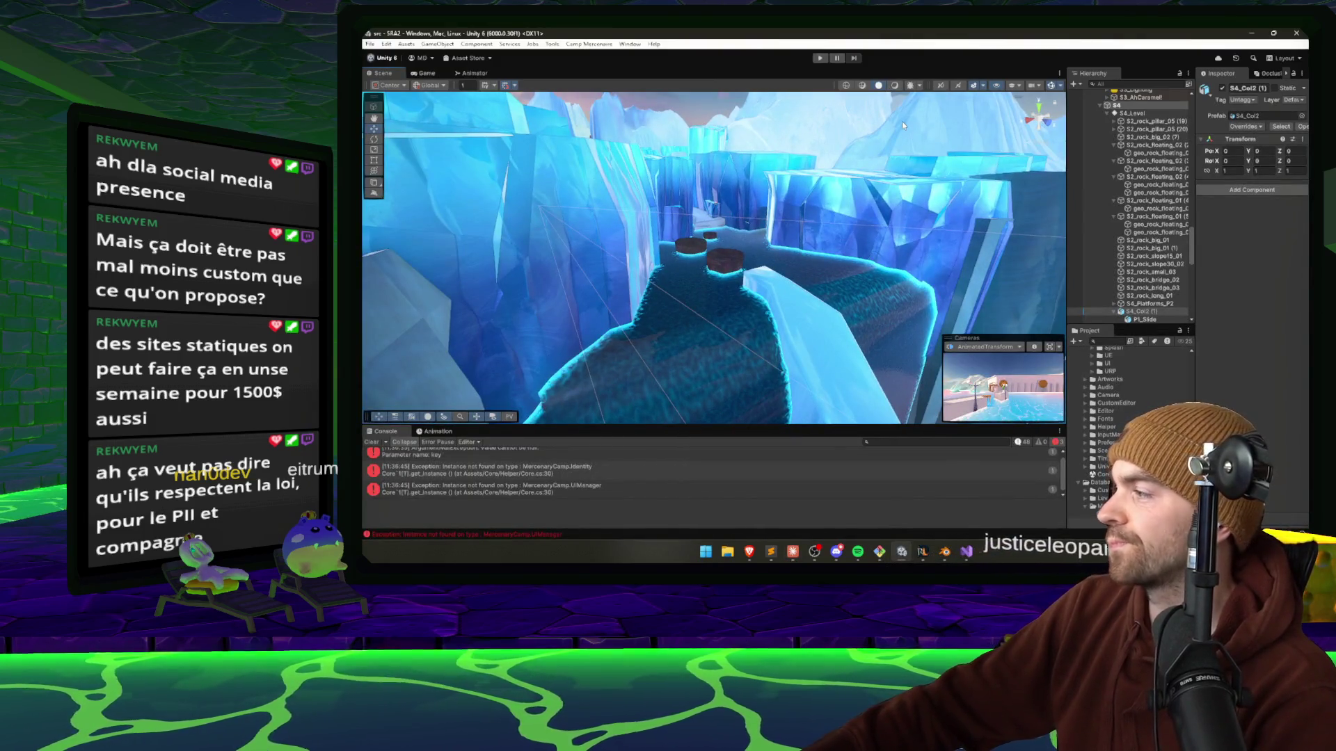
pyautogui.hotkey('ctrl', 'p')
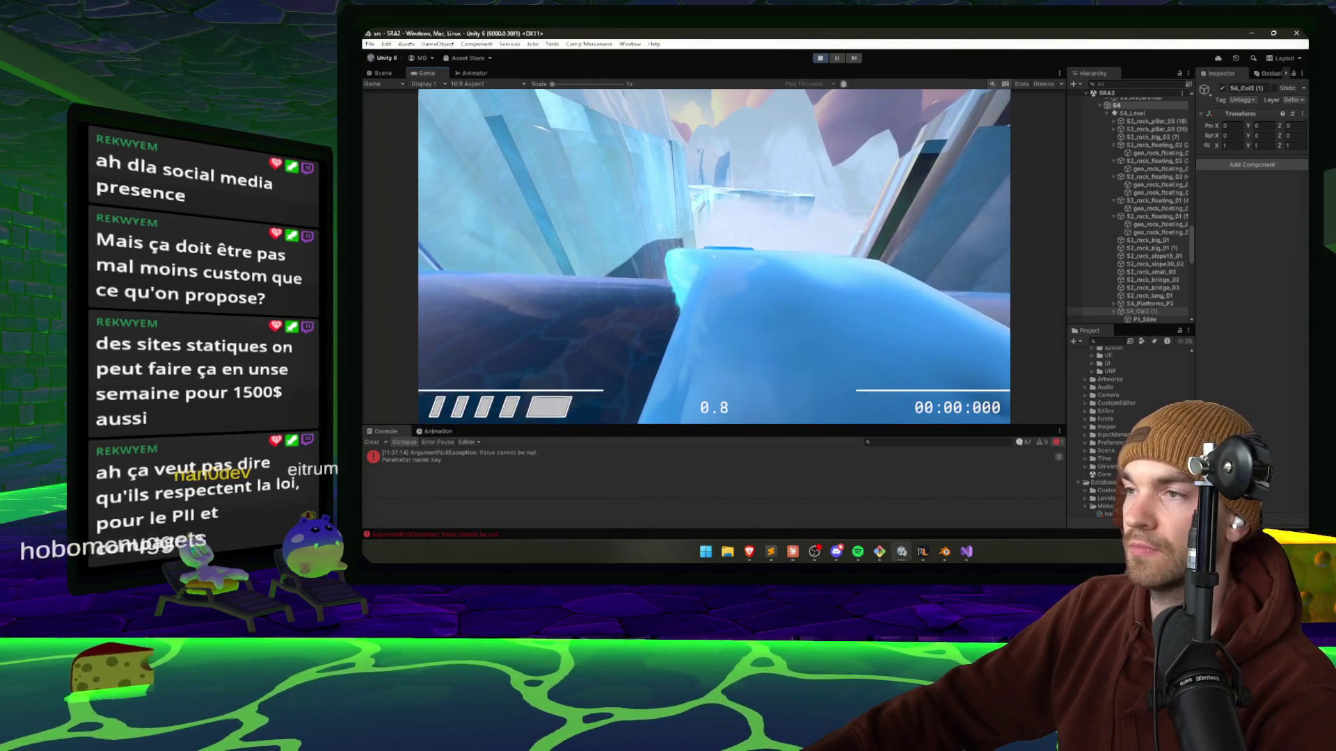
pyautogui.press('Escape')
pyautogui.click(514, 455)
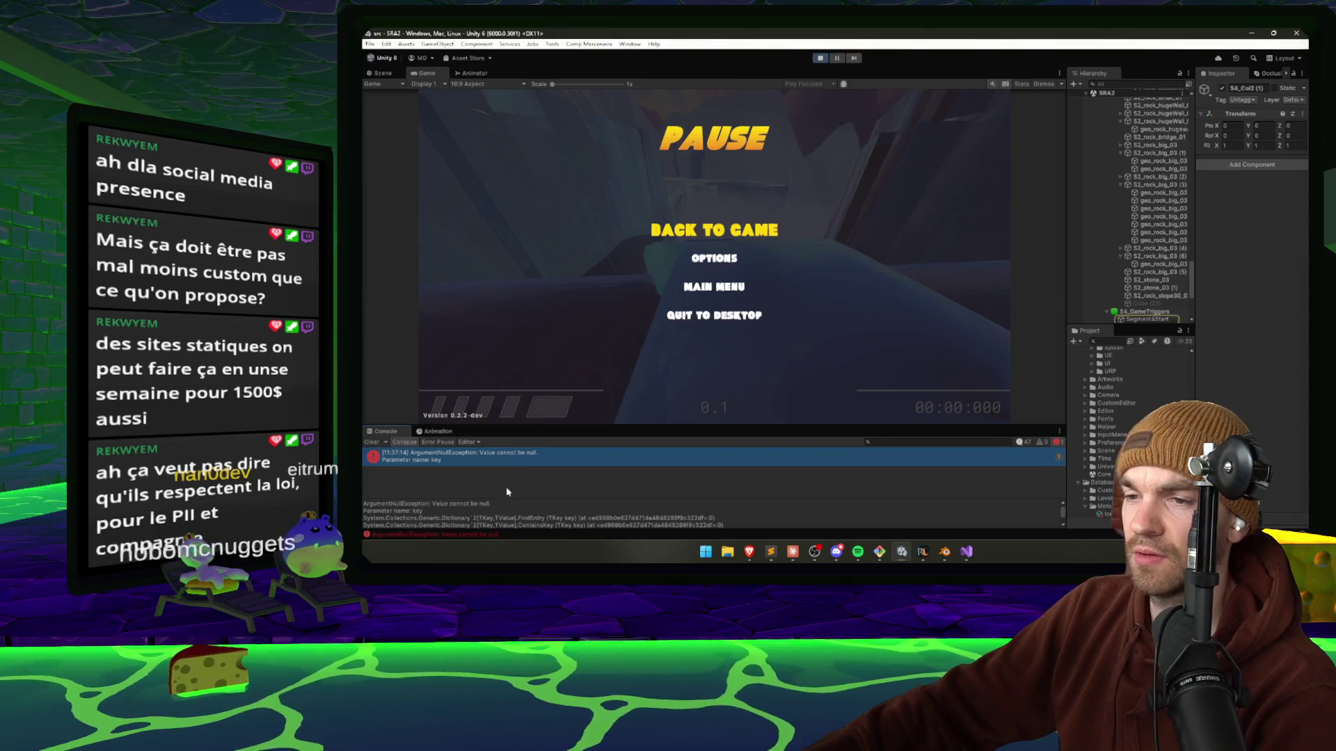
pyautogui.moveTo(487, 499); pyautogui.dragTo(503, 468)
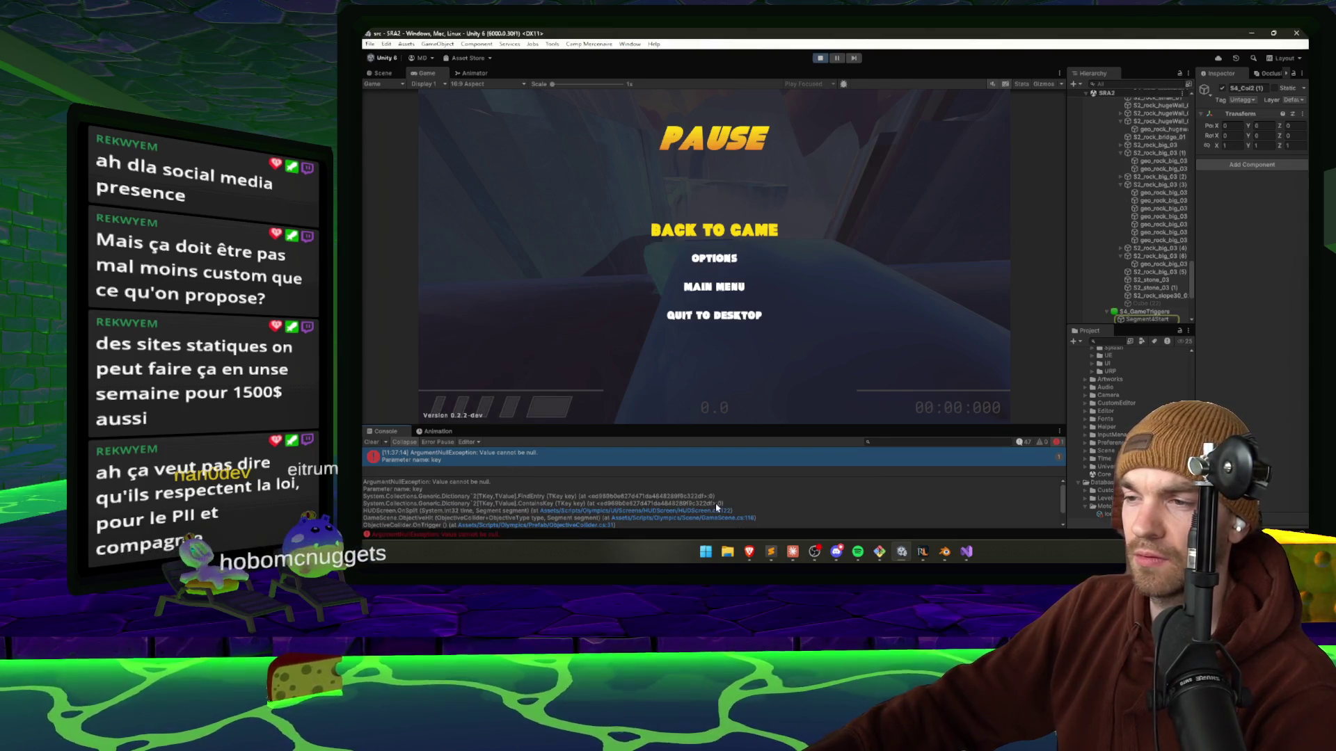
# Resume, show the player motor stats readout while sliding forward, then stop play mode.
pyautogui.click(773, 352)
pyautogui.press('Escape')
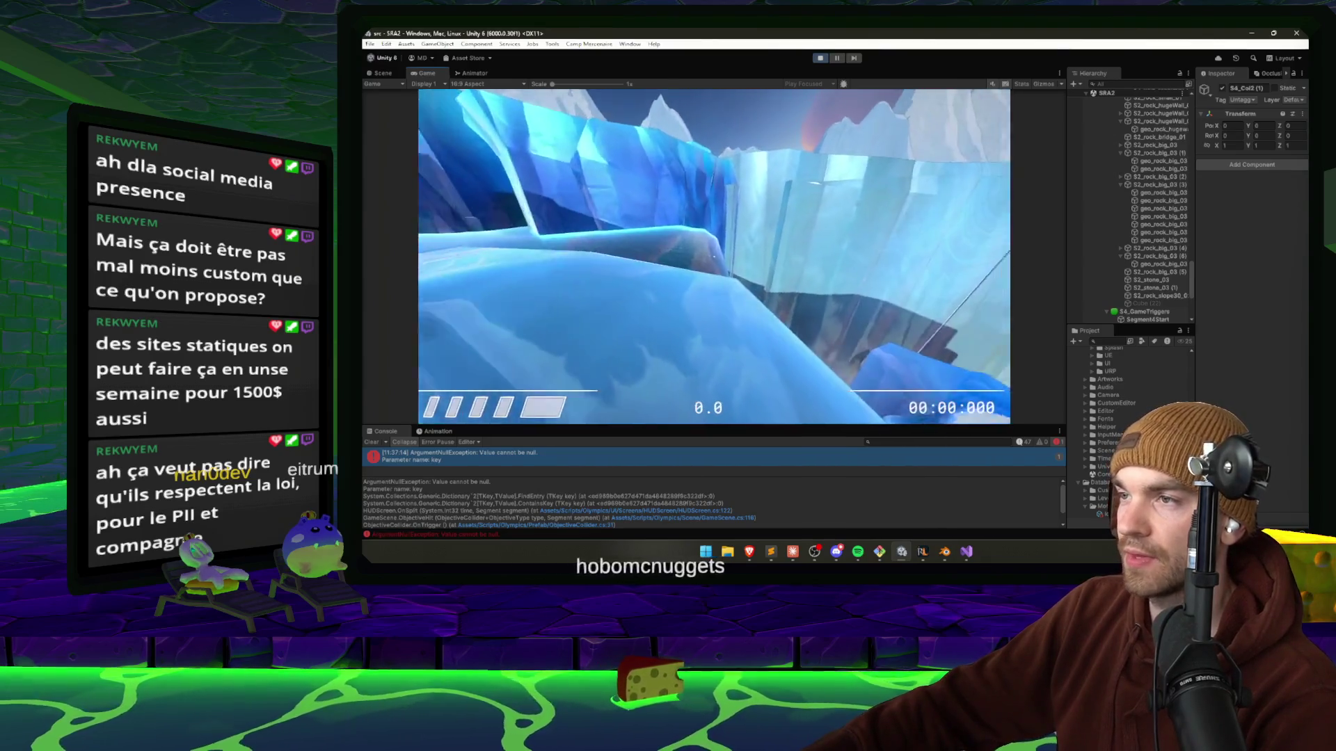
pyautogui.press('Return')
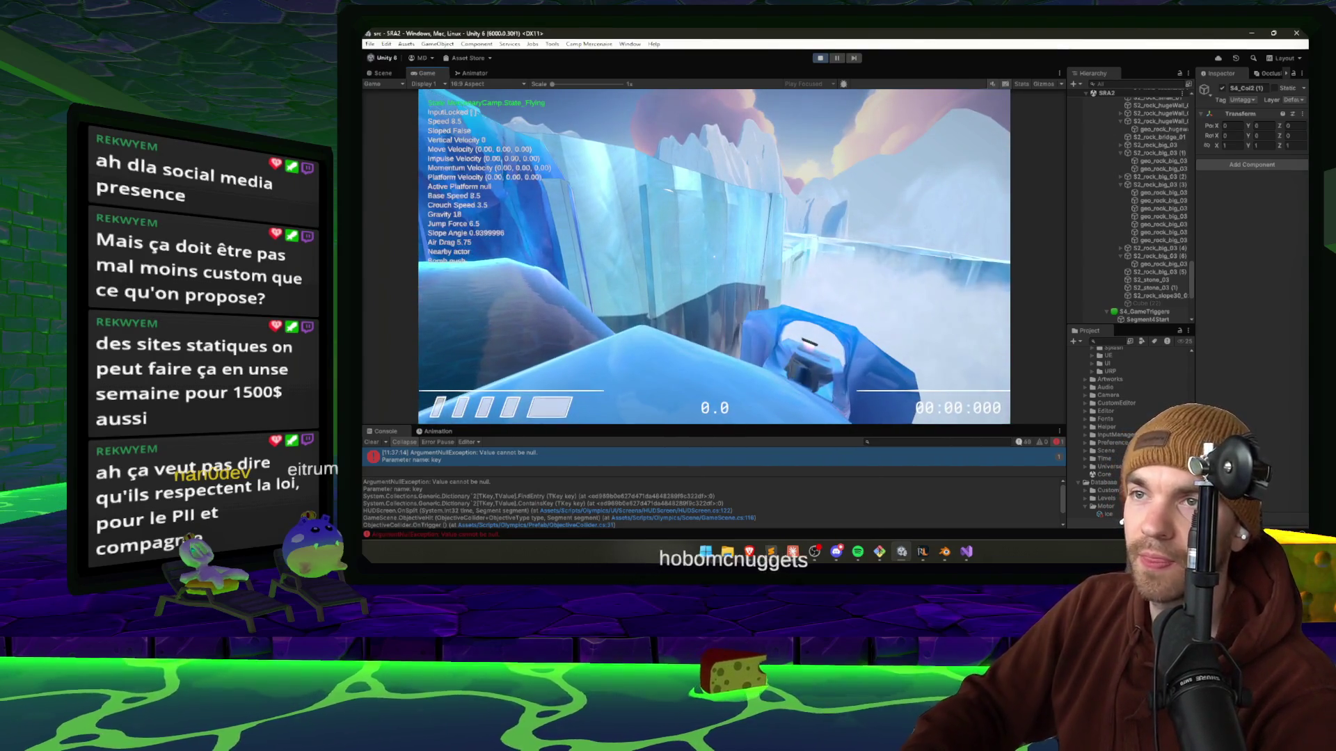
pyautogui.press('w')
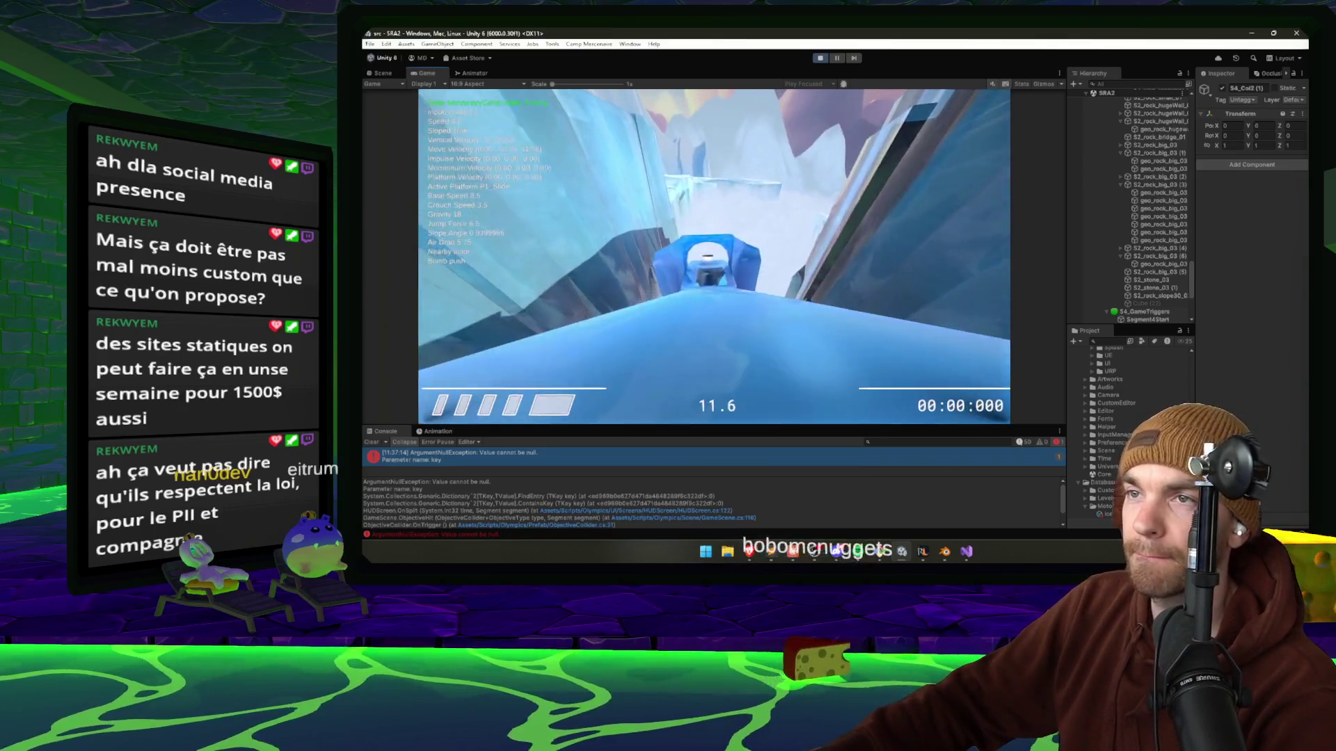
pyautogui.press('Escape')
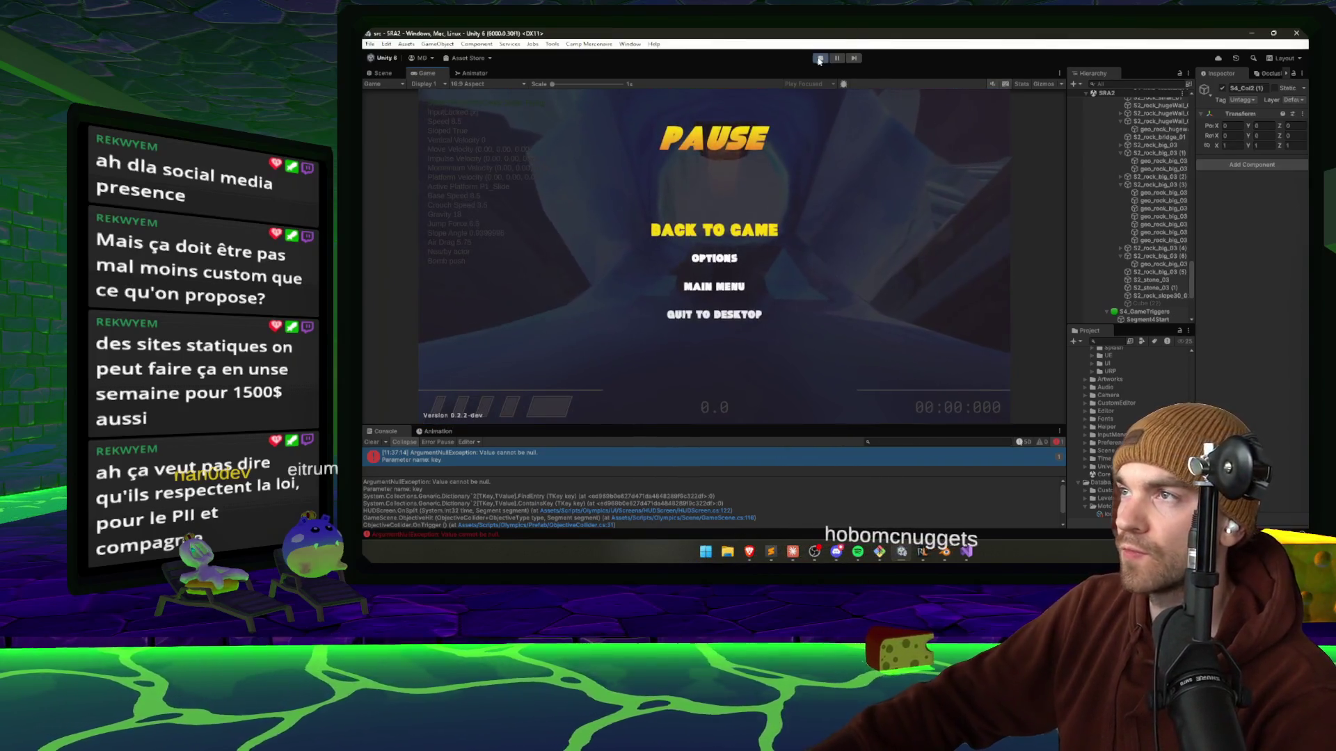
pyautogui.hotkey('ctrl', 'p')
# Tell Claude a 45-degree slope gives no momentum vector, only a too-fast move vector, then return to Unity.
pyautogui.click(798, 554)
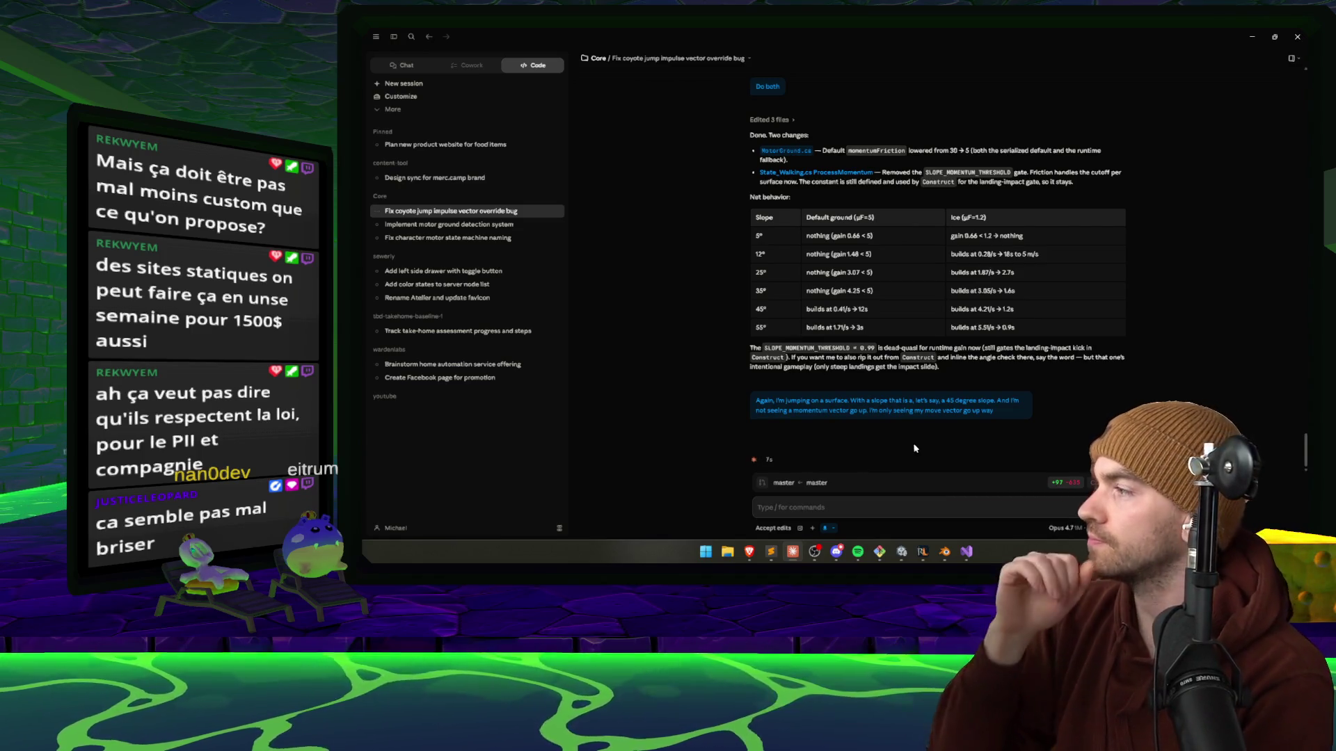
pyautogui.moveTo(967, 407)
pyautogui.write("Again, I'm jumping on a surface. With a slope that is a, let's say, a 45 degree slope. And I'm not seeing a momentum vector go up. I'm only seeing my move vector go up way too fast. On")
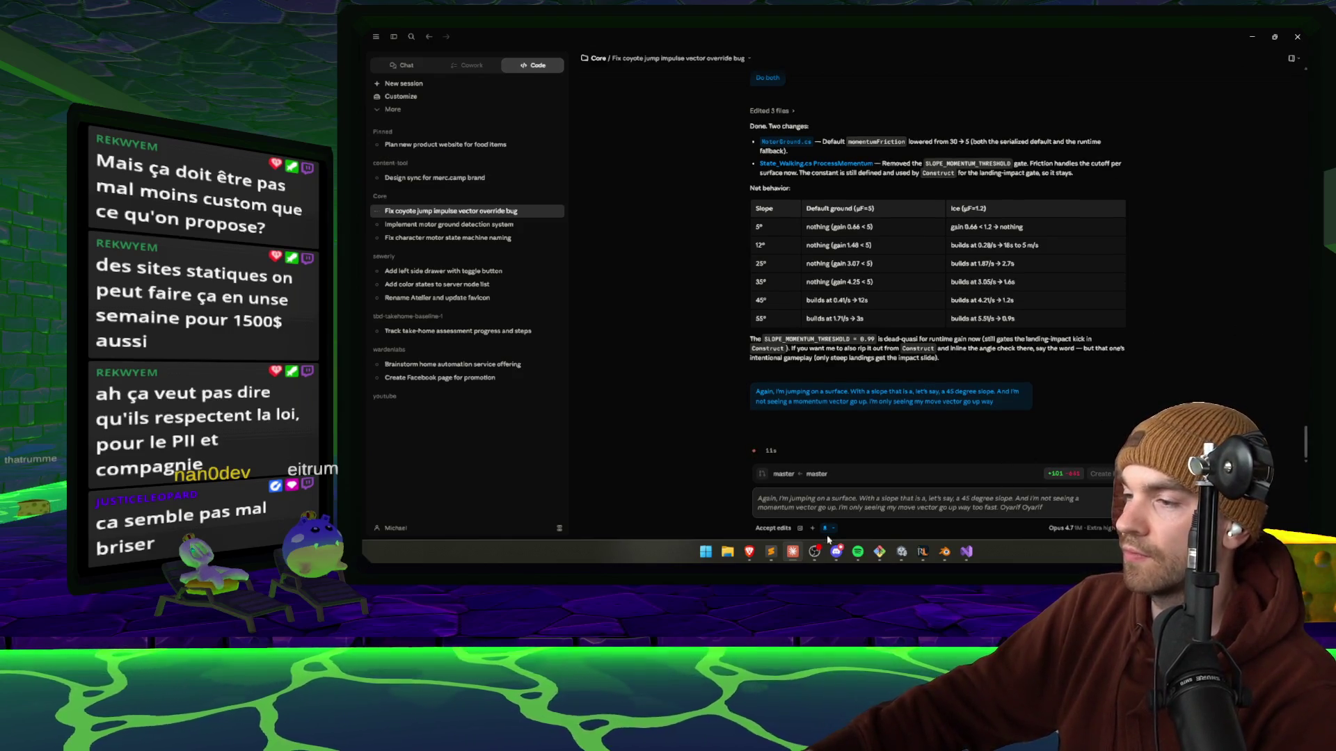
pyautogui.click(1037, 499)
pyautogui.press('Return')
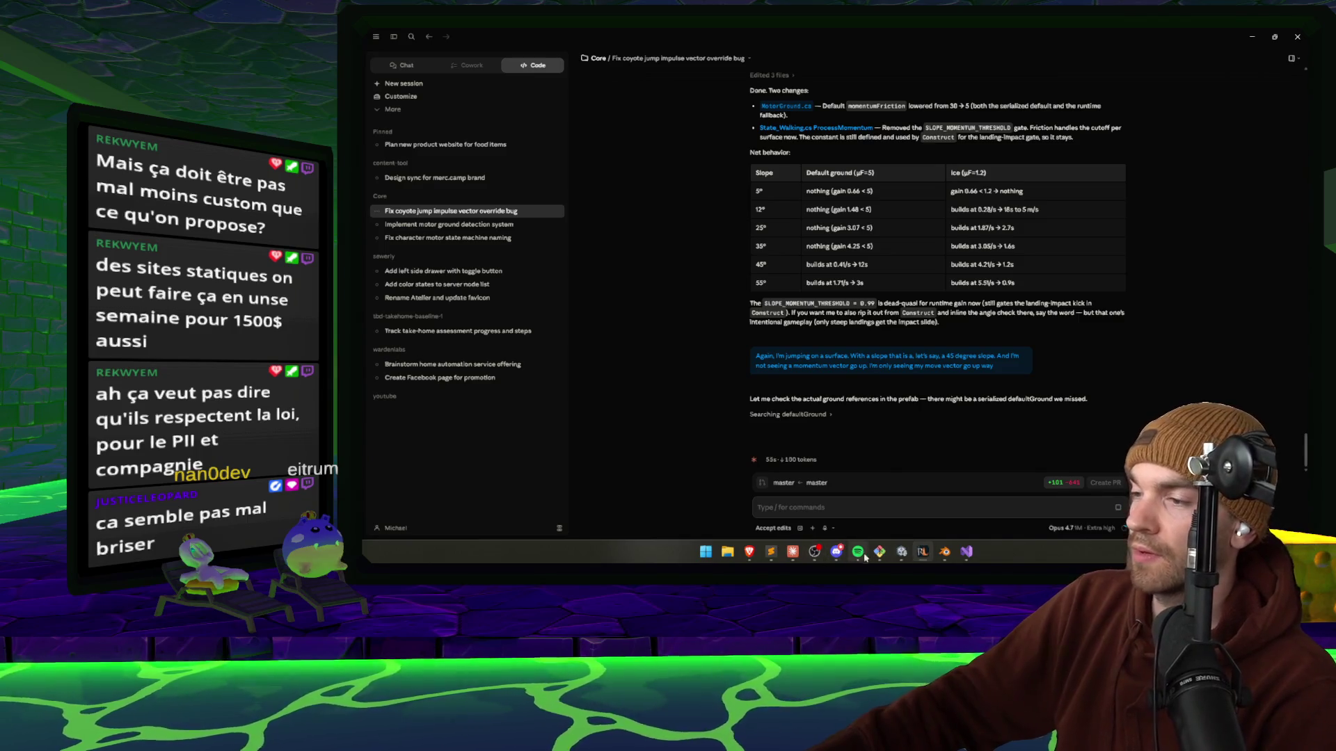
pyautogui.click(903, 553)
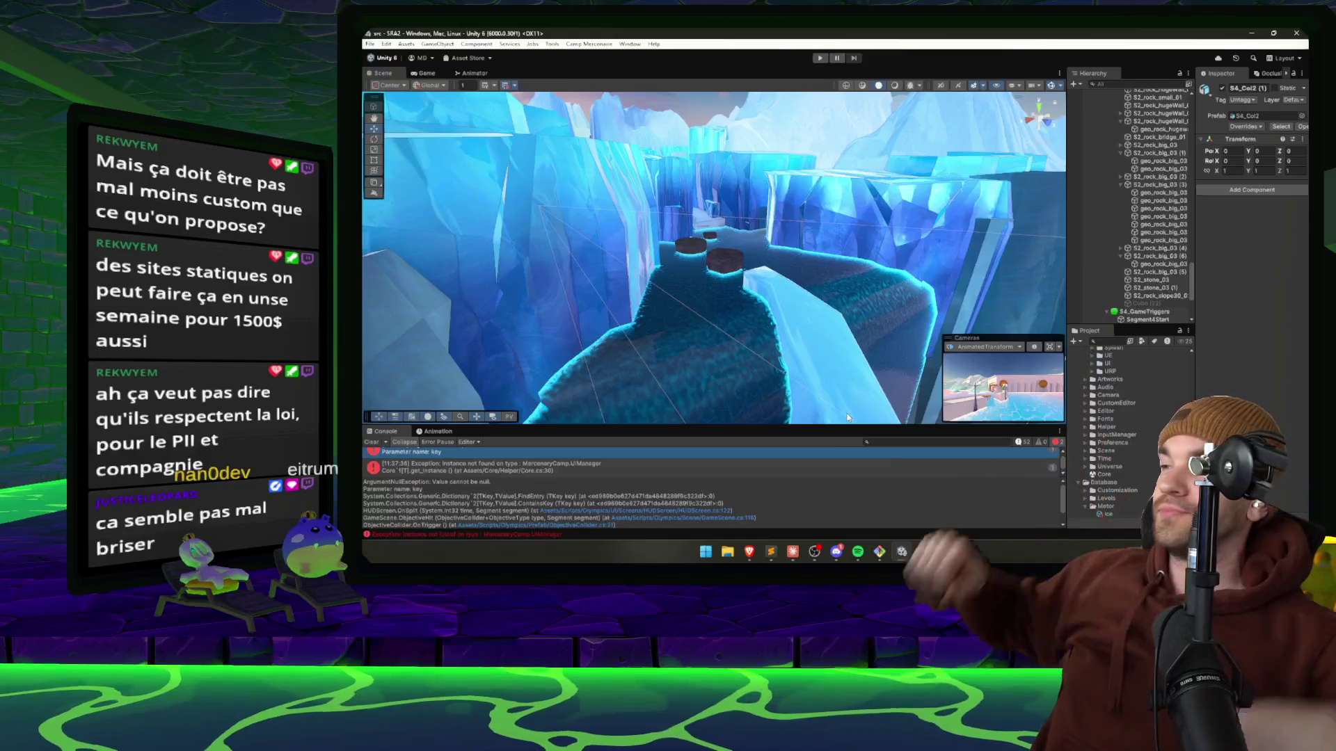
# Orbit the Scene view over the ice cliffs, ledge edge and water path.
pyautogui.moveTo(705, 261)
pyautogui.mouseDown()
pyautogui.moveTo(1000, 317)
pyautogui.moveTo(985, 318)
pyautogui.moveTo(955, 206)
pyautogui.moveTo(726, 247)
pyautogui.mouseUp()
pyautogui.moveTo(663, 286); pyautogui.dragTo(736, 283)
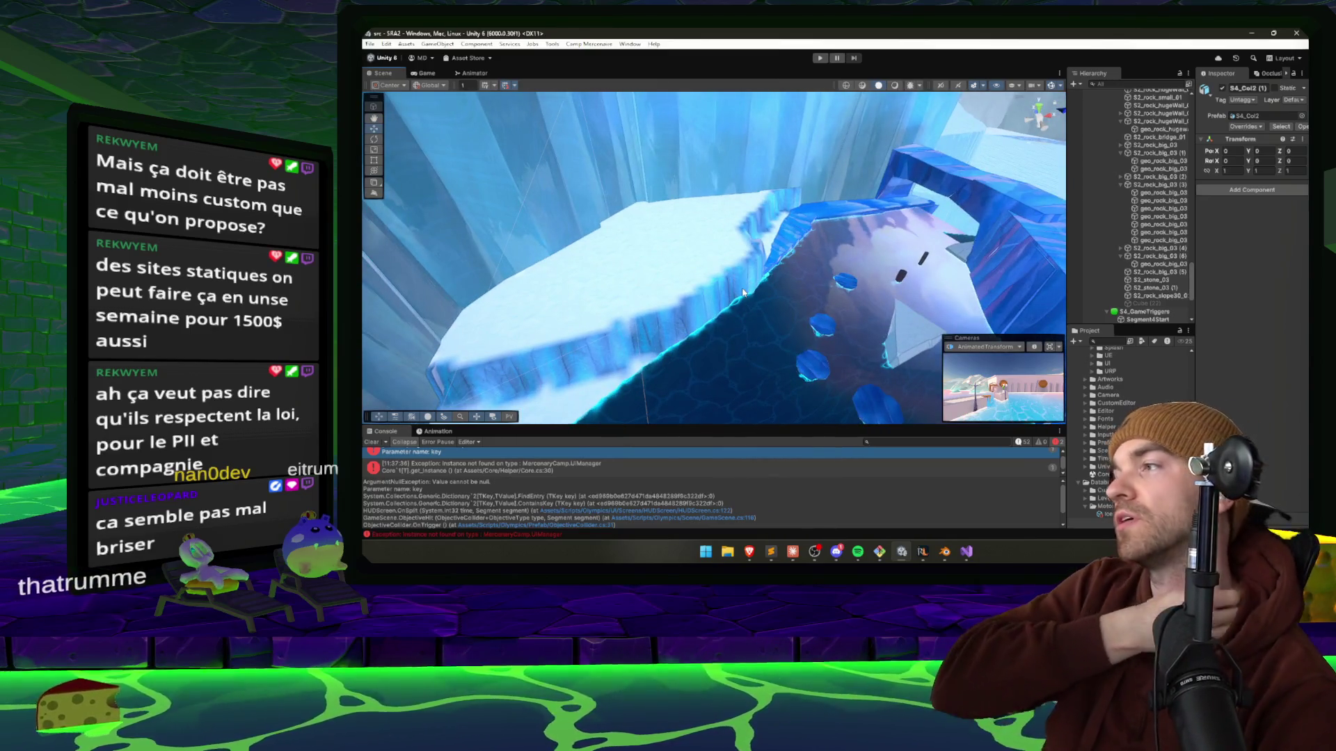
pyautogui.moveTo(741, 288)
pyautogui.mouseDown()
pyautogui.moveTo(727, 283)
pyautogui.moveTo(888, 191)
pyautogui.moveTo(880, 199)
pyautogui.mouseUp()
pyautogui.scroll(-5, 1141, 209)
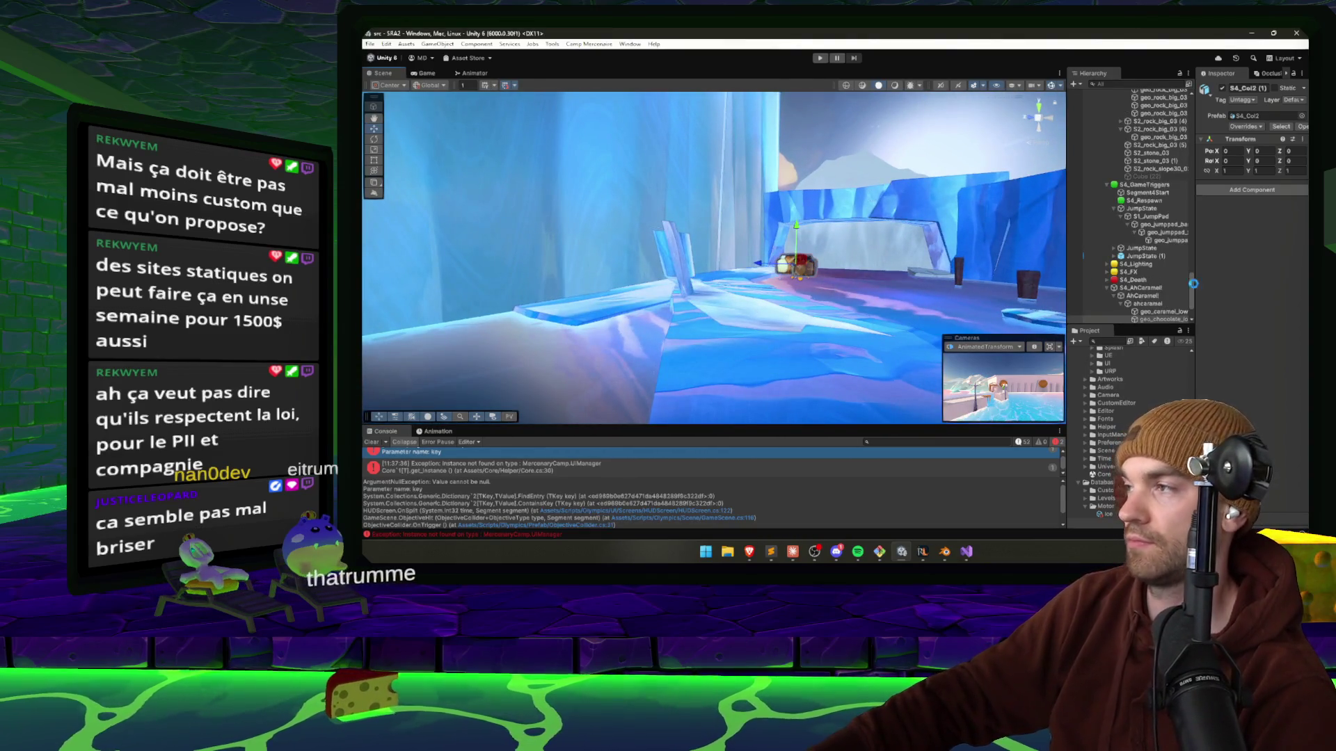
# Frame S4_AhCaramel, orbit over the ice ledge, and select the S4_Col2 (1) collision object.
pyautogui.click(1135, 287)
pyautogui.press('f')
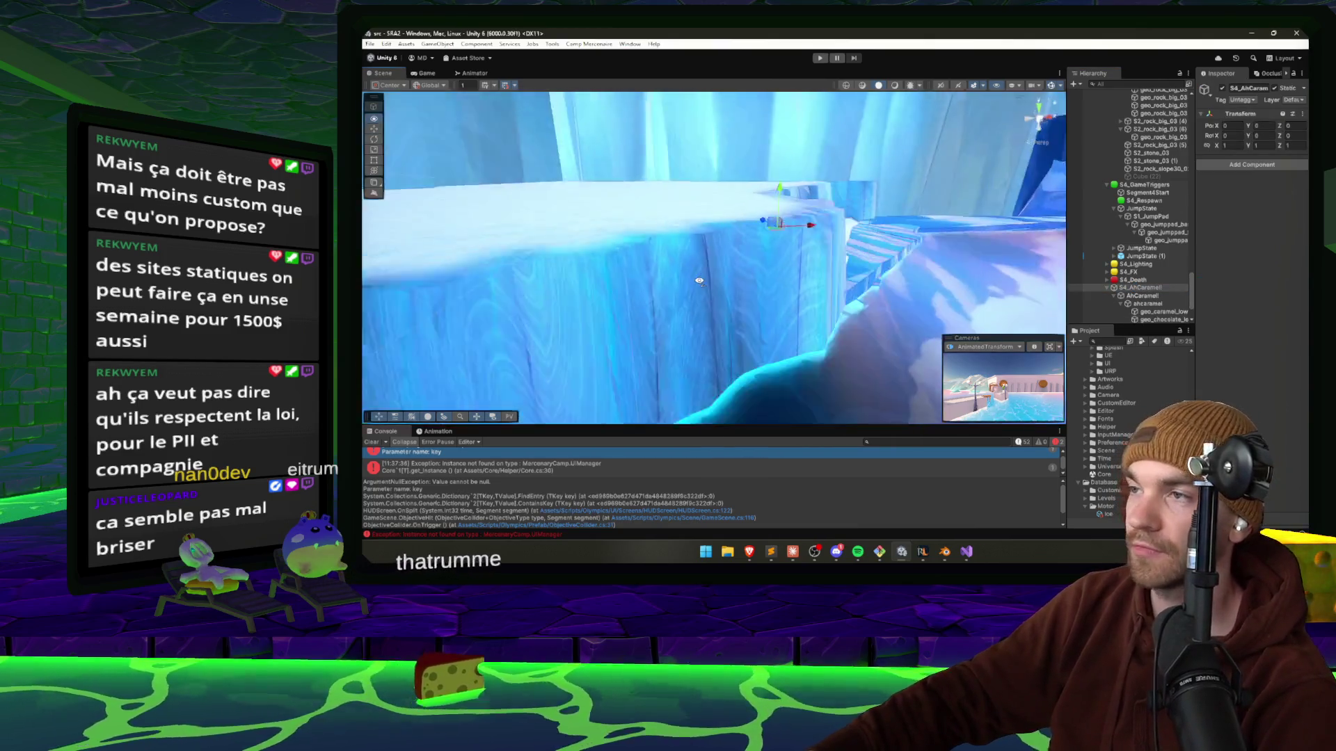
pyautogui.moveTo(564, 212); pyautogui.dragTo(607, 221)
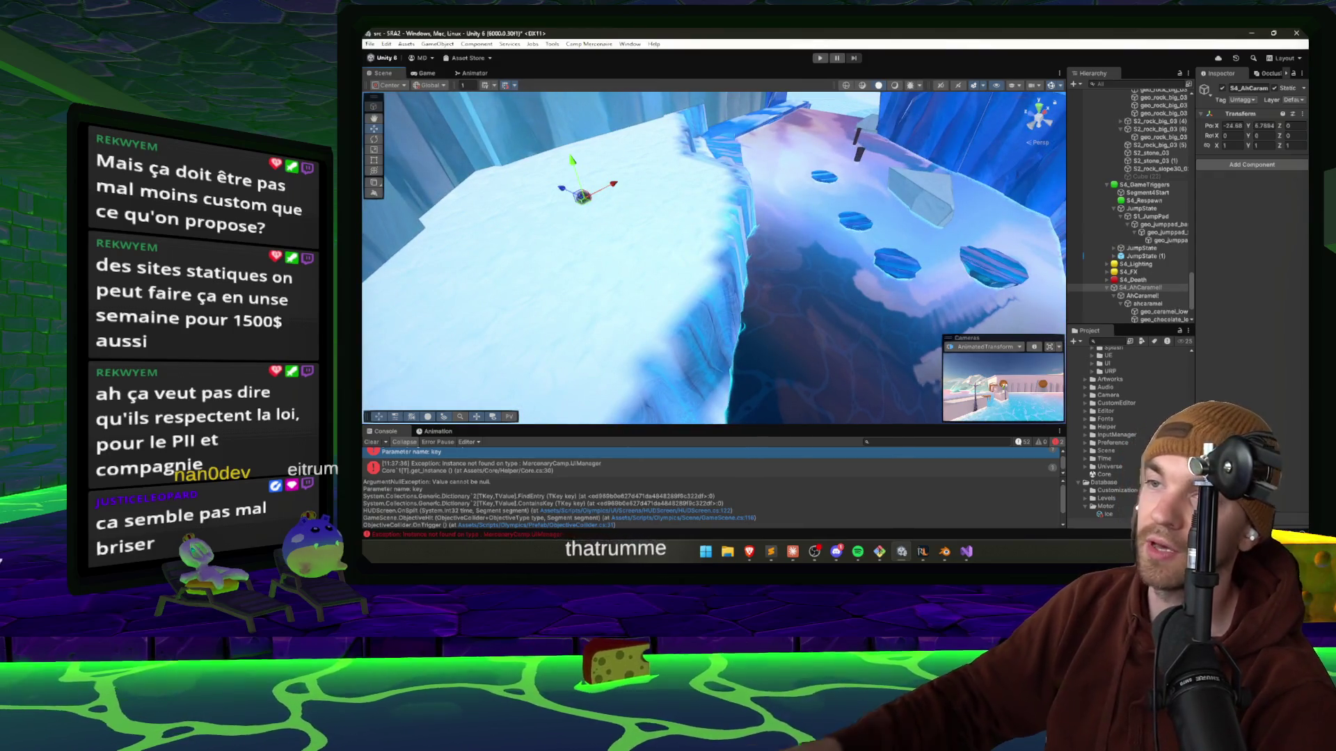
pyautogui.moveTo(619, 390); pyautogui.dragTo(581, 218)
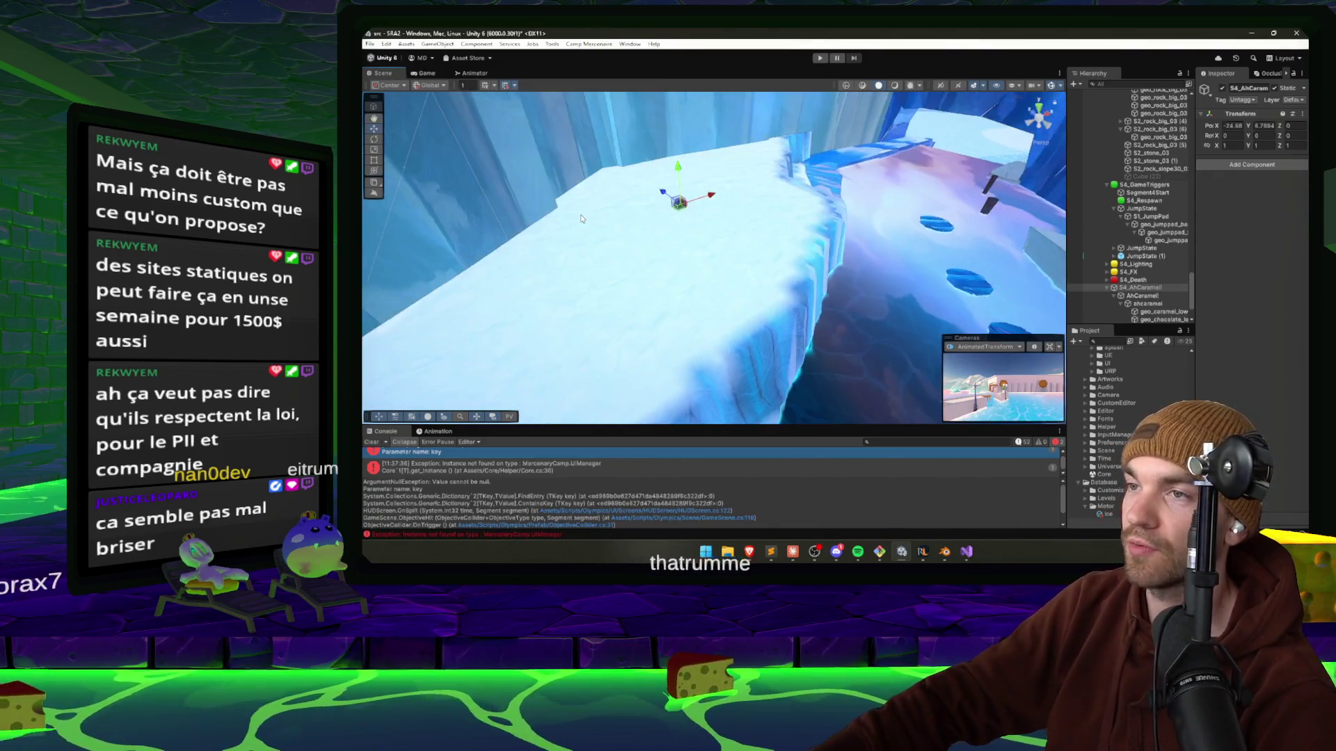
pyautogui.click(833, 277)
pyautogui.moveTo(834, 277)
pyautogui.mouseDown()
pyautogui.moveTo(730, 287)
pyautogui.moveTo(940, 293)
pyautogui.moveTo(743, 307)
pyautogui.moveTo(934, 288)
pyautogui.moveTo(648, 297)
pyautogui.moveTo(740, 293)
pyautogui.moveTo(664, 252)
pyautogui.moveTo(847, 277)
pyautogui.moveTo(928, 266)
pyautogui.moveTo(516, 276)
pyautogui.moveTo(664, 303)
pyautogui.moveTo(798, 299)
pyautogui.mouseUp()
# Select Terrain2 and switch its Paint Terrain tool to Set Height.
pyautogui.click(797, 299)
pyautogui.click(749, 291)
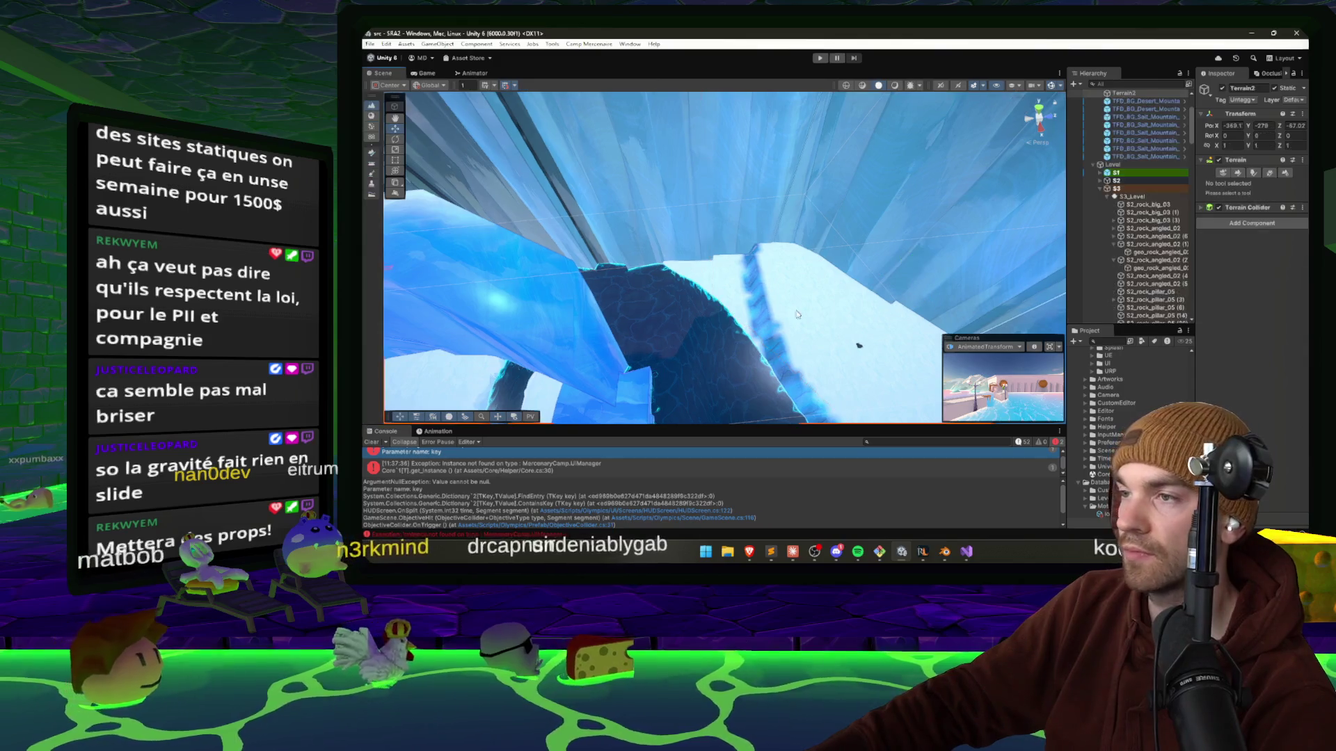
pyautogui.click(1238, 173)
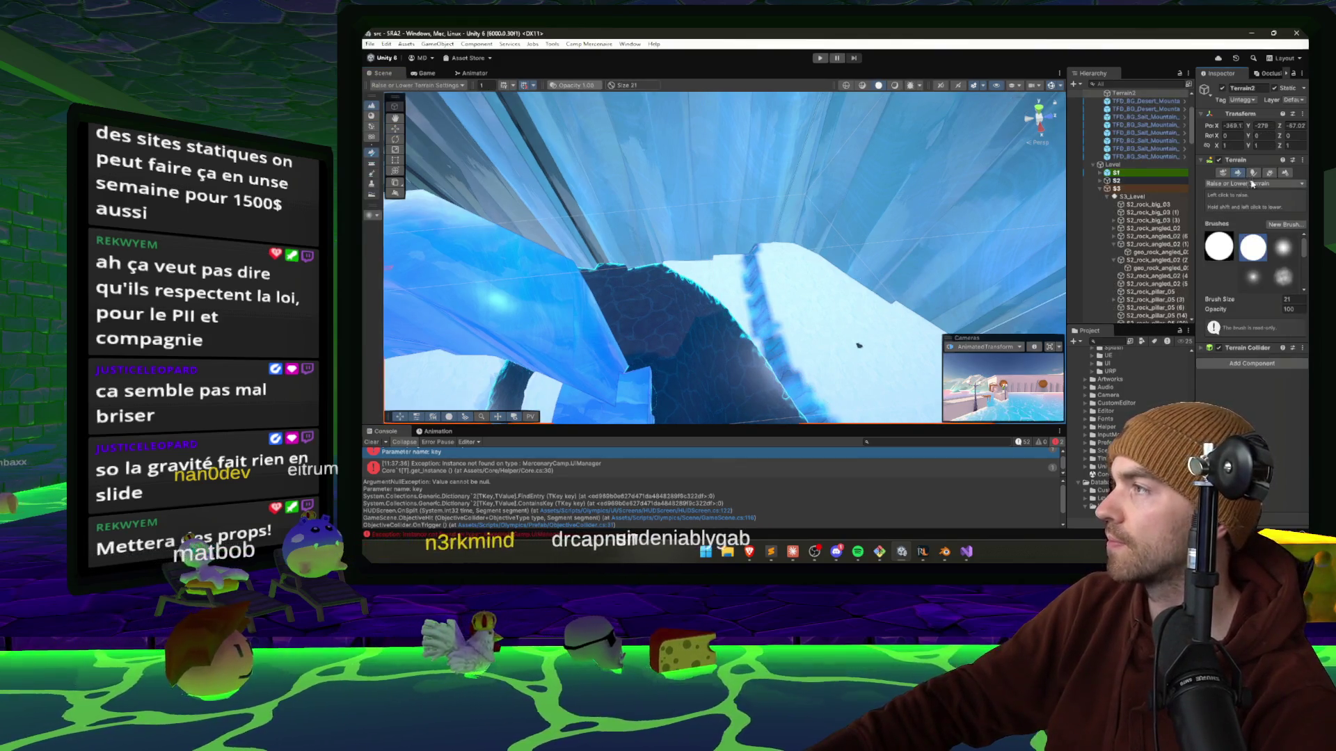
pyautogui.click(1252, 185)
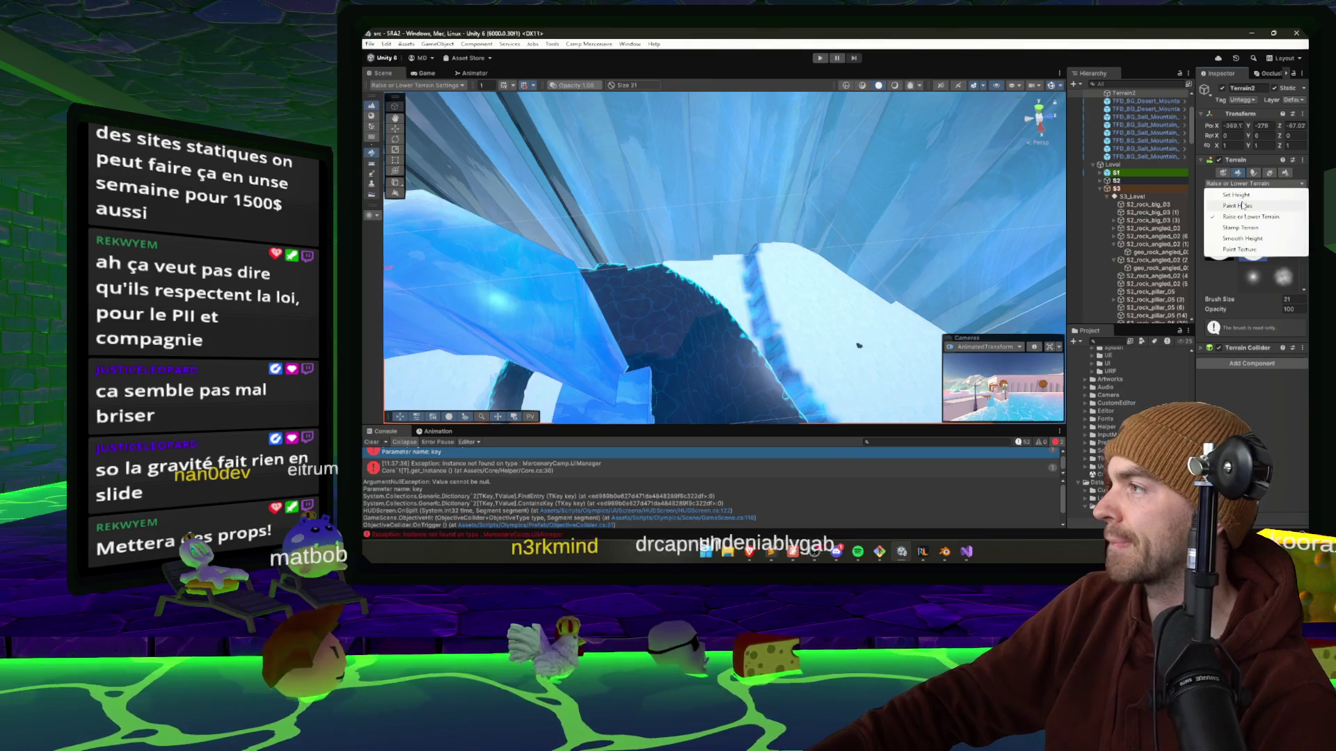
pyautogui.click(1236, 195)
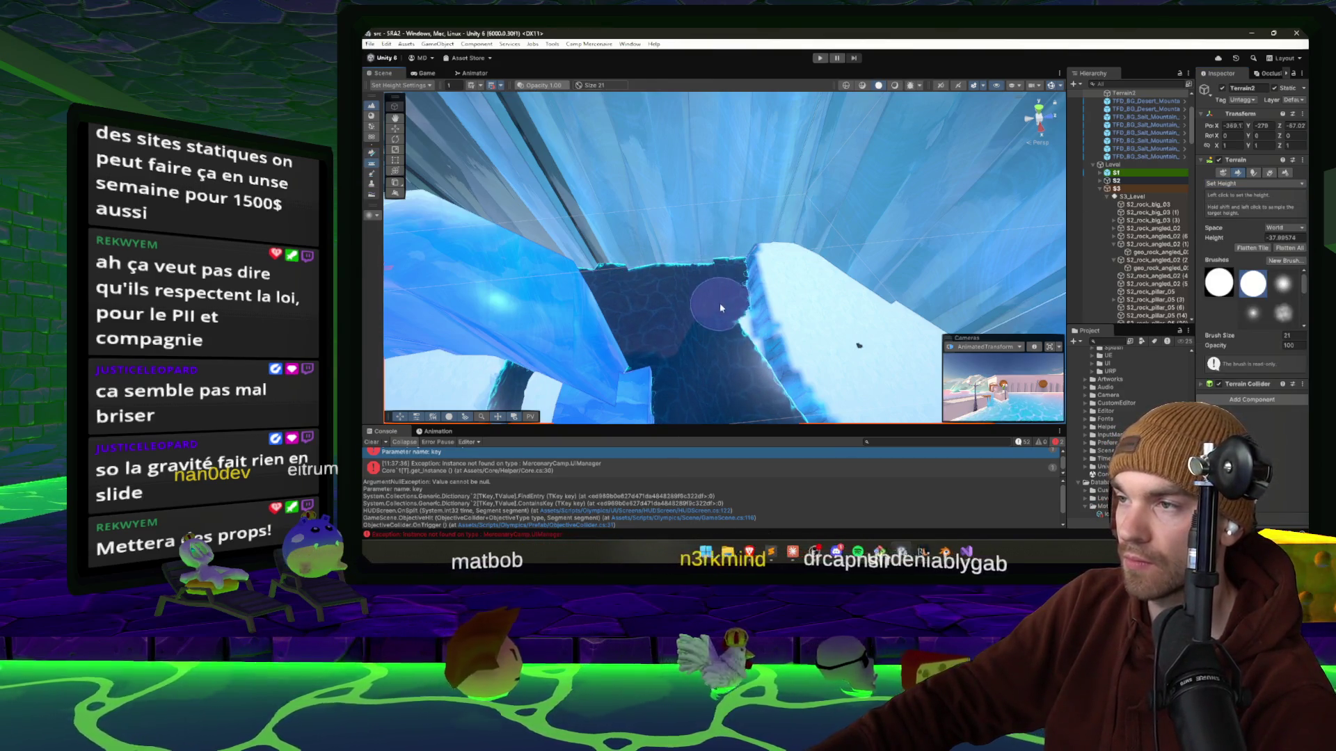
# Move the view along the ice terrain and fly it through the ice channel.
pyautogui.moveTo(717, 352)
pyautogui.mouseDown()
pyautogui.moveTo(804, 364)
pyautogui.moveTo(756, 340)
pyautogui.mouseUp()
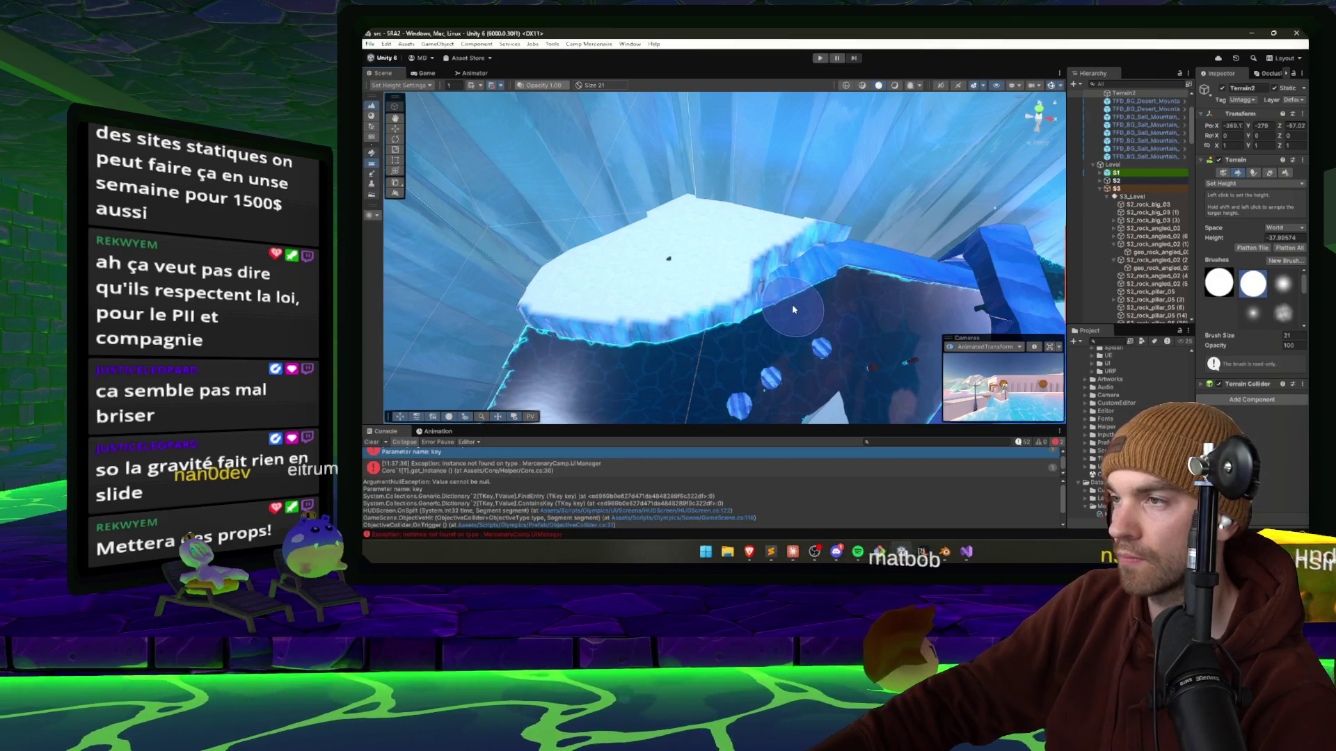
pyautogui.moveTo(819, 292)
pyautogui.mouseDown()
pyautogui.moveTo(713, 297)
pyautogui.moveTo(775, 293)
pyautogui.moveTo(849, 261)
pyautogui.moveTo(1082, 329)
pyautogui.moveTo(704, 231)
pyautogui.moveTo(802, 540)
pyautogui.mouseUp()
pyautogui.click(835, 556)
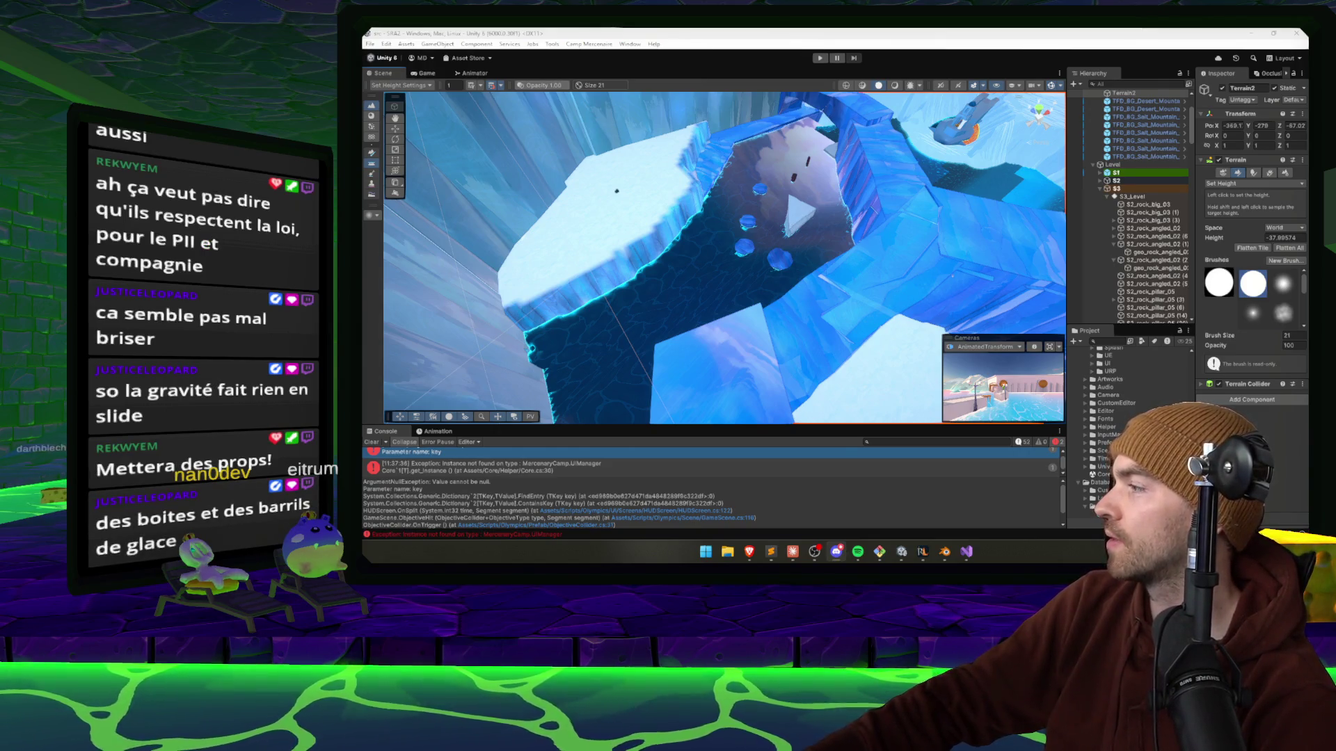
pyautogui.hotkey('alt', 'Tab')
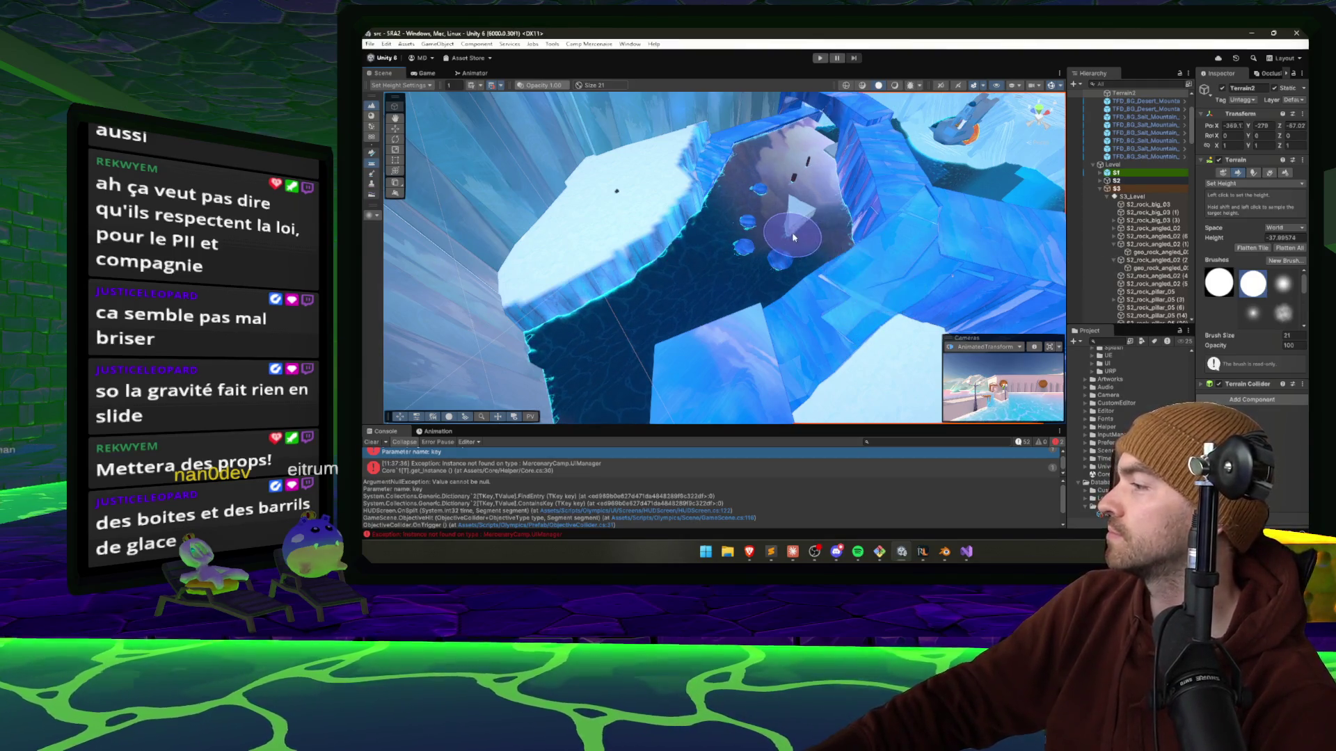
pyautogui.scroll(3, 793, 238)
pyautogui.moveTo(849, 264)
pyautogui.mouseDown()
pyautogui.moveTo(737, 326)
pyautogui.moveTo(661, 329)
pyautogui.mouseUp()
# Bring up the Claude chat, then minimize it to return to the Unity ice channel.
pyautogui.click(792, 552)
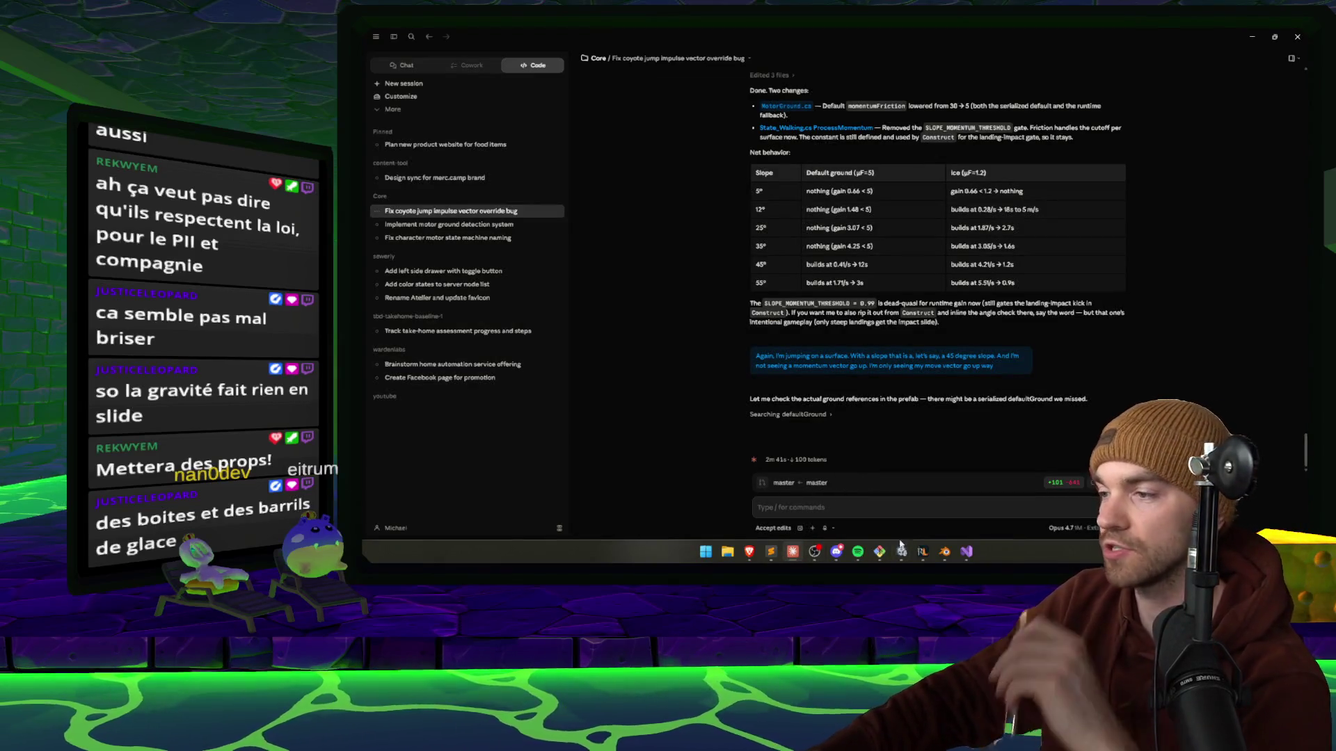
pyautogui.moveTo(902, 553)
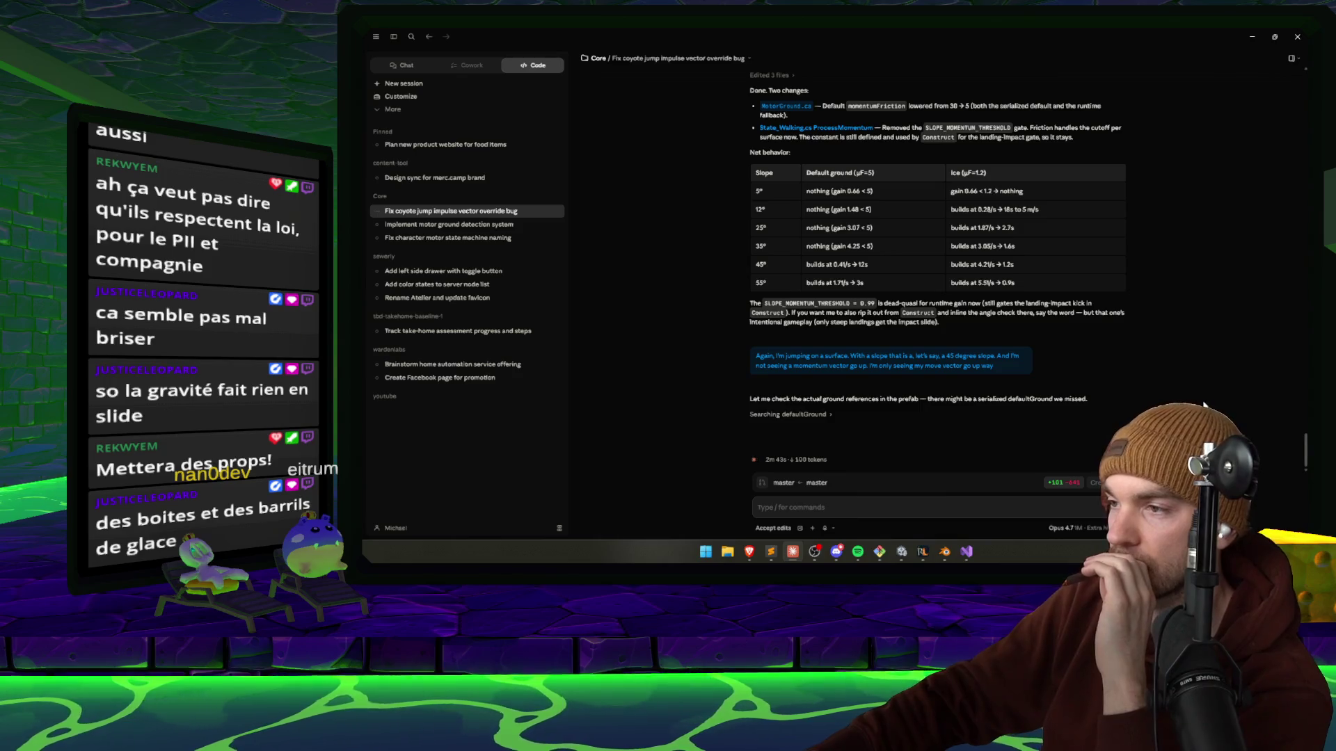
pyautogui.click(1258, 40)
pyautogui.moveTo(798, 300)
pyautogui.mouseDown()
pyautogui.moveTo(795, 288)
pyautogui.moveTo(822, 305)
pyautogui.moveTo(758, 339)
pyautogui.mouseUp()
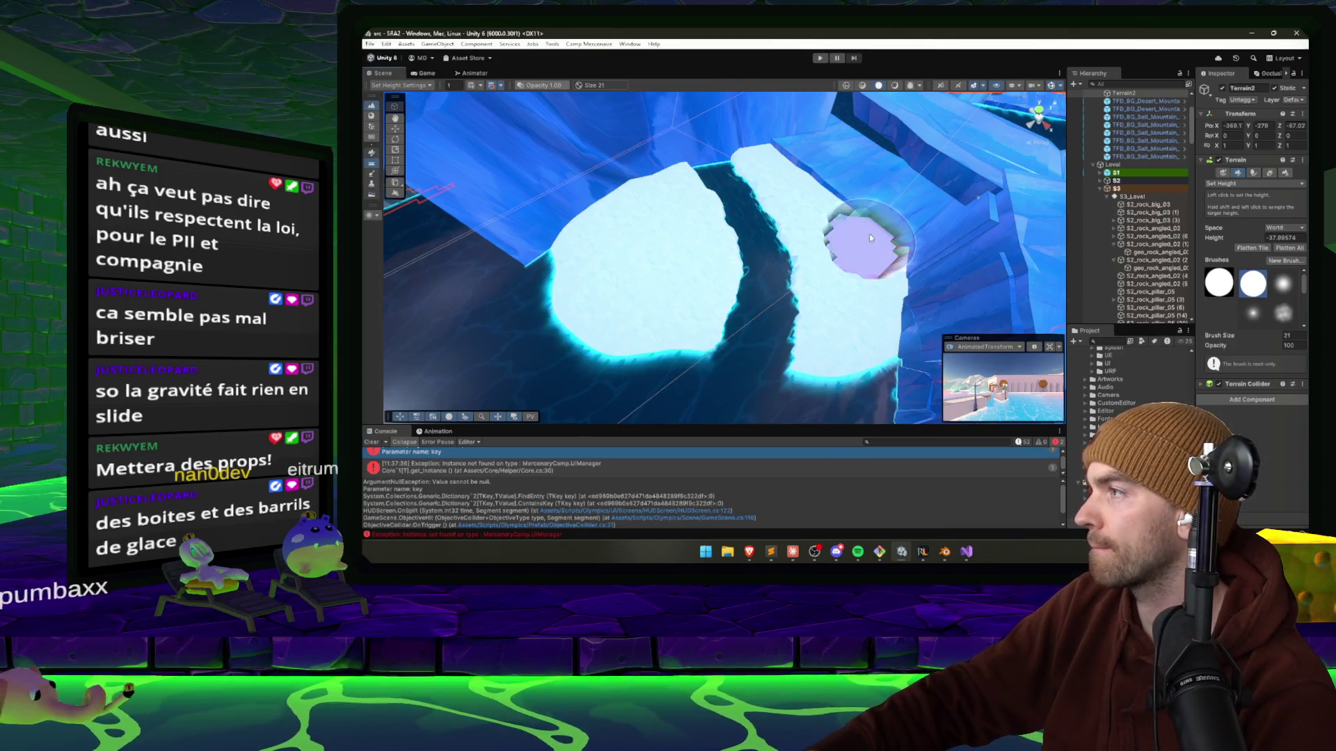
# Frame the ice channel on Terrain2 and shrink the sculpting brush to size 4.
pyautogui.moveTo(865, 239); pyautogui.dragTo(800, 264)
pyautogui.moveTo(1195, 283); pyautogui.dragTo(1152, 283)
pyautogui.click(1227, 330)
pyautogui.moveTo(765, 278)
pyautogui.mouseDown()
pyautogui.moveTo(696, 313)
pyautogui.moveTo(660, 350)
pyautogui.mouseUp()
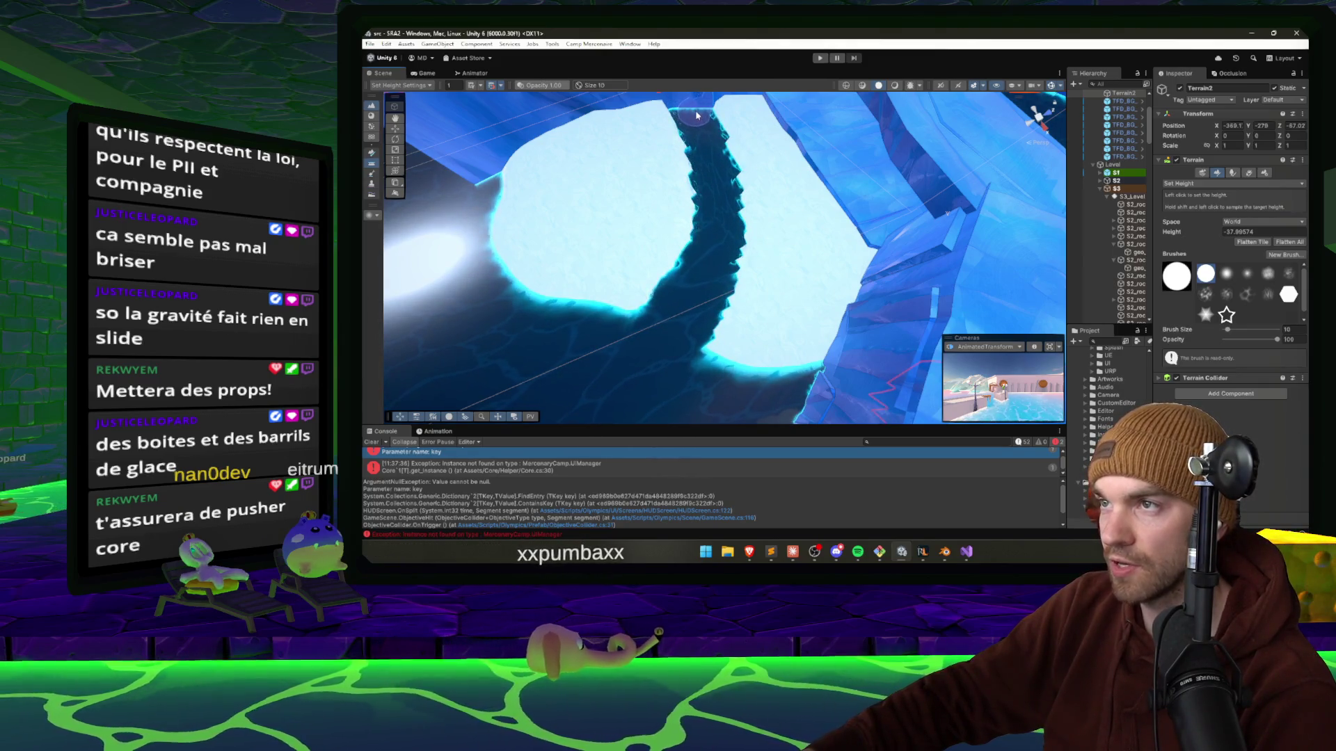
pyautogui.moveTo(696, 115)
pyautogui.mouseDown()
pyautogui.moveTo(769, 138)
pyautogui.moveTo(733, 201)
pyautogui.mouseUp()
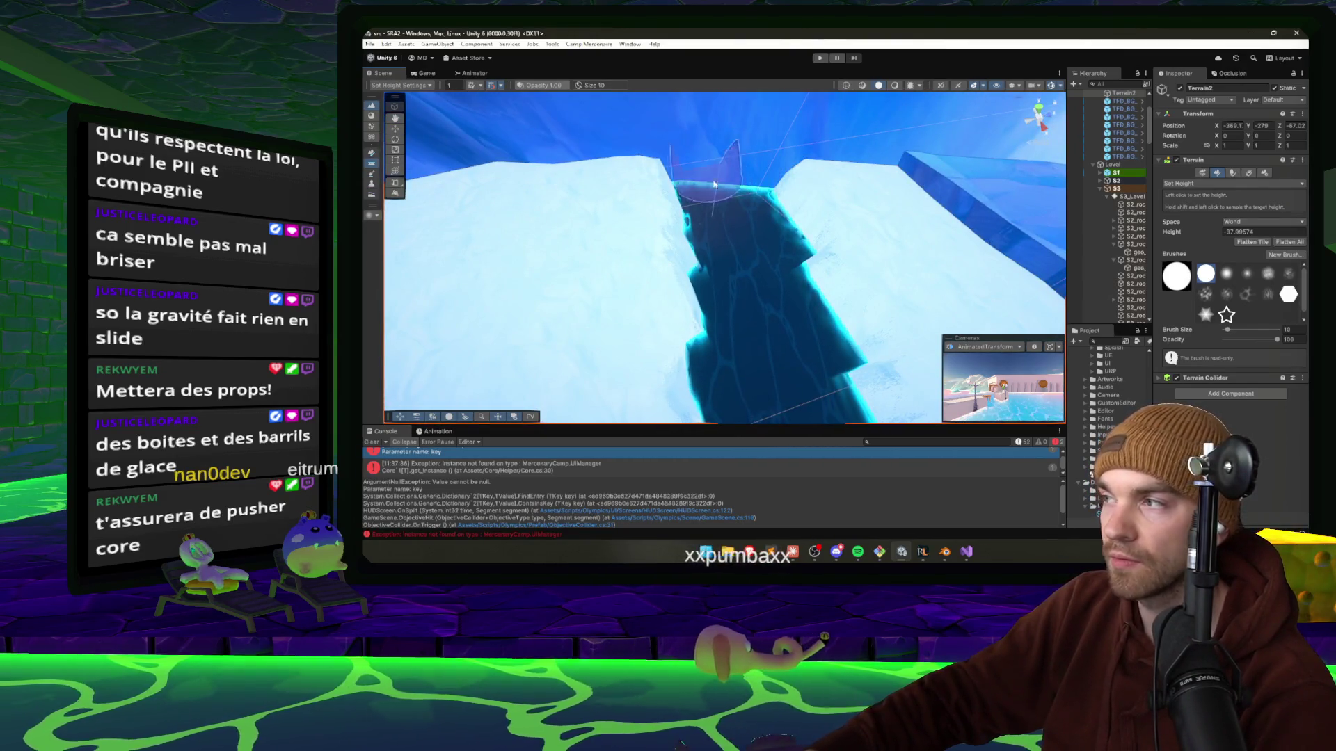
pyautogui.moveTo(1231, 334); pyautogui.dragTo(1226, 333)
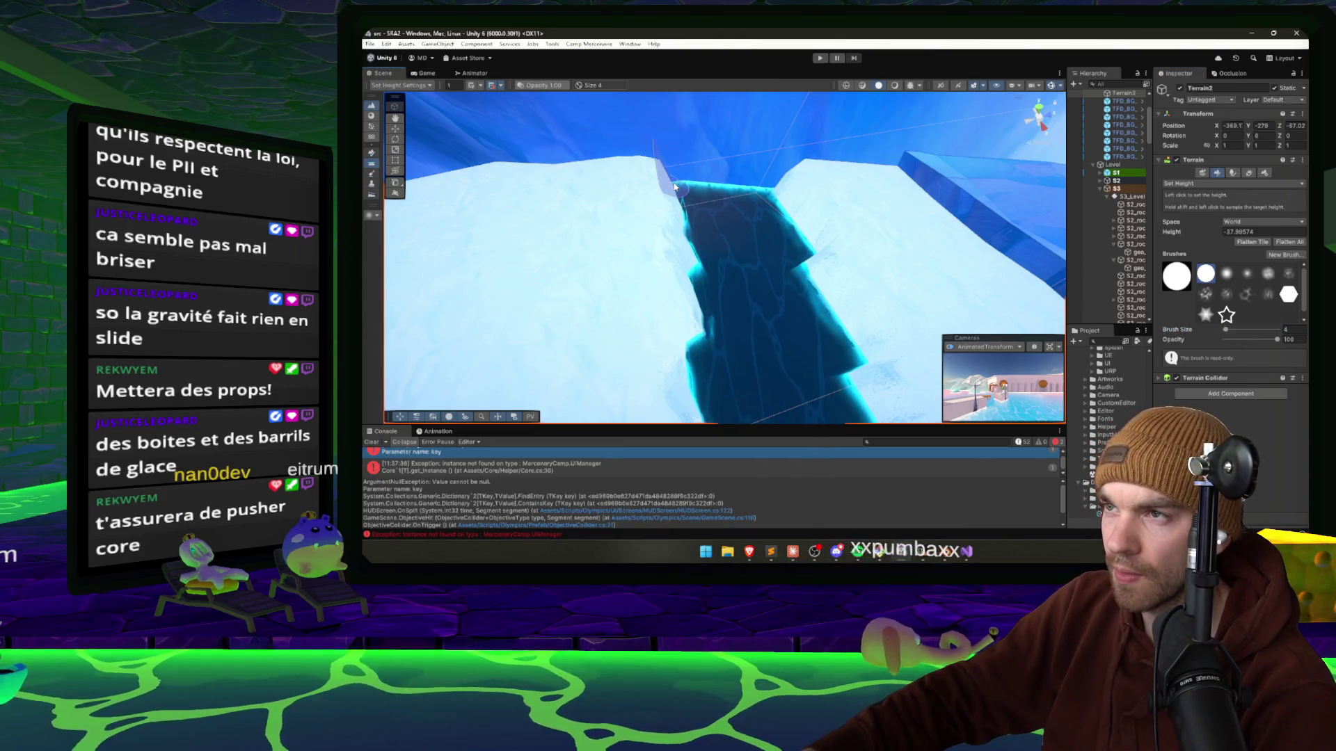
# Sample -29.99 as the target height and flatten the channel's left and upper-left walls to it.
pyautogui.moveTo(675, 187)
pyautogui.mouseDown()
pyautogui.moveTo(717, 300)
pyautogui.moveTo(799, 382)
pyautogui.moveTo(670, 249)
pyautogui.moveTo(921, 287)
pyautogui.moveTo(705, 263)
pyautogui.mouseUp()
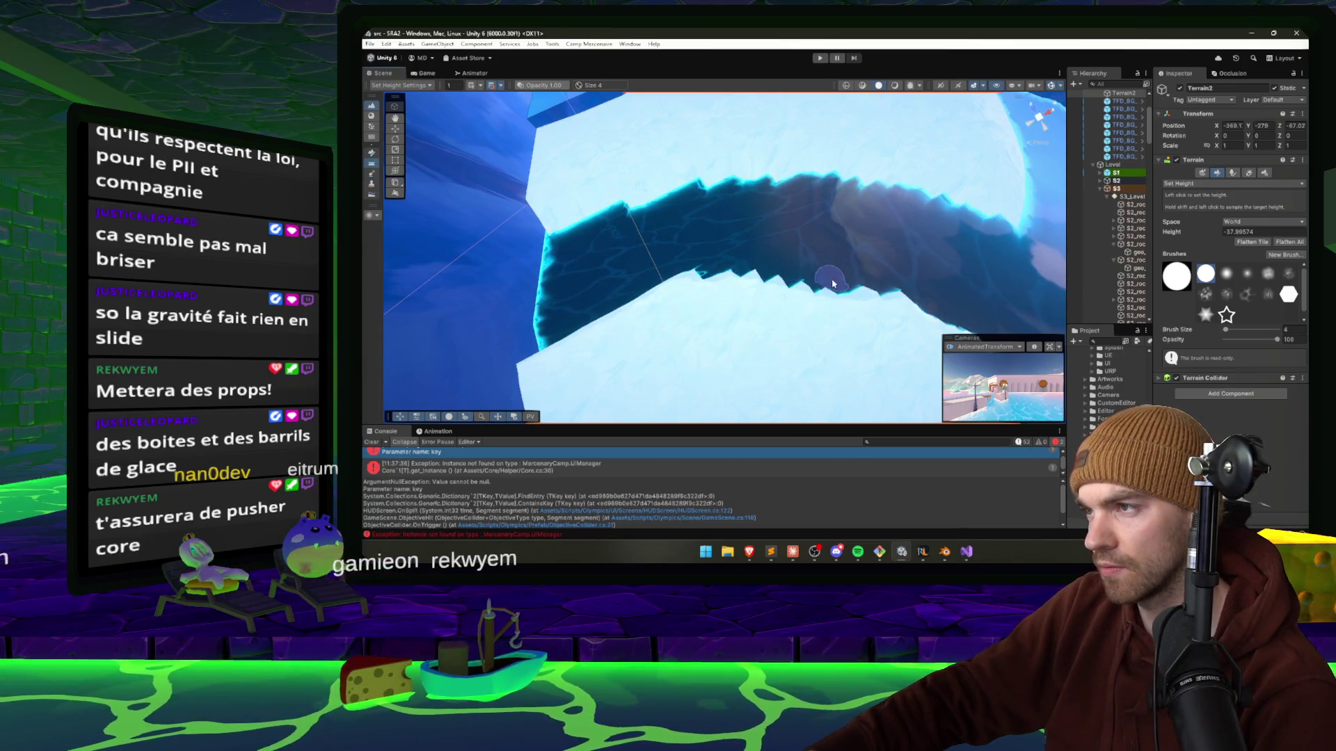
pyautogui.scroll(5, 925, 299)
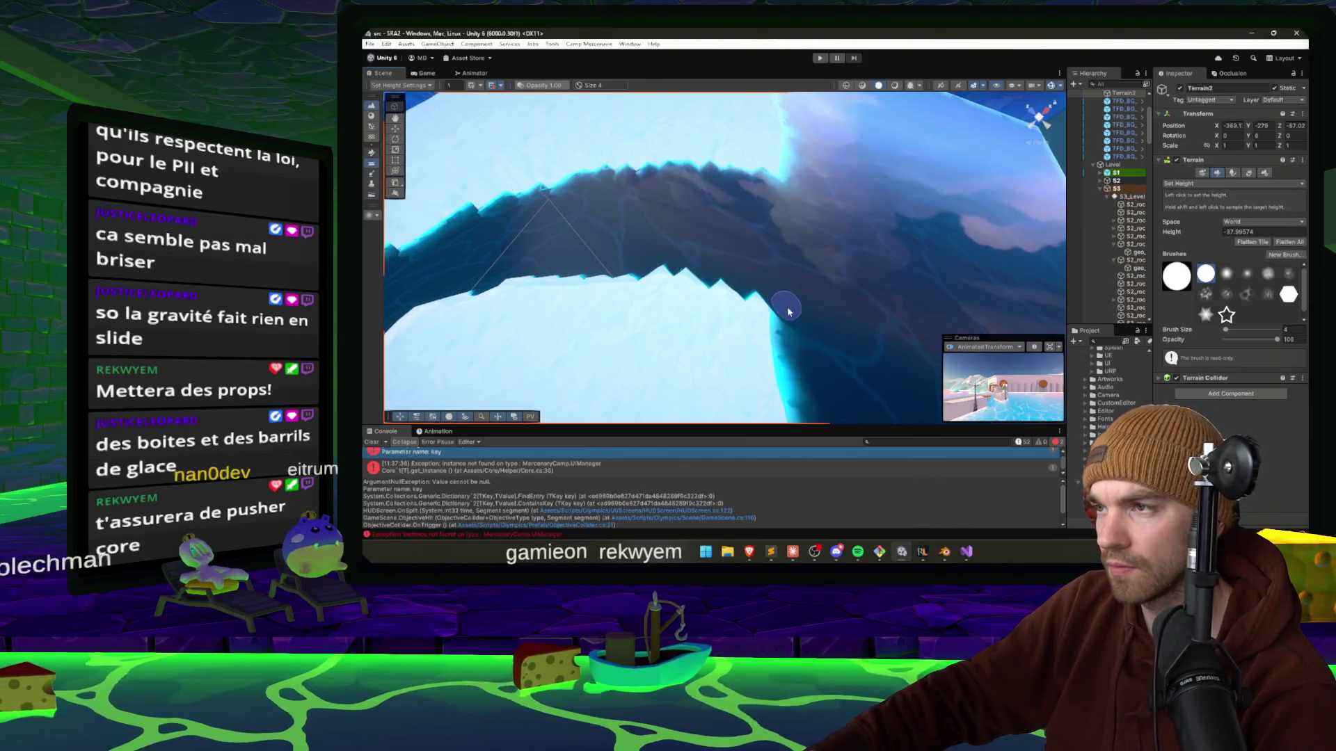
pyautogui.moveTo(790, 307)
pyautogui.mouseDown()
pyautogui.moveTo(708, 204)
pyautogui.moveTo(564, 236)
pyautogui.moveTo(592, 229)
pyautogui.mouseUp()
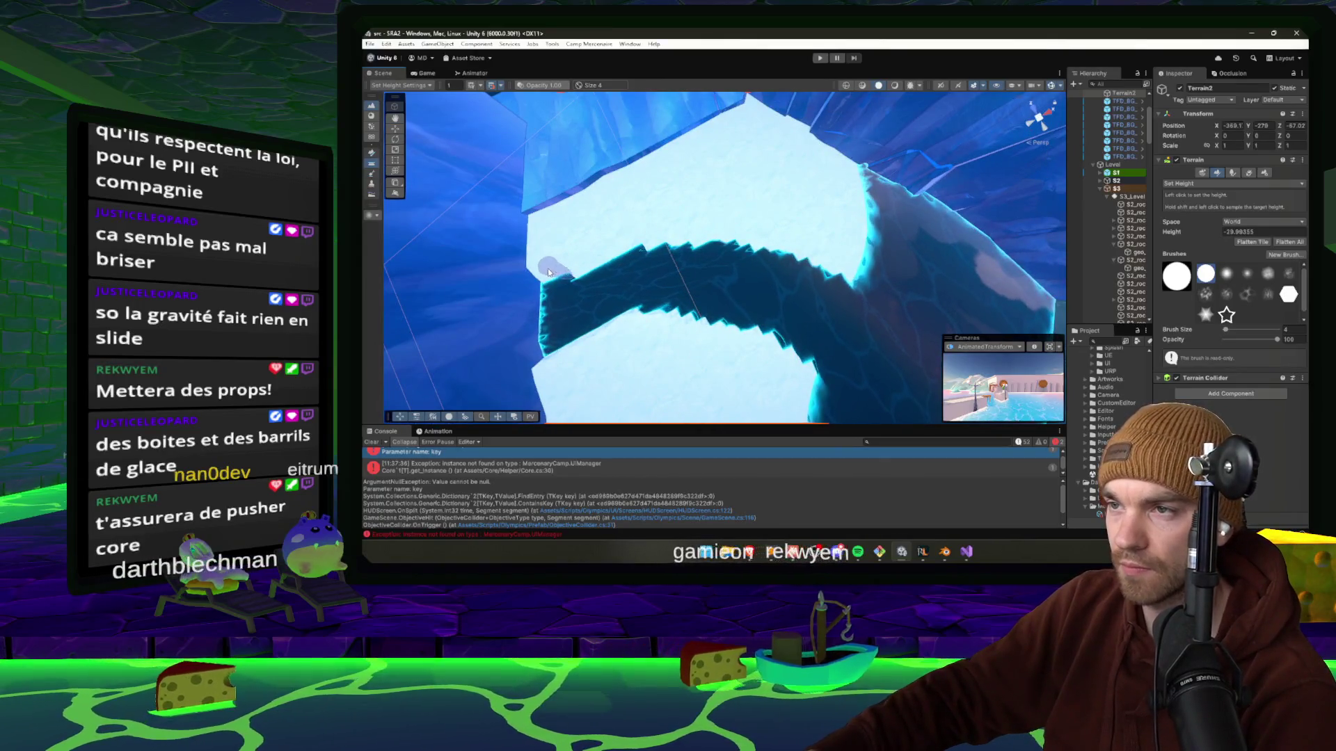
pyautogui.keyDown('shift'); pyautogui.click(510, 292); pyautogui.keyUp('shift')
pyautogui.moveTo(510, 292)
pyautogui.mouseDown()
pyautogui.moveTo(612, 233)
pyautogui.moveTo(707, 238)
pyautogui.mouseUp()
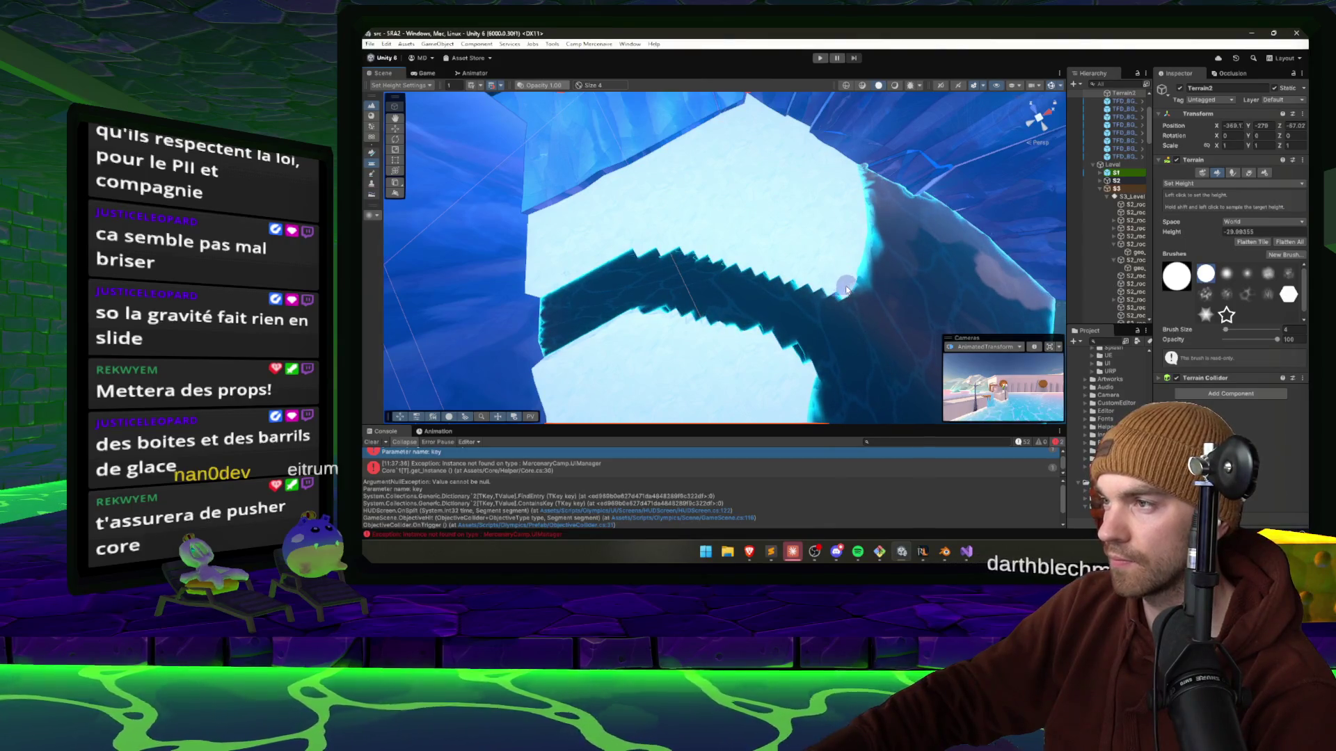
pyautogui.moveTo(724, 247)
pyautogui.mouseDown()
pyautogui.moveTo(749, 213)
pyautogui.moveTo(685, 249)
pyautogui.mouseUp()
pyautogui.moveTo(596, 203)
pyautogui.mouseDown()
pyautogui.moveTo(736, 218)
pyautogui.moveTo(718, 282)
pyautogui.mouseUp()
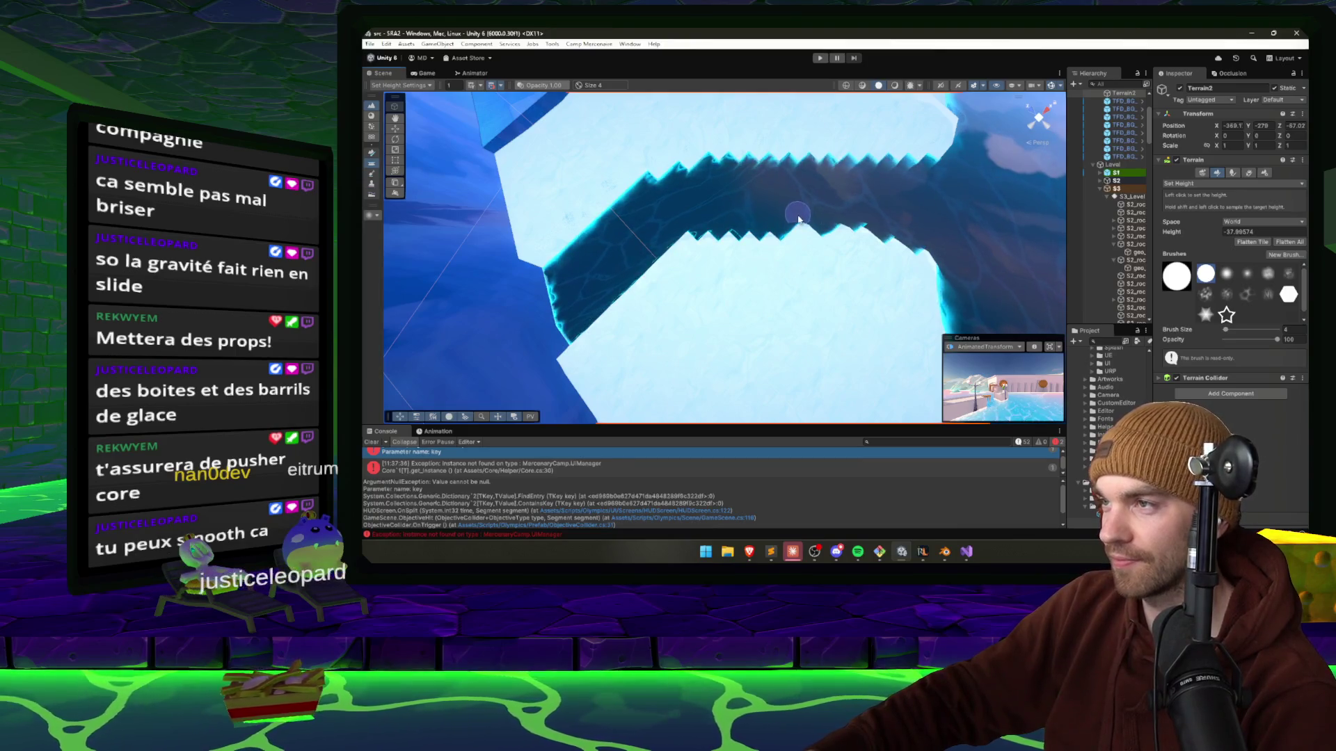
pyautogui.press('Right')
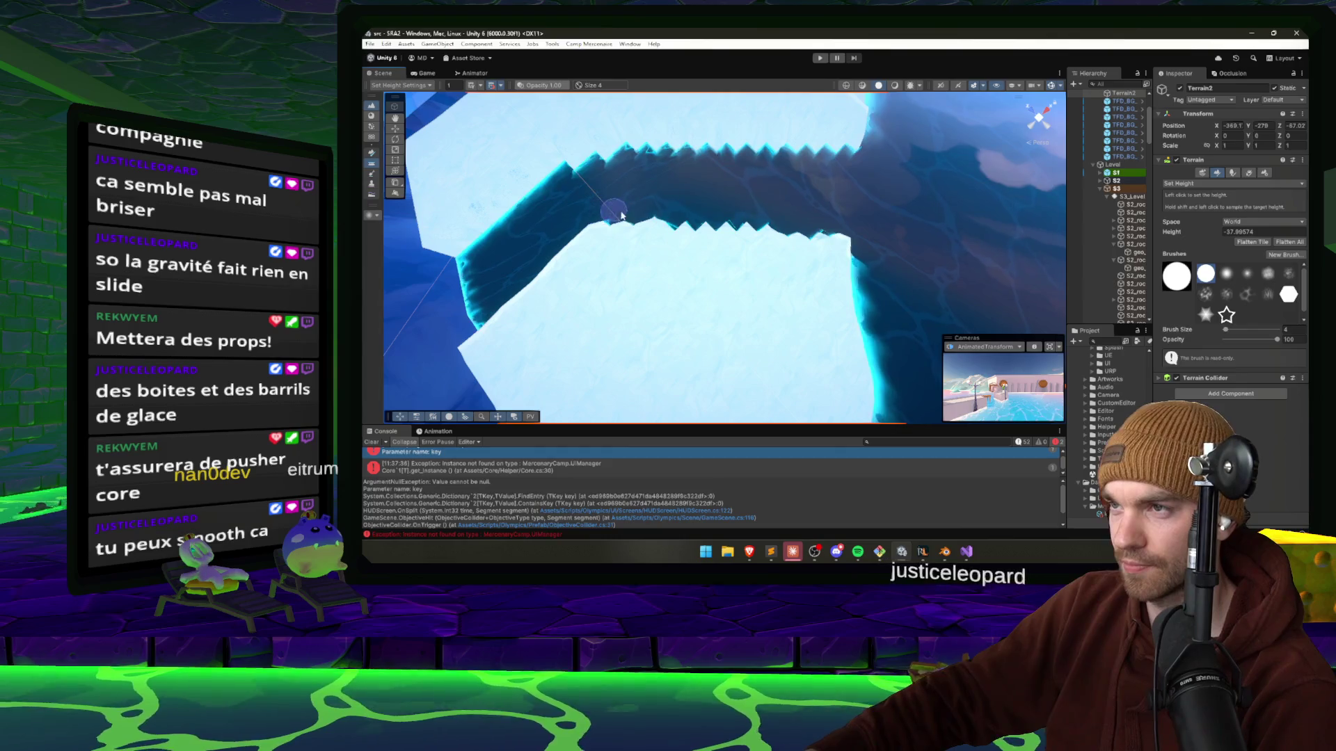
pyautogui.moveTo(606, 206)
pyautogui.mouseDown()
pyautogui.moveTo(610, 98)
pyautogui.moveTo(843, 203)
pyautogui.moveTo(804, 322)
pyautogui.moveTo(545, 261)
pyautogui.moveTo(597, 298)
pyautogui.mouseUp()
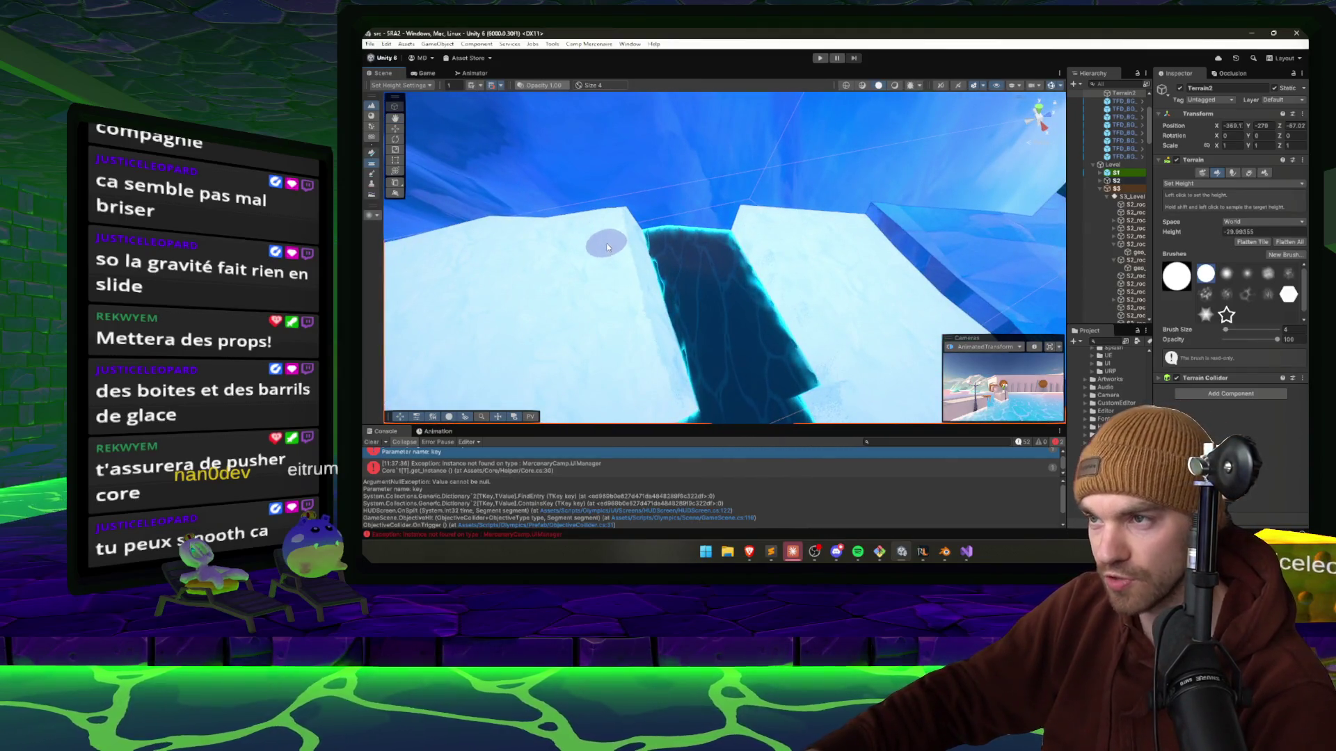
pyautogui.moveTo(637, 332)
pyautogui.mouseDown()
pyautogui.moveTo(682, 348)
pyautogui.moveTo(911, 293)
pyautogui.moveTo(650, 301)
pyautogui.moveTo(685, 272)
pyautogui.moveTo(936, 307)
pyautogui.moveTo(757, 172)
pyautogui.moveTo(654, 233)
pyautogui.mouseUp()
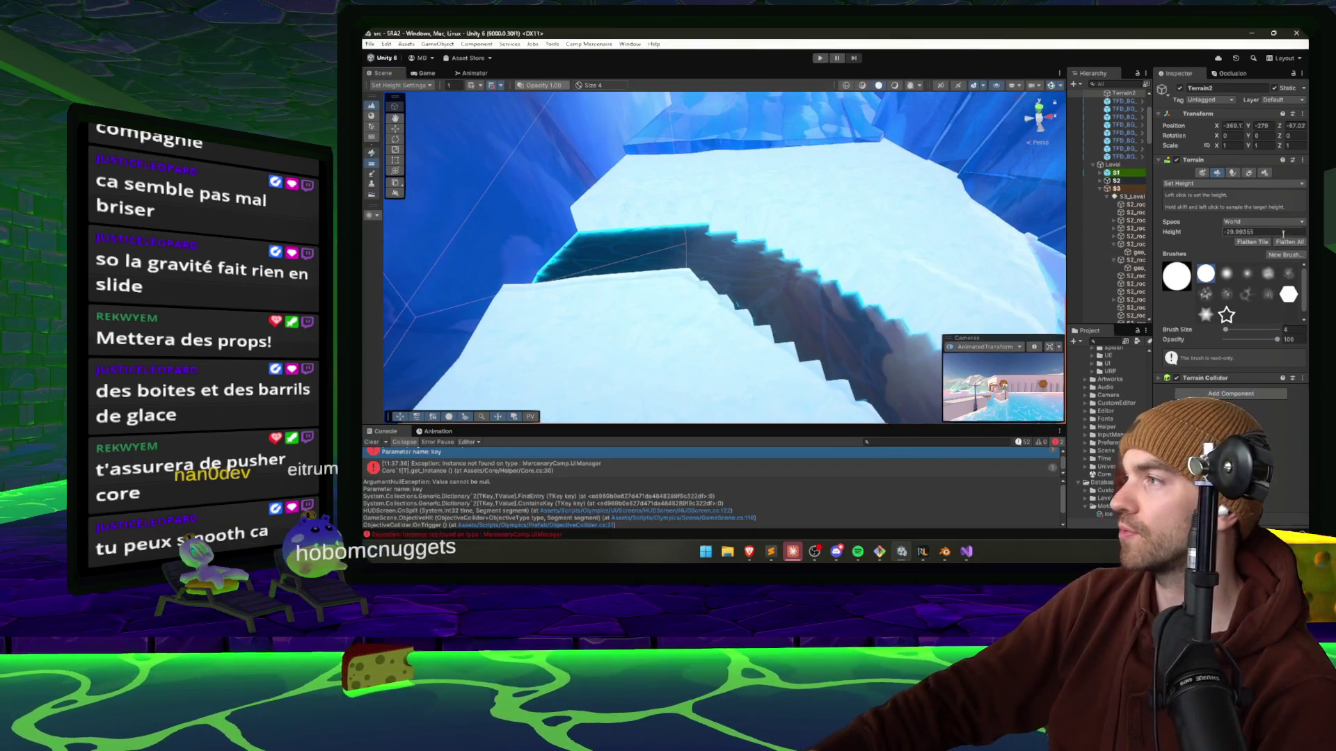
pyautogui.click(1264, 173)
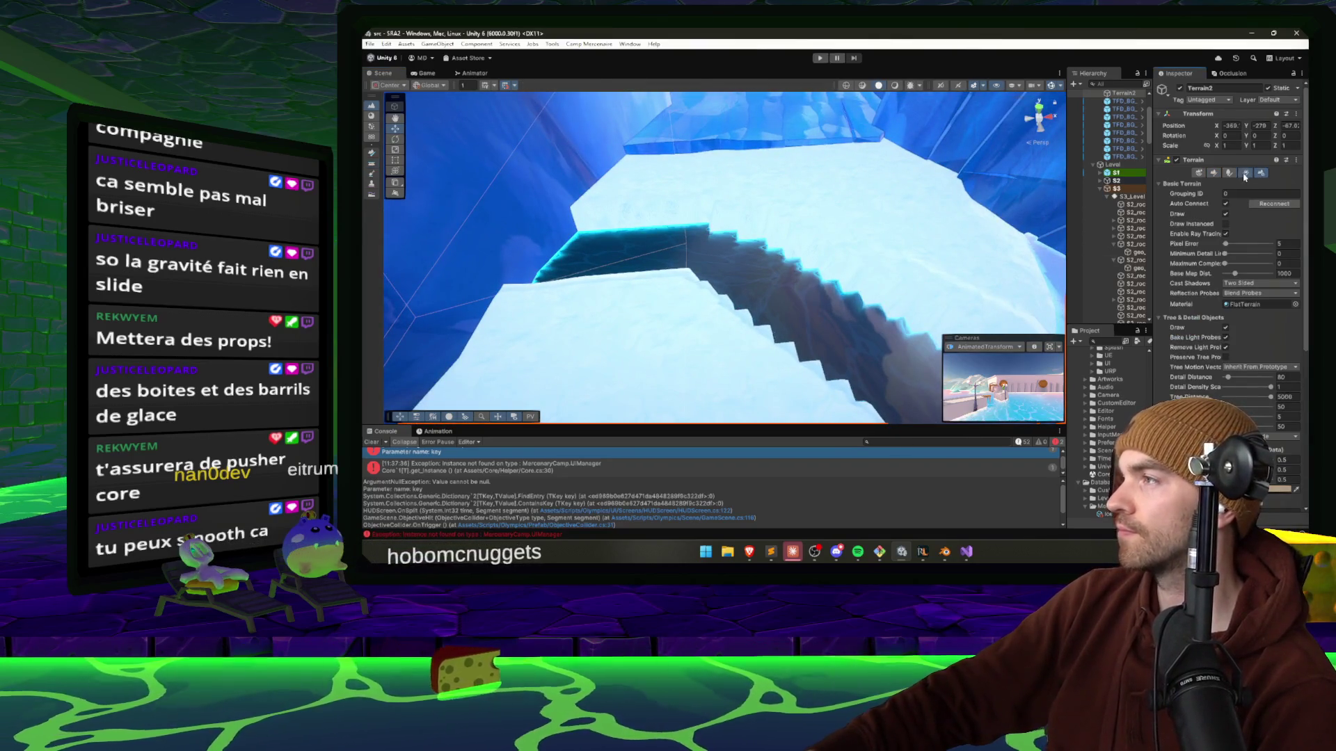
pyautogui.click(1214, 174)
pyautogui.click(1208, 183)
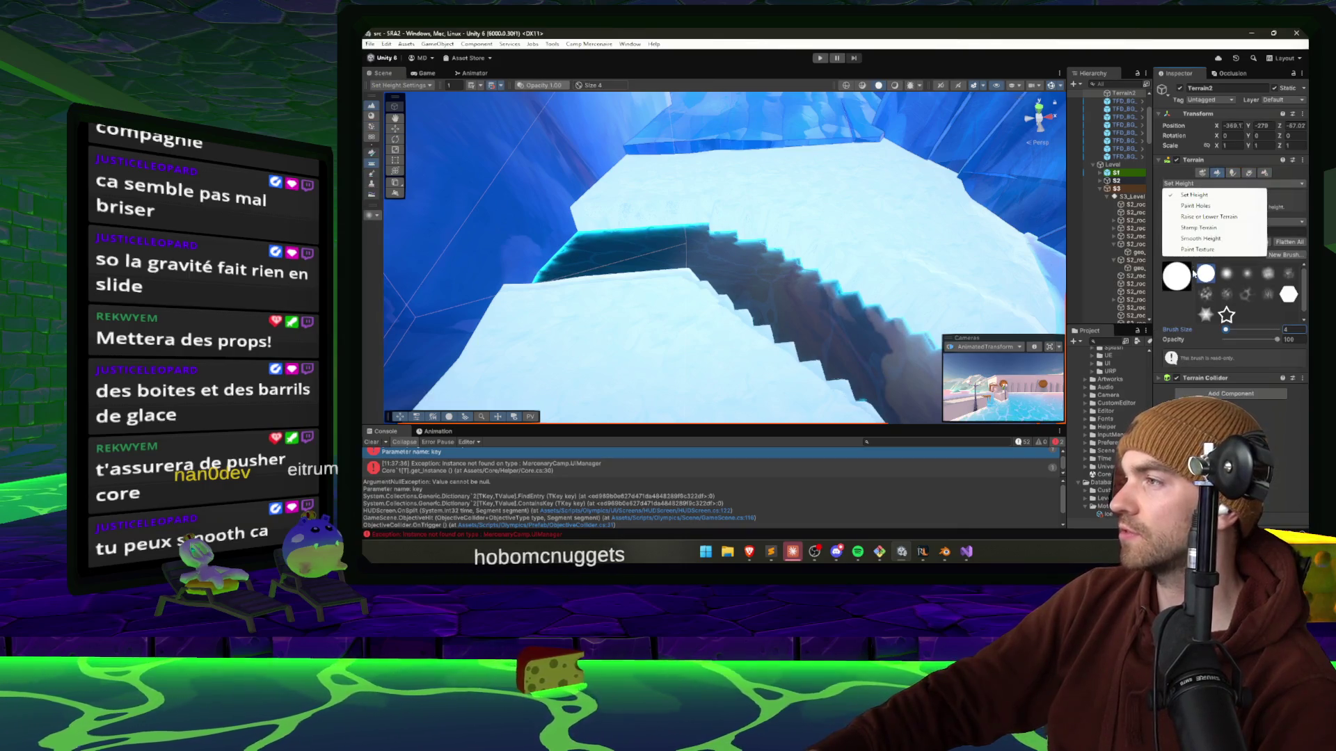
pyautogui.click(1200, 239)
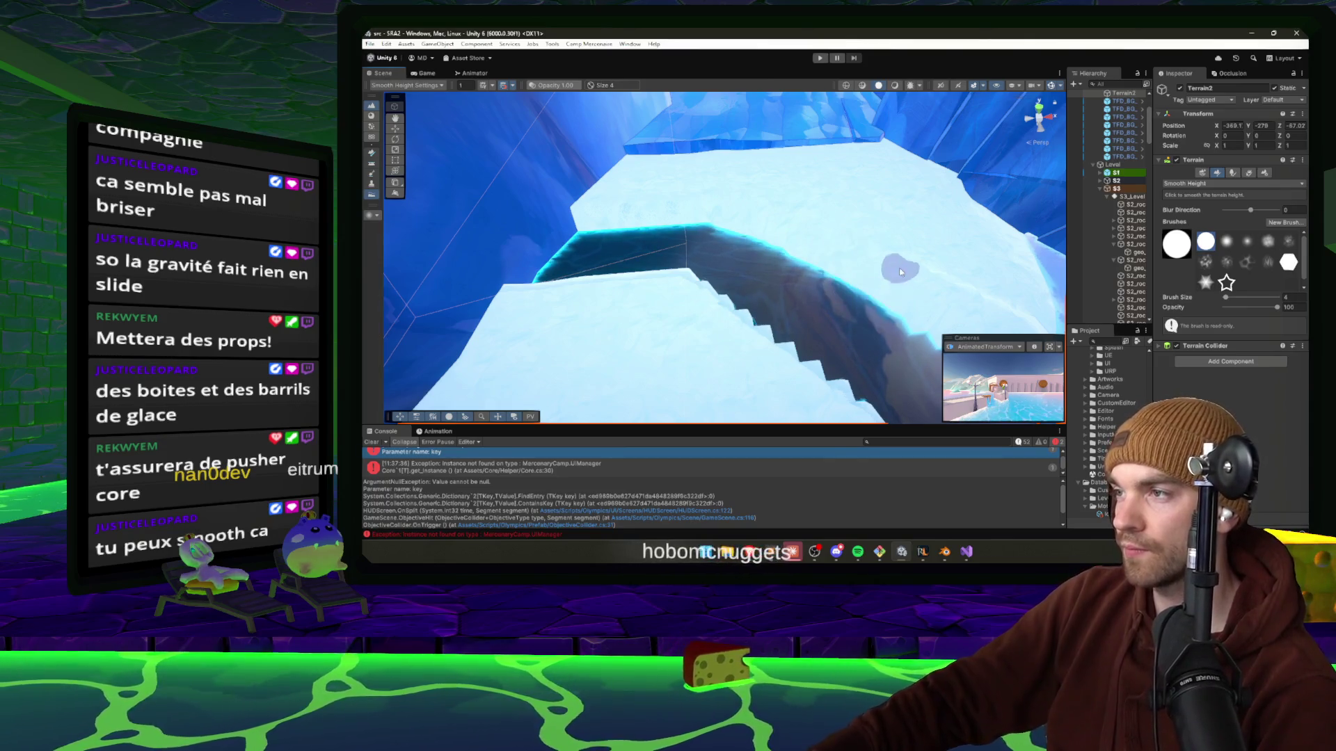
pyautogui.scroll(3, 793, 279)
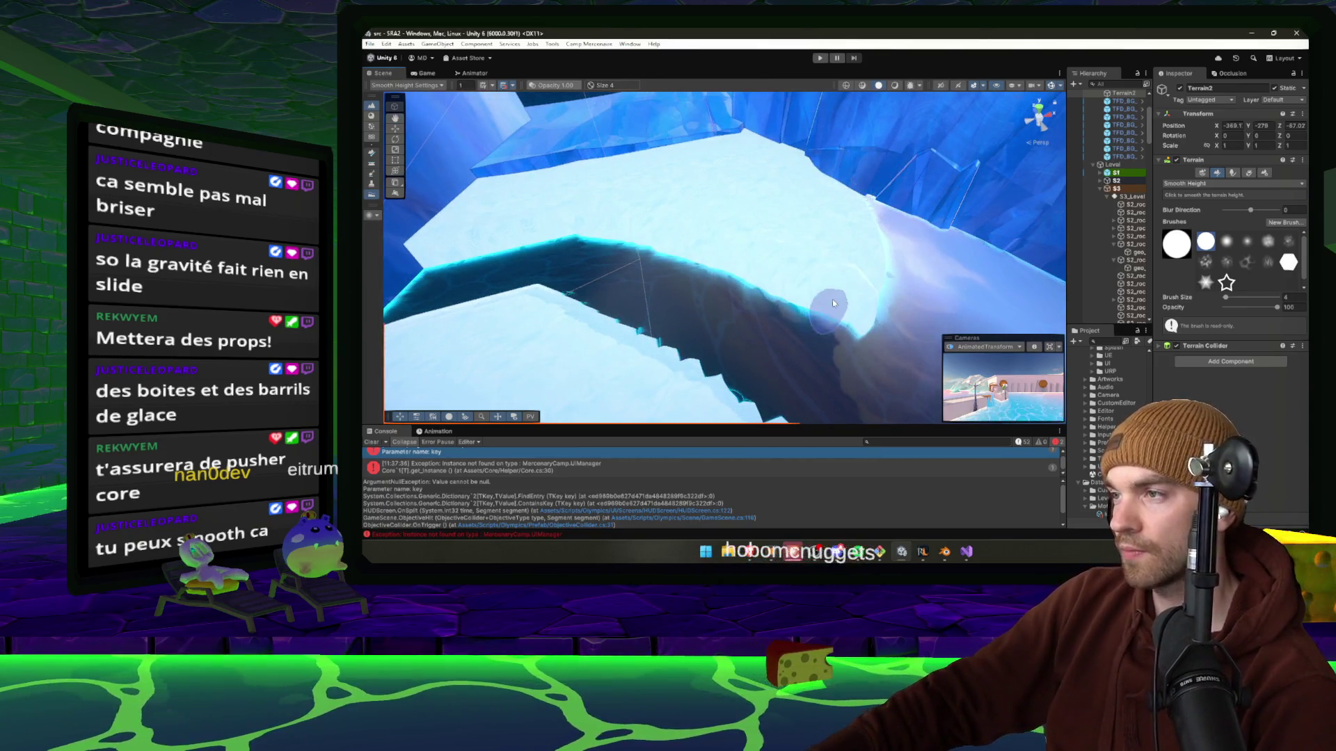
pyautogui.moveTo(833, 303)
pyautogui.mouseDown()
pyautogui.moveTo(566, 384)
pyautogui.moveTo(587, 334)
pyautogui.moveTo(670, 259)
pyautogui.moveTo(685, 209)
pyautogui.moveTo(727, 163)
pyautogui.mouseUp()
pyautogui.scroll(-3, 727, 167)
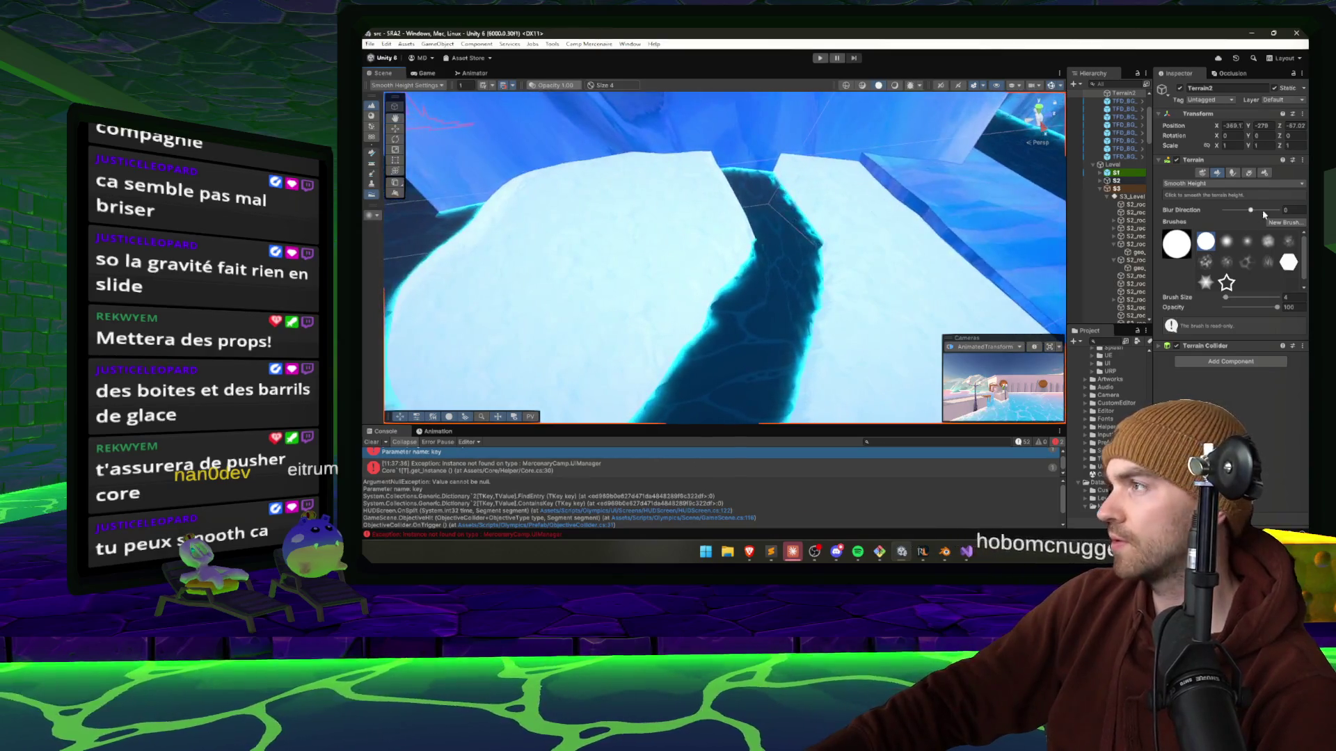
pyautogui.click(1242, 184)
pyautogui.click(1203, 250)
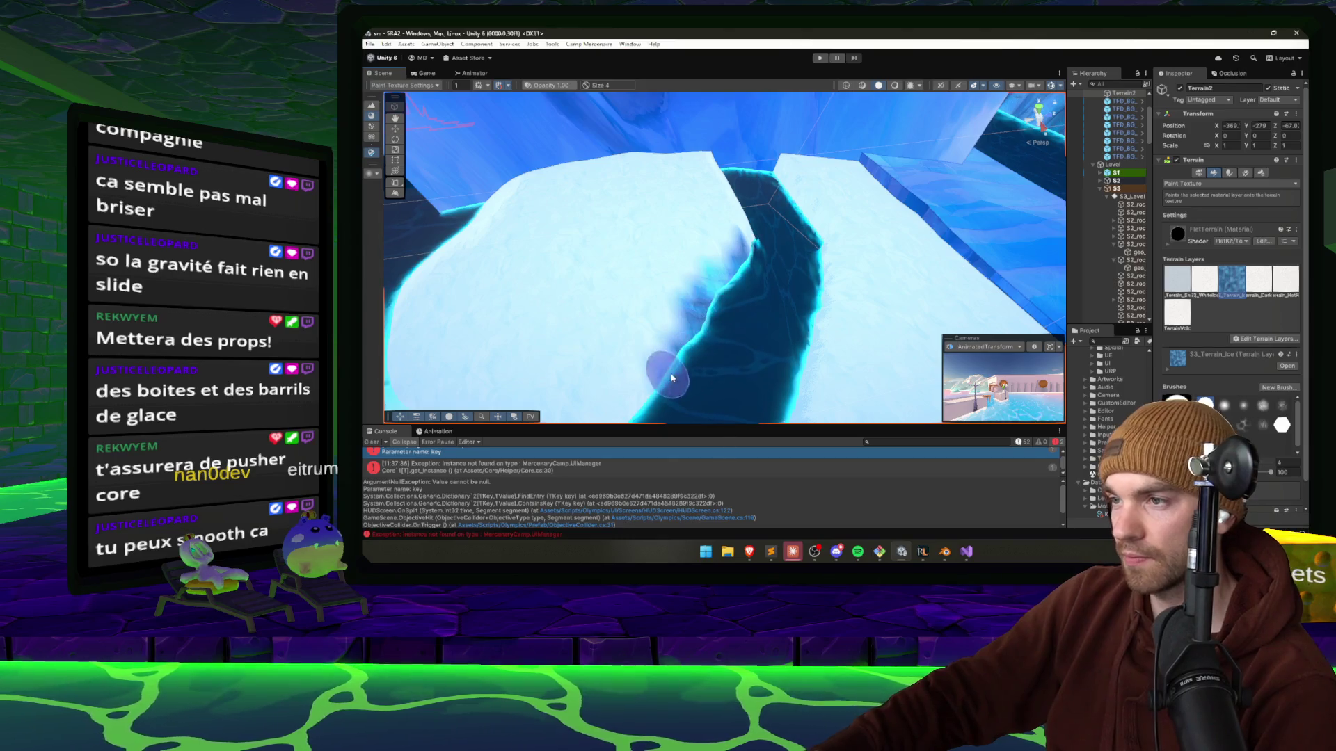
pyautogui.scroll(5, 672, 378)
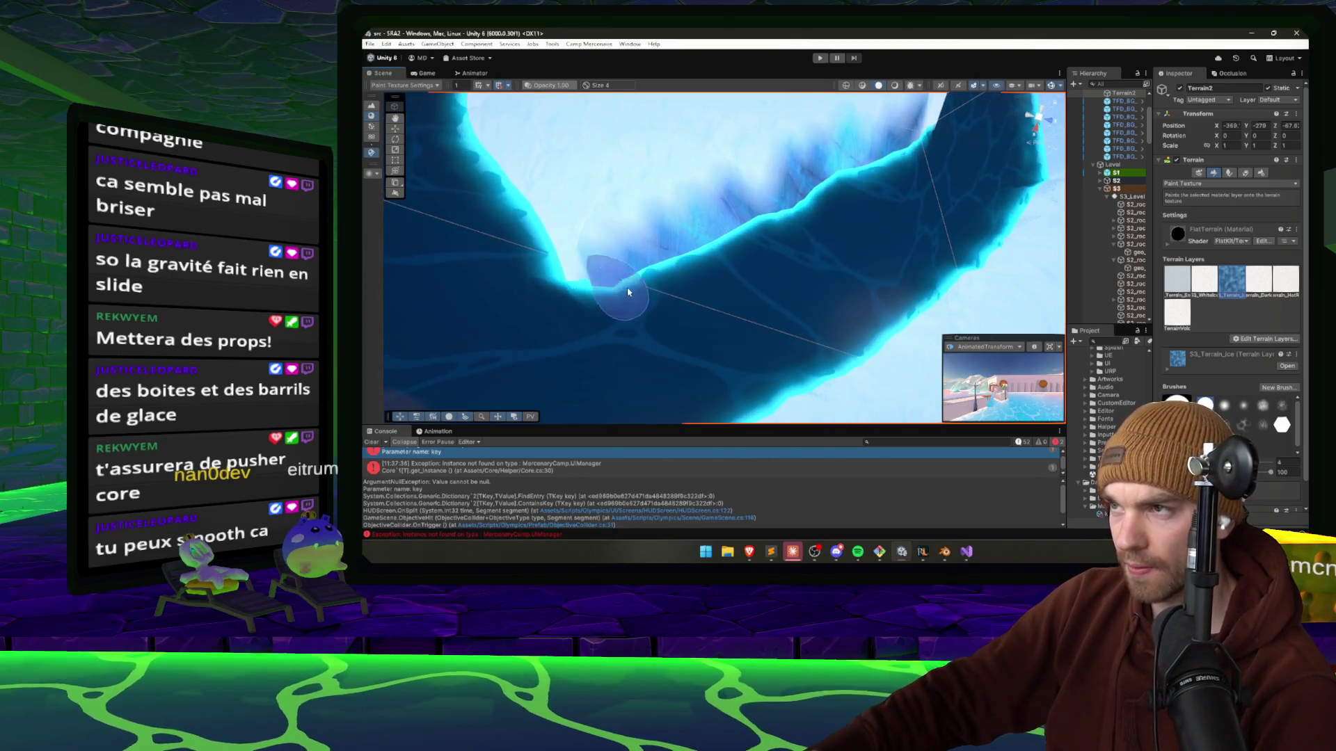
pyautogui.scroll(-5, 723, 209)
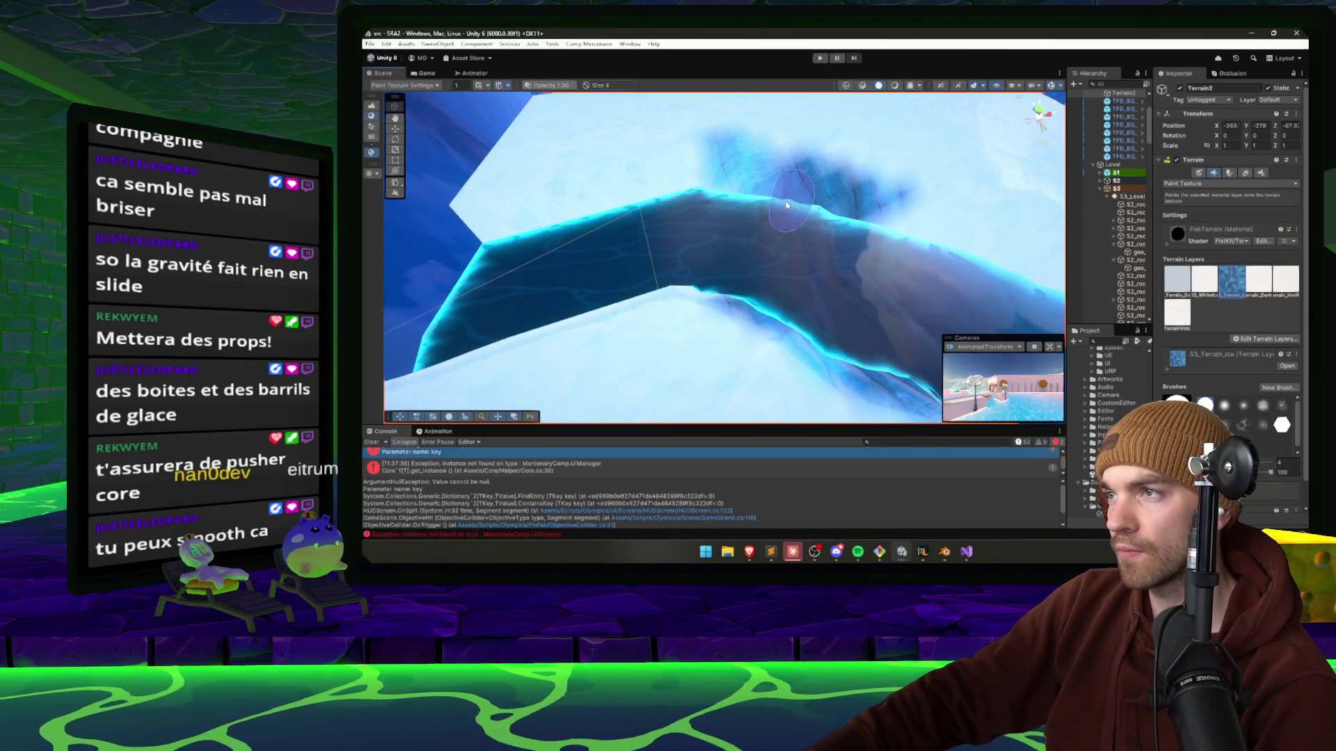
pyautogui.scroll(3, 765, 223)
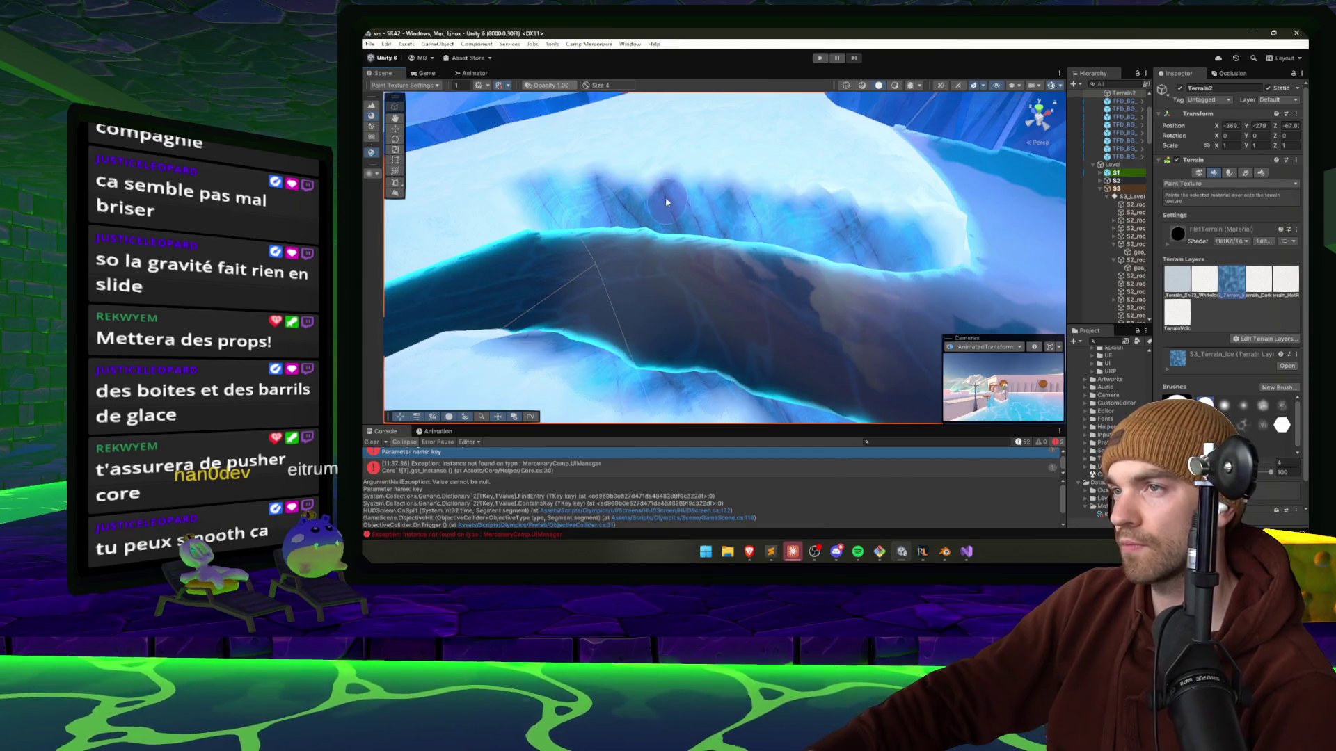
pyautogui.moveTo(891, 242)
pyautogui.mouseDown()
pyautogui.moveTo(583, 242)
pyautogui.moveTo(695, 233)
pyautogui.moveTo(727, 217)
pyautogui.moveTo(809, 240)
pyautogui.mouseUp()
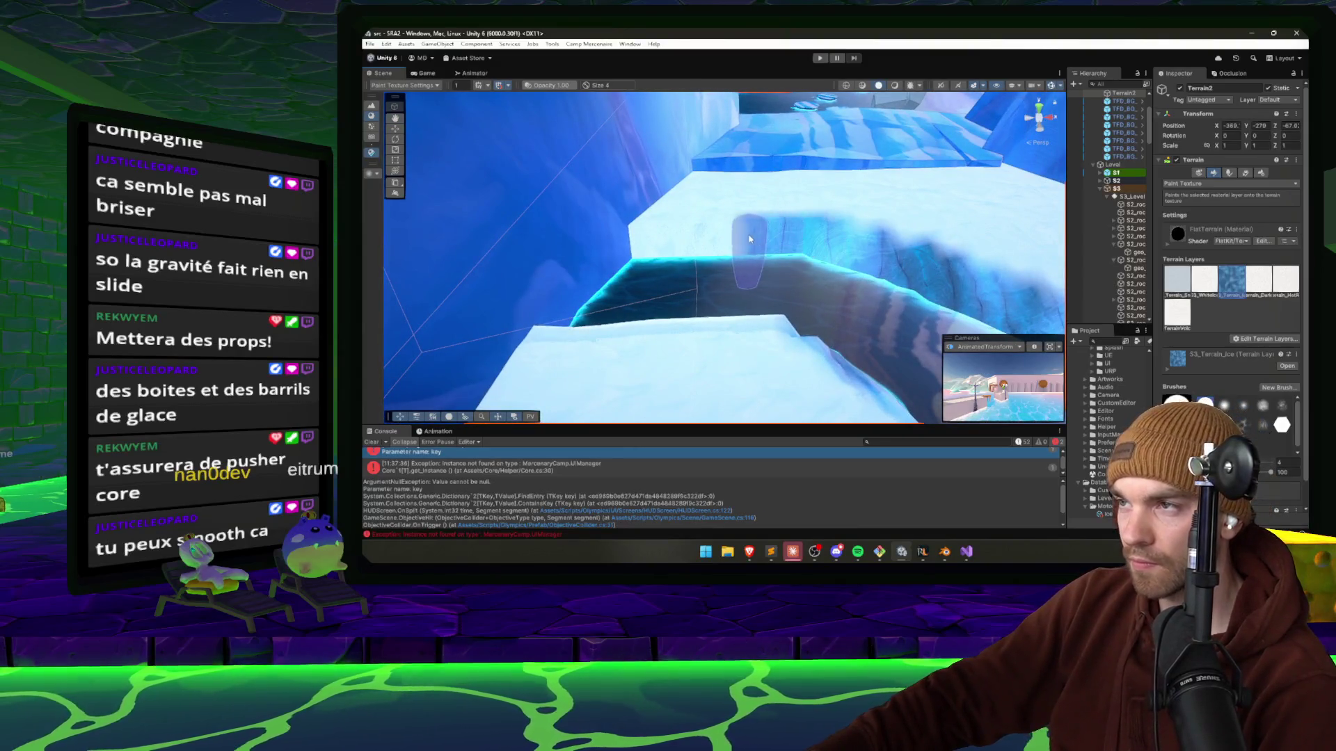
pyautogui.moveTo(633, 254)
pyautogui.mouseDown()
pyautogui.moveTo(710, 315)
pyautogui.moveTo(591, 278)
pyautogui.moveTo(715, 322)
pyautogui.moveTo(969, 286)
pyautogui.moveTo(1090, 245)
pyautogui.moveTo(1063, 261)
pyautogui.moveTo(1090, 294)
pyautogui.moveTo(805, 283)
pyautogui.moveTo(877, 268)
pyautogui.mouseUp()
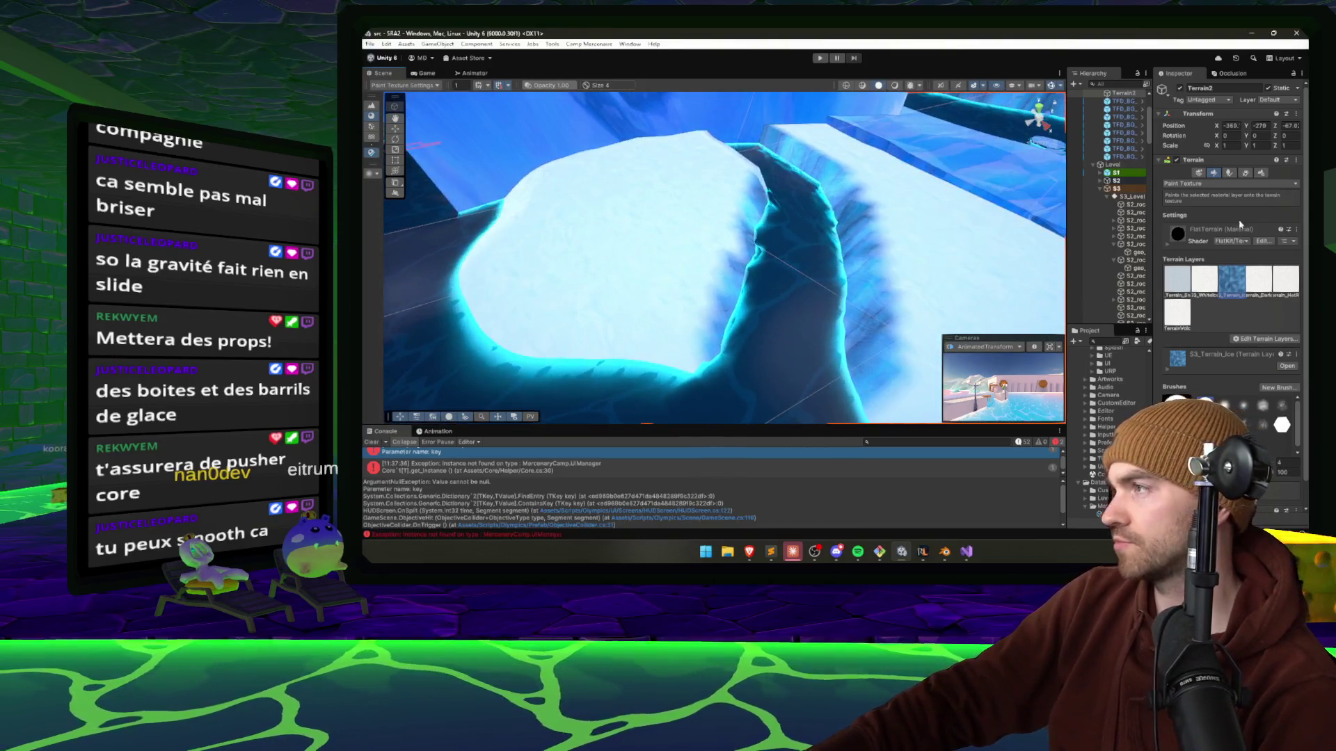
# Switch the Terrain2 sculpting tool to Smooth Height.
pyautogui.click(1231, 184)
pyautogui.click(1224, 240)
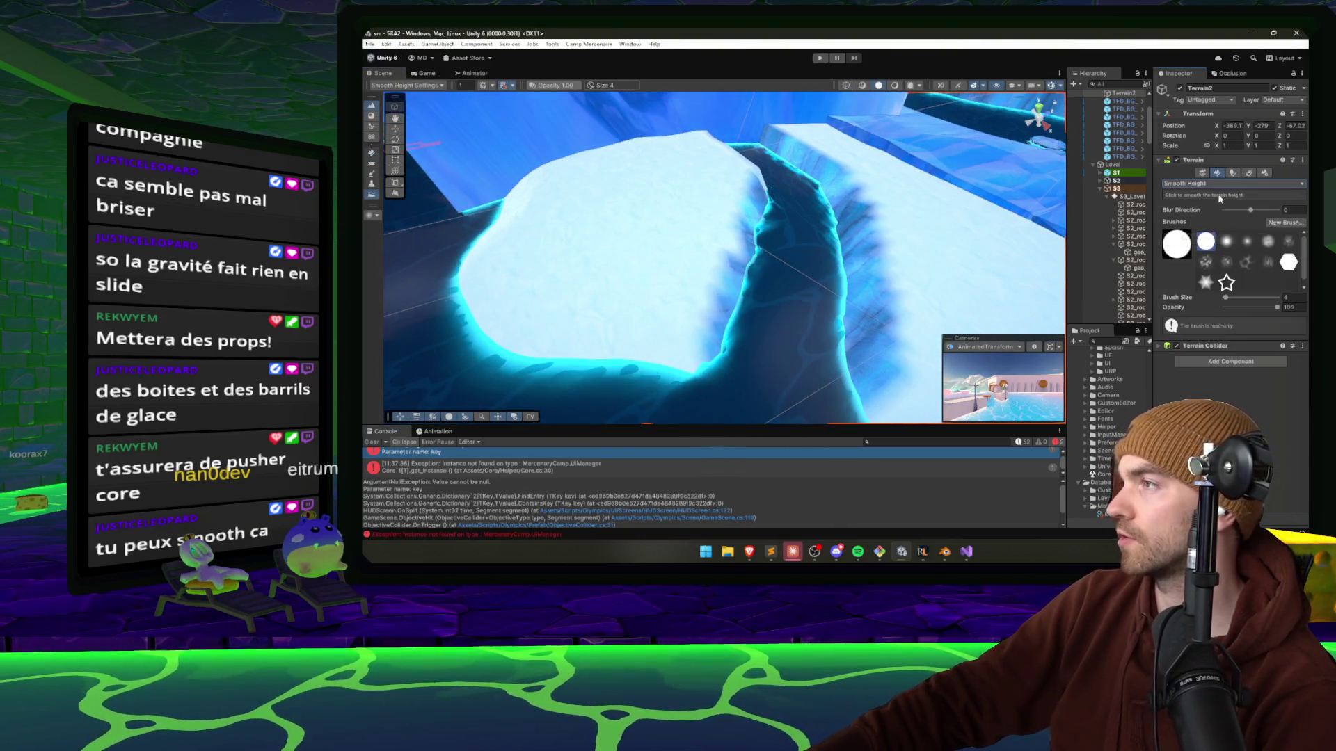
pyautogui.click(1222, 184)
pyautogui.click(1217, 238)
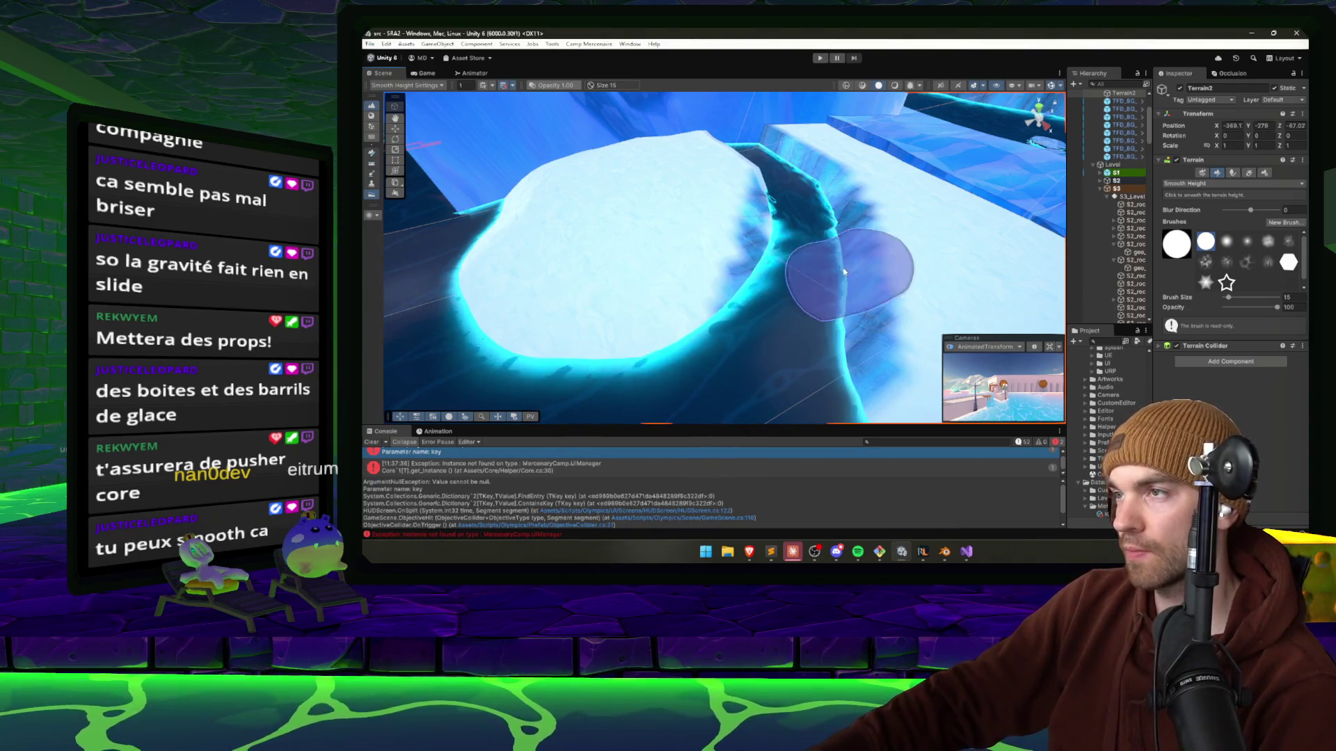
# Smooth the white ice ledge edge beside the channel into a curve with the size 15 brush.
pyautogui.scroll(5, 805, 283)
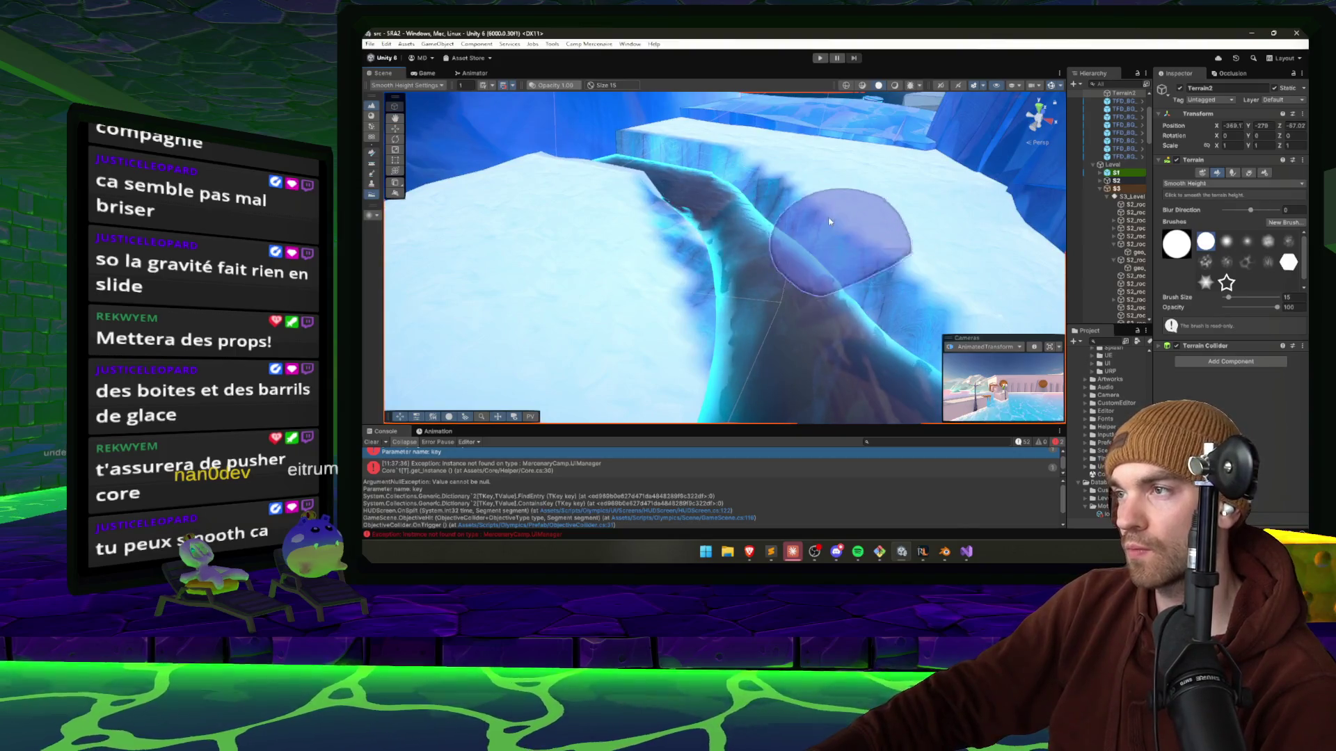
pyautogui.scroll(10, 828, 221)
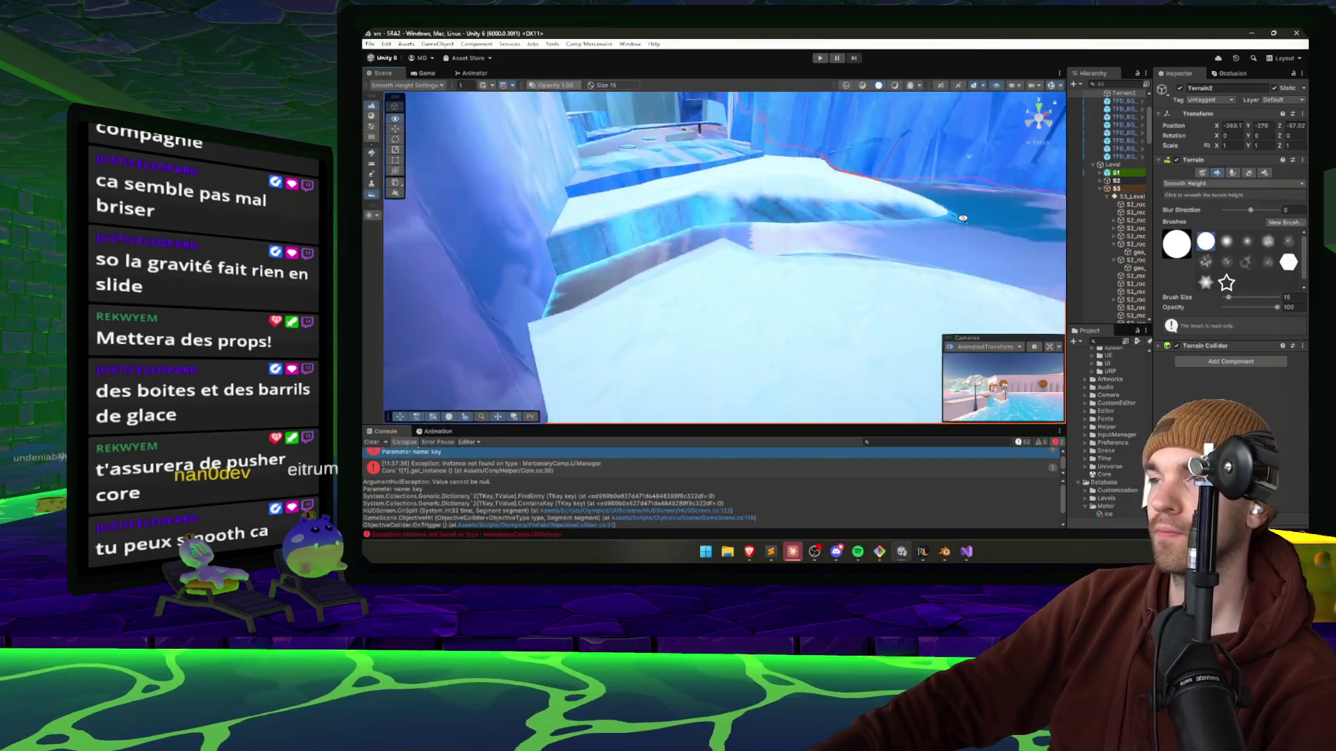
pyautogui.moveTo(962, 218)
pyautogui.mouseDown()
pyautogui.moveTo(763, 283)
pyautogui.moveTo(835, 239)
pyautogui.mouseUp()
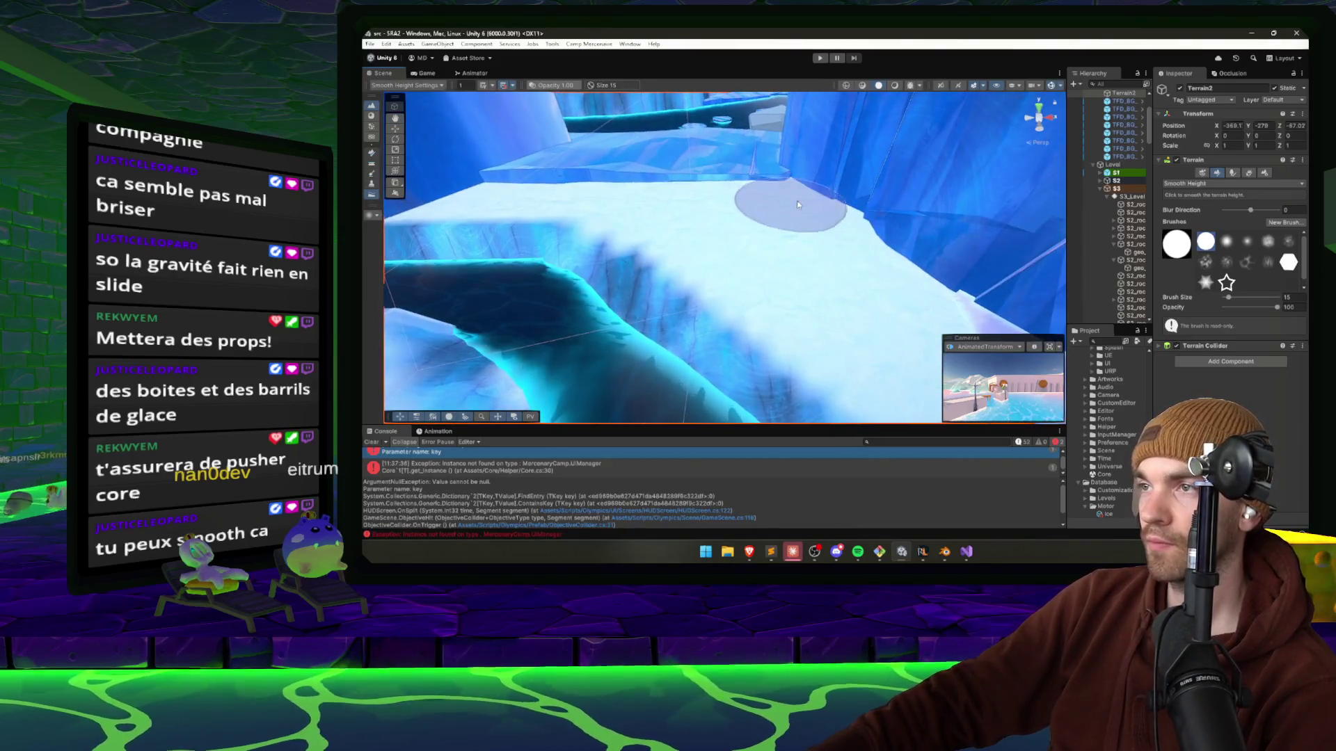
pyautogui.scroll(5, 793, 204)
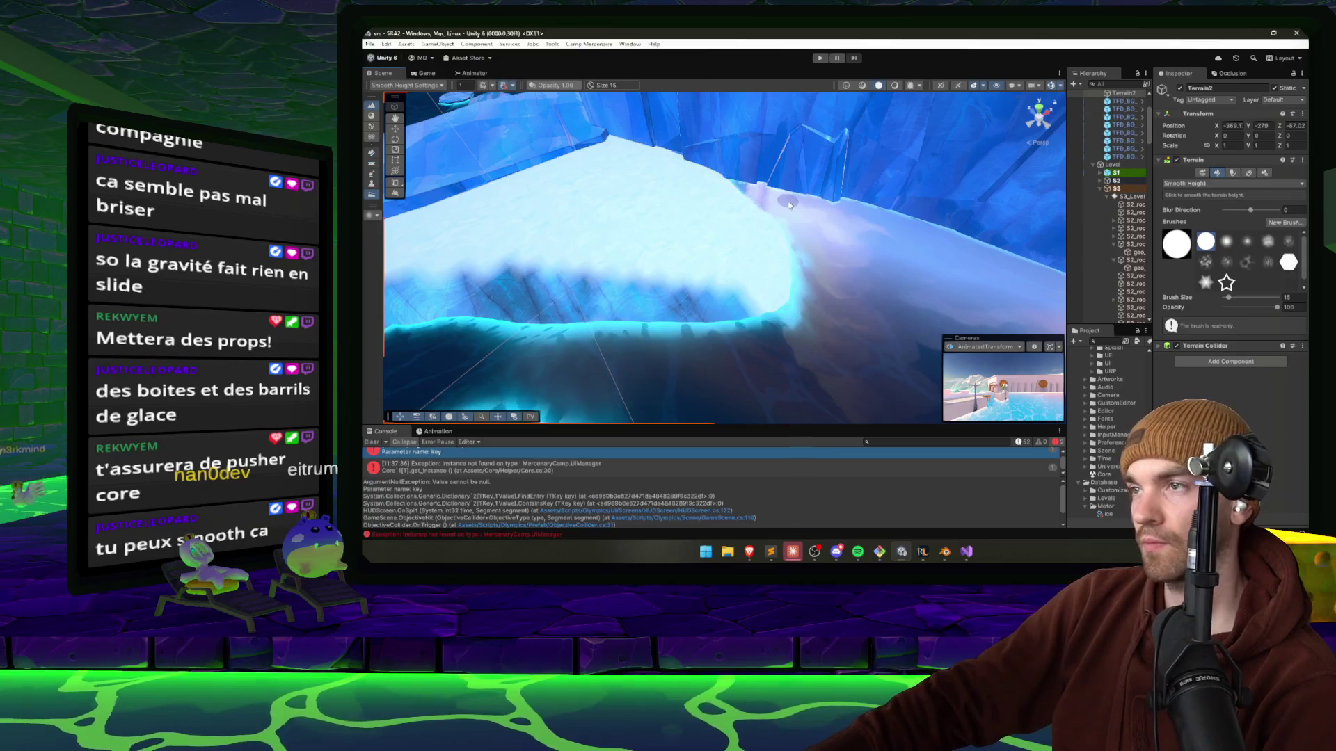
pyautogui.moveTo(789, 204)
pyautogui.mouseDown()
pyautogui.moveTo(737, 300)
pyautogui.moveTo(724, 300)
pyautogui.moveTo(750, 309)
pyautogui.moveTo(695, 277)
pyautogui.moveTo(751, 301)
pyautogui.moveTo(854, 289)
pyautogui.moveTo(887, 251)
pyautogui.mouseUp()
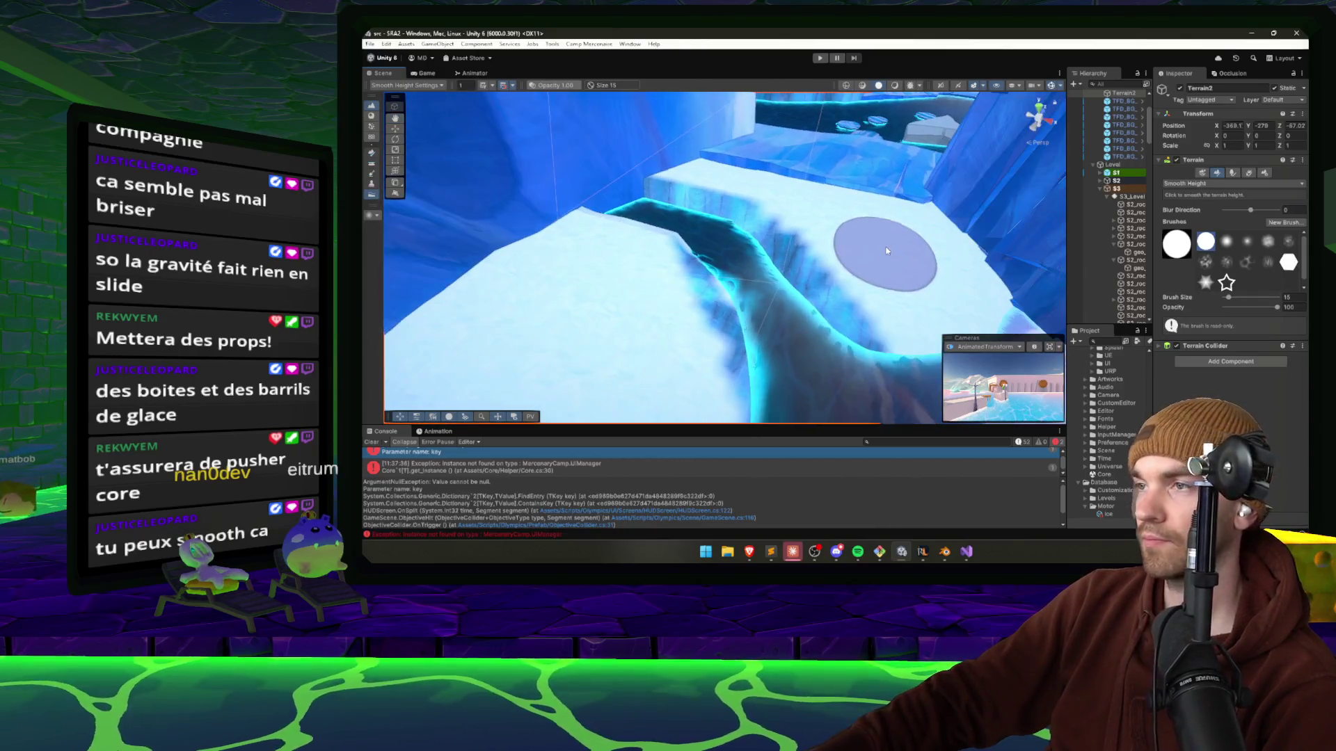
pyautogui.click(1226, 185)
# Paint the S1_Terrain_Snow layer over part of the dark ice channel.
pyautogui.click(1228, 252)
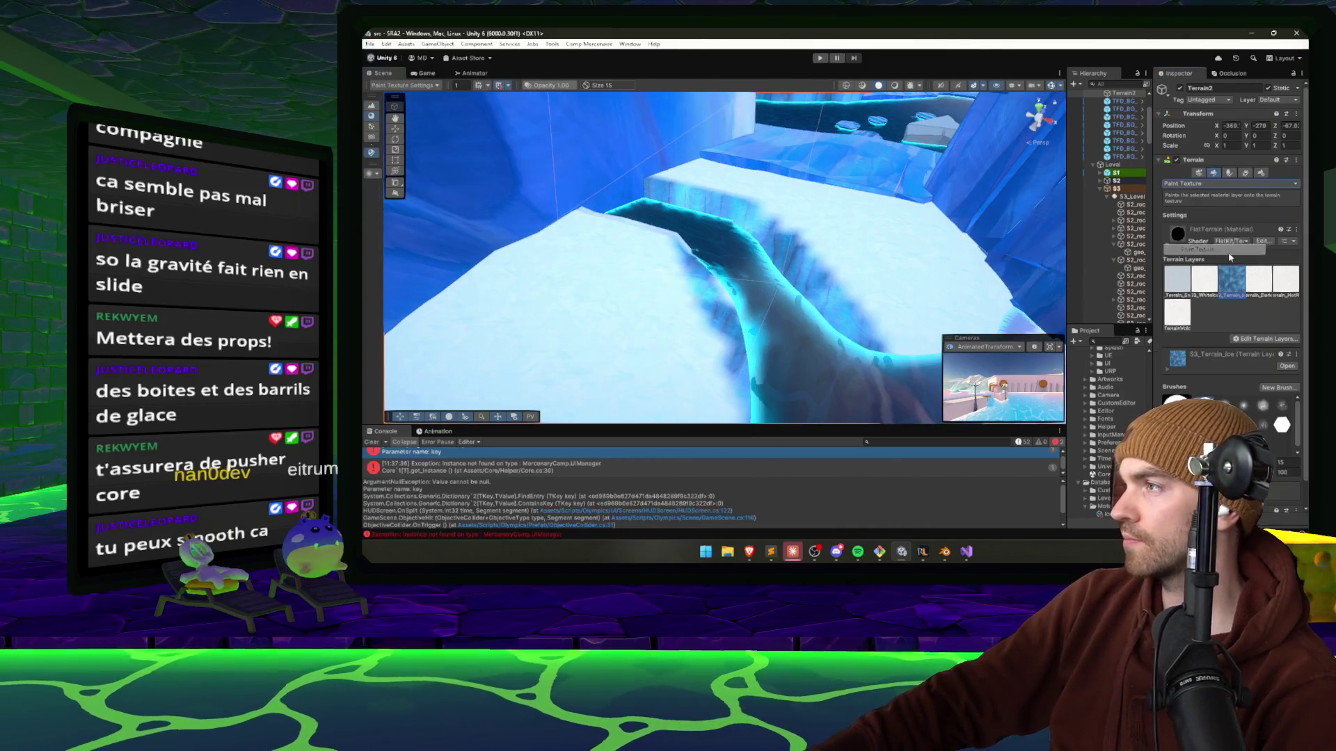
pyautogui.click(1186, 286)
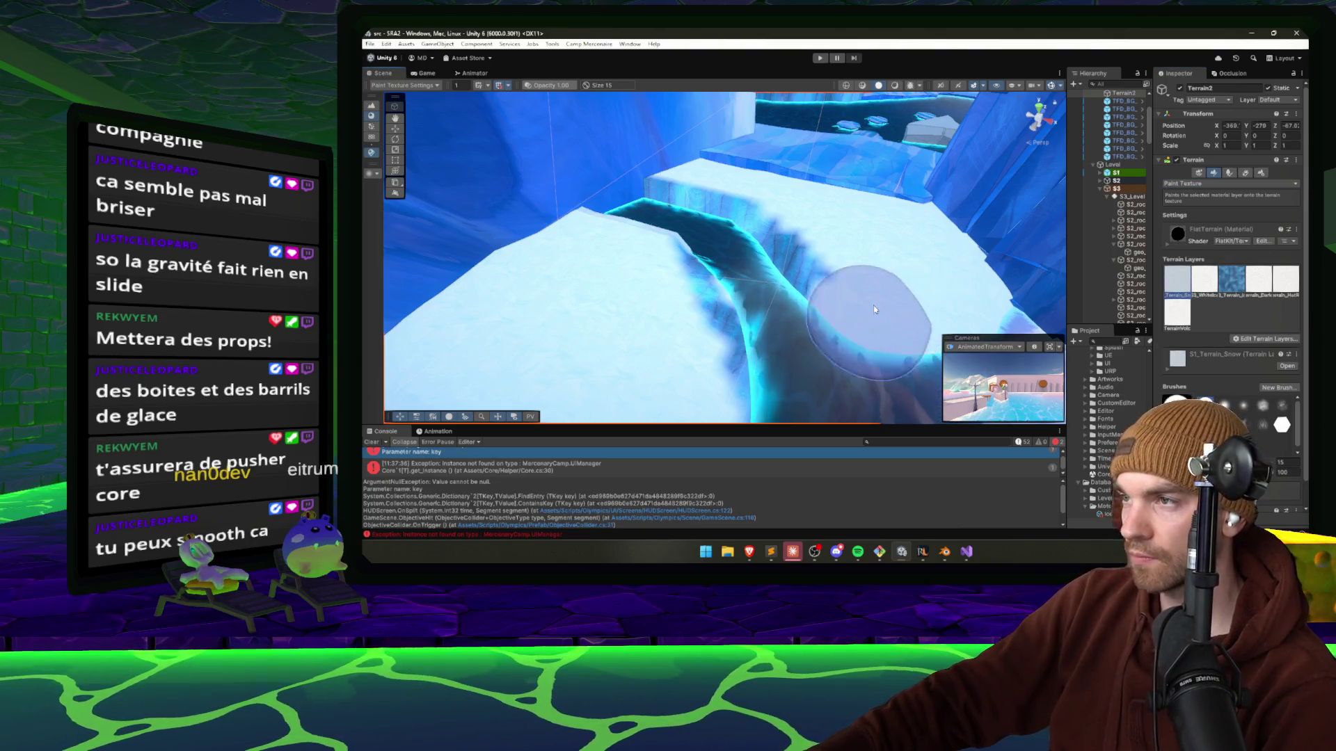
pyautogui.moveTo(814, 220)
pyautogui.mouseDown()
pyautogui.moveTo(778, 378)
pyautogui.moveTo(685, 389)
pyautogui.moveTo(745, 322)
pyautogui.mouseUp()
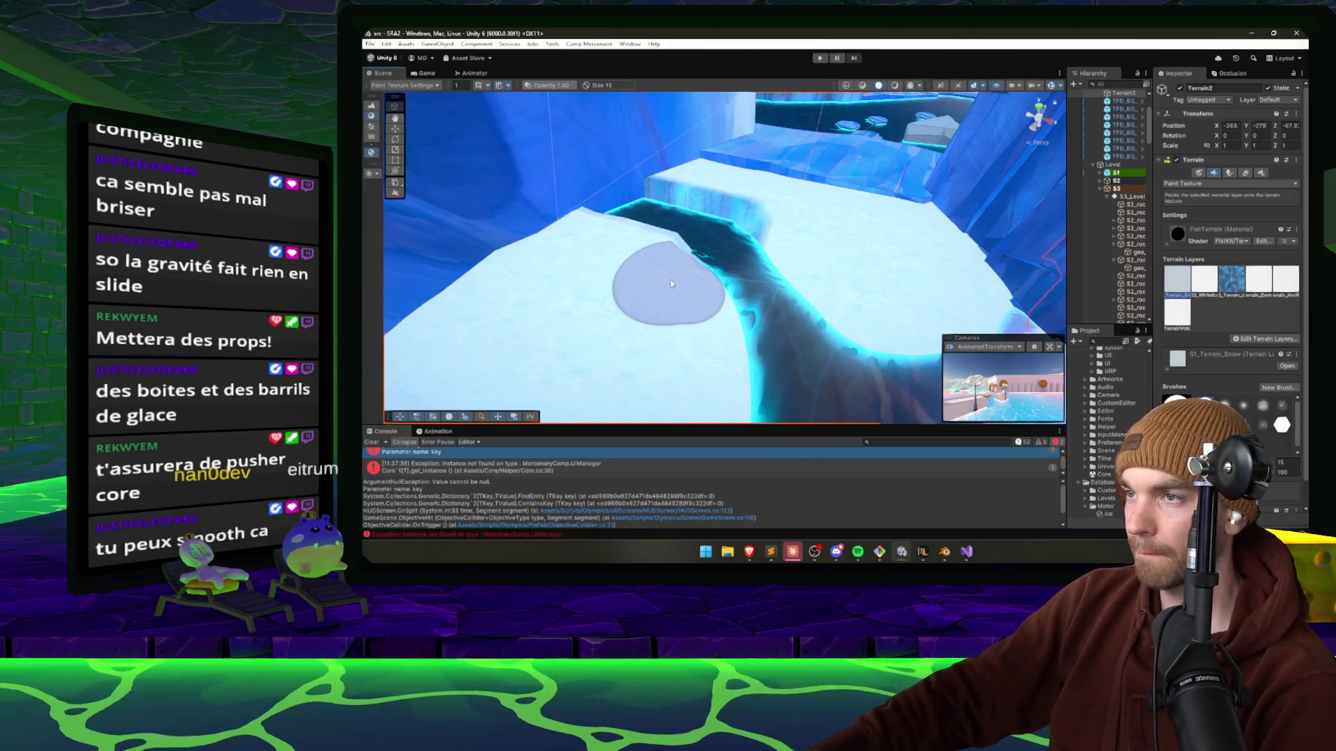
pyautogui.moveTo(769, 322)
pyautogui.mouseDown()
pyautogui.moveTo(820, 274)
pyautogui.moveTo(740, 298)
pyautogui.mouseUp()
pyautogui.scroll(5, 740, 298)
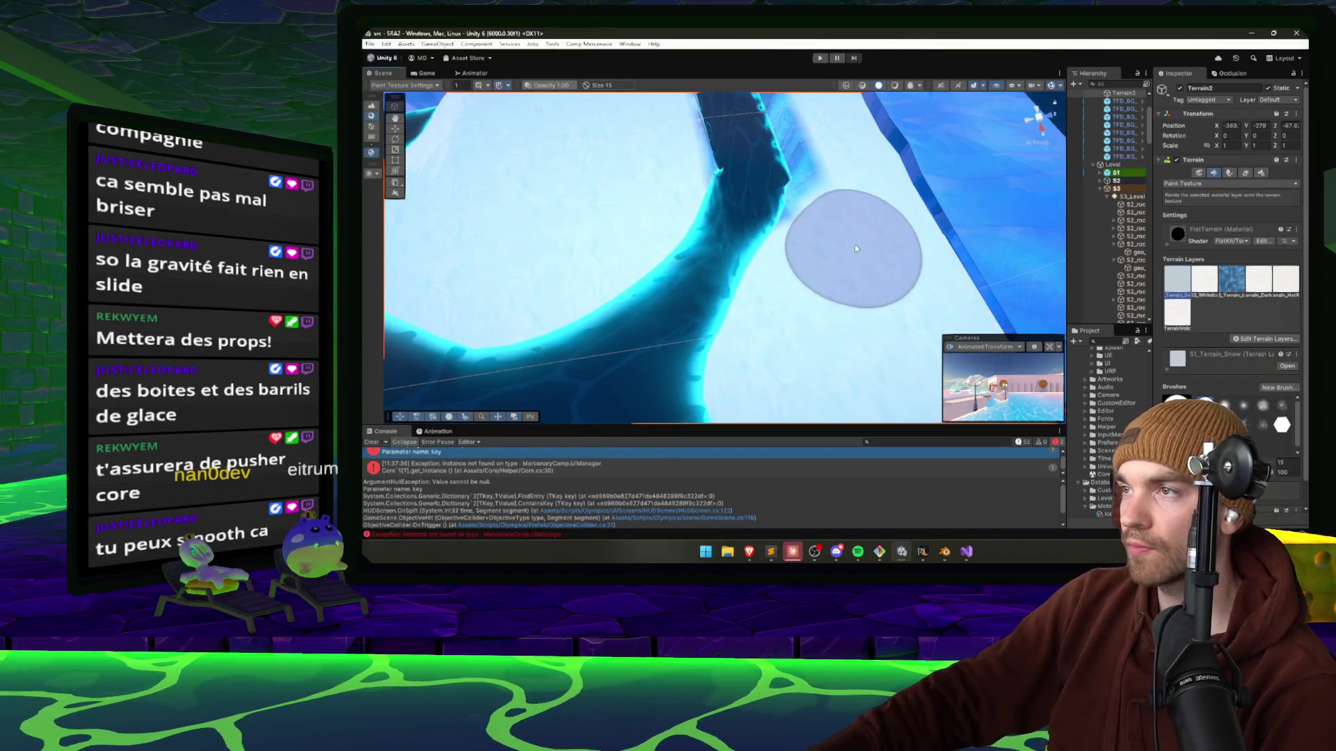
pyautogui.moveTo(856, 268)
pyautogui.mouseDown()
pyautogui.moveTo(906, 295)
pyautogui.moveTo(936, 271)
pyautogui.moveTo(918, 249)
pyautogui.mouseUp()
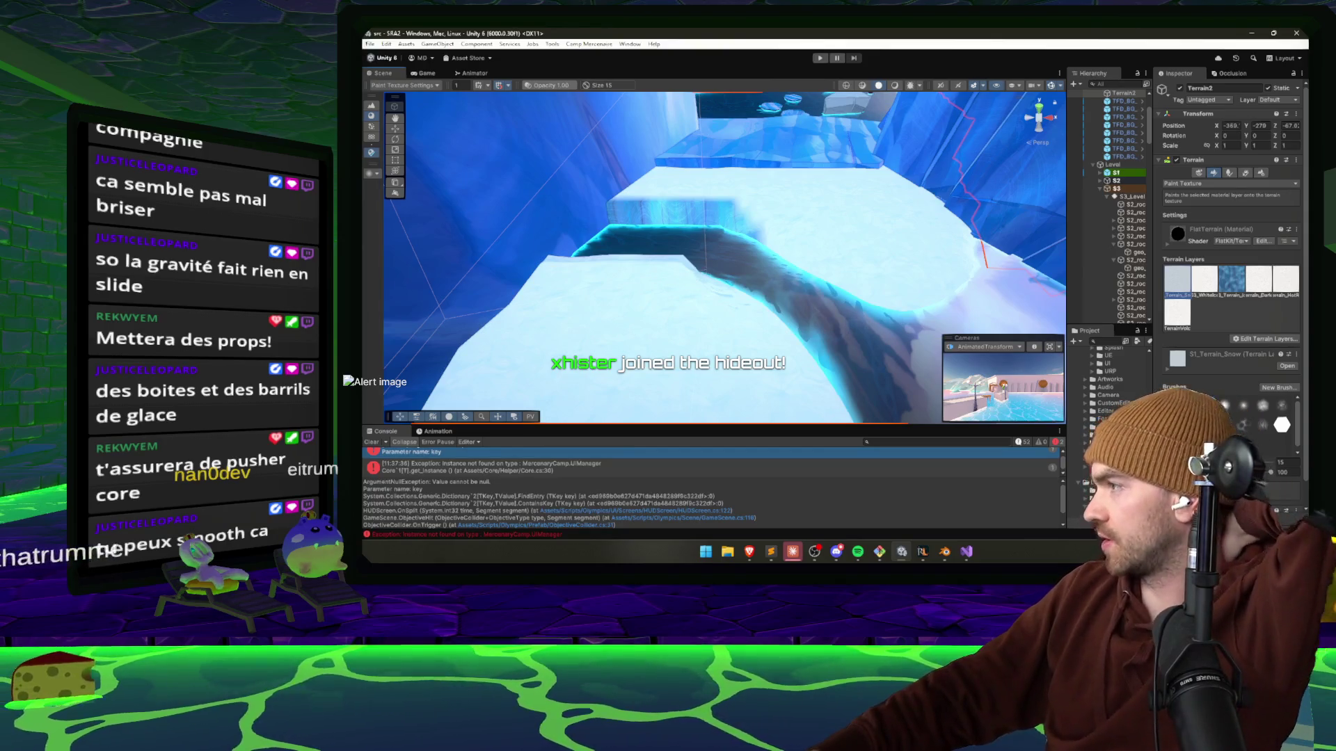
pyautogui.click(792, 552)
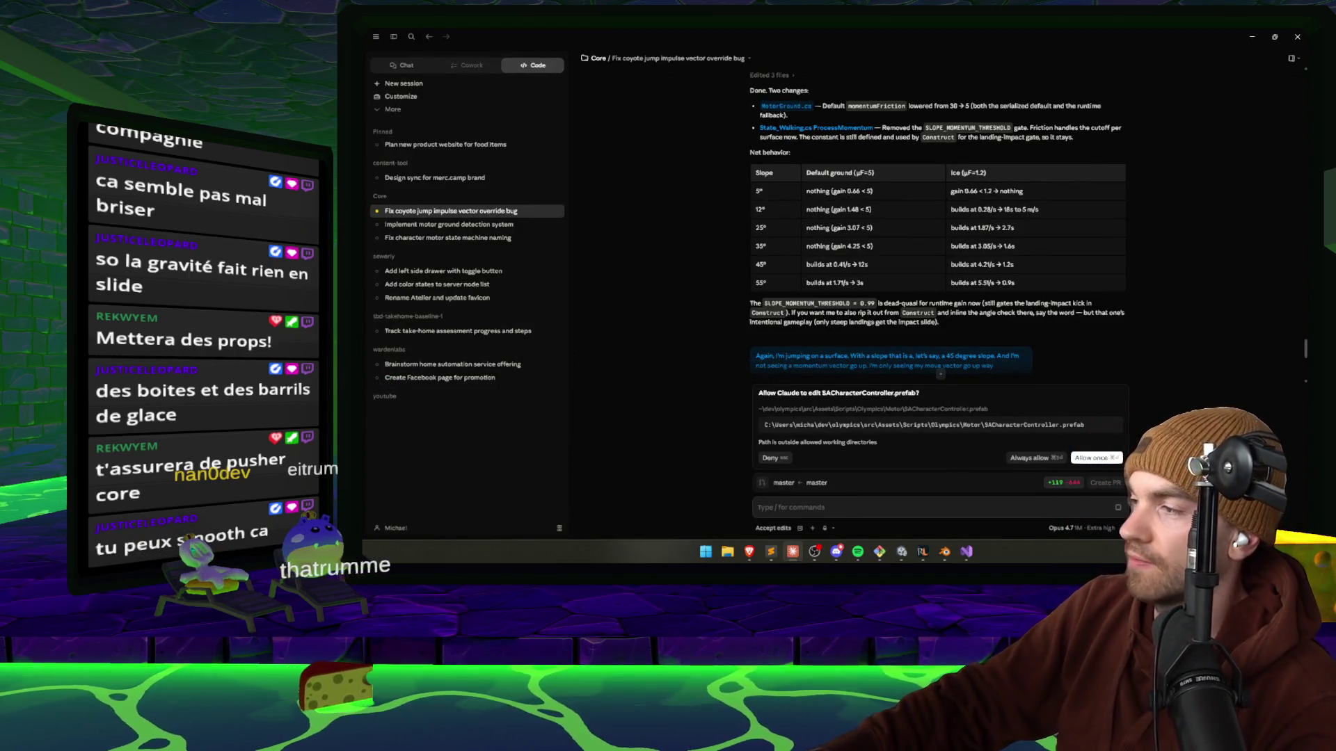
# Allow the SACharacterController.prefab edit and review the summary raising slideMultiplier from 10 to 20.
pyautogui.click(1094, 458)
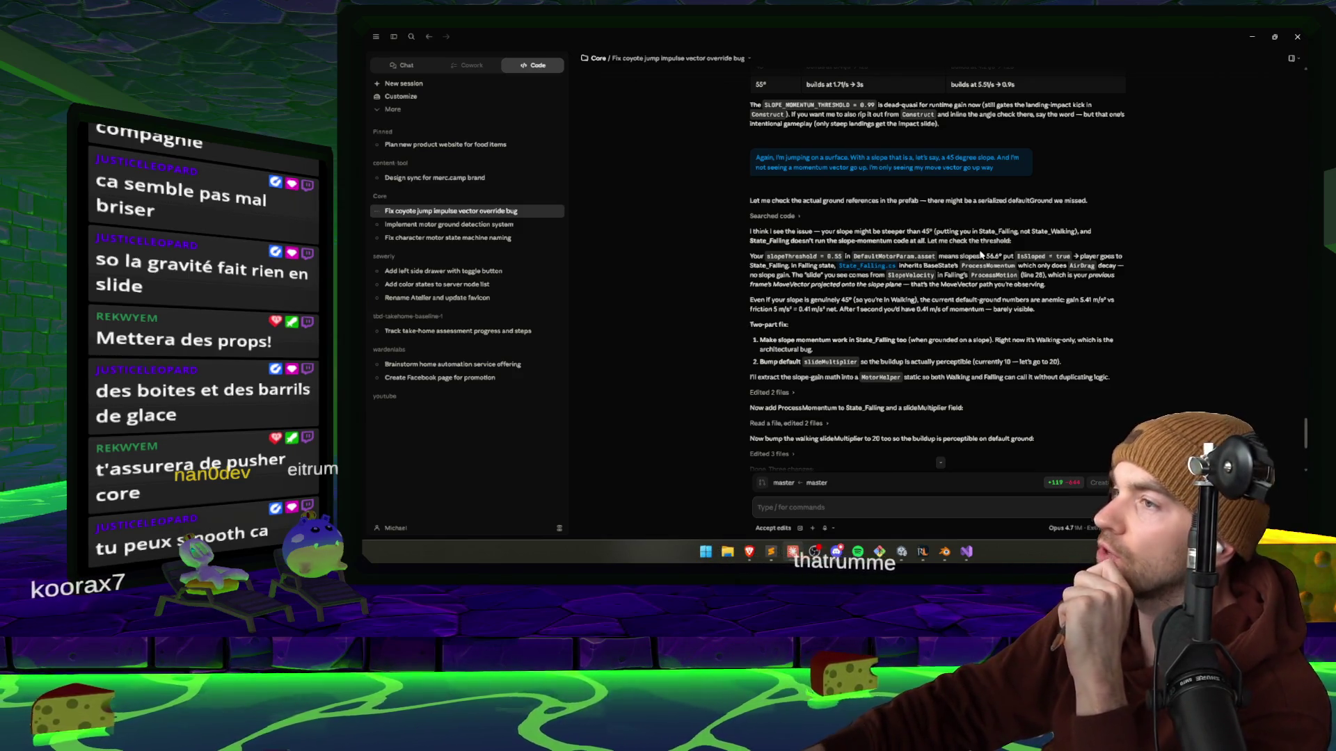
pyautogui.scroll(-3, 979, 256)
pyautogui.scroll(-2, 978, 258)
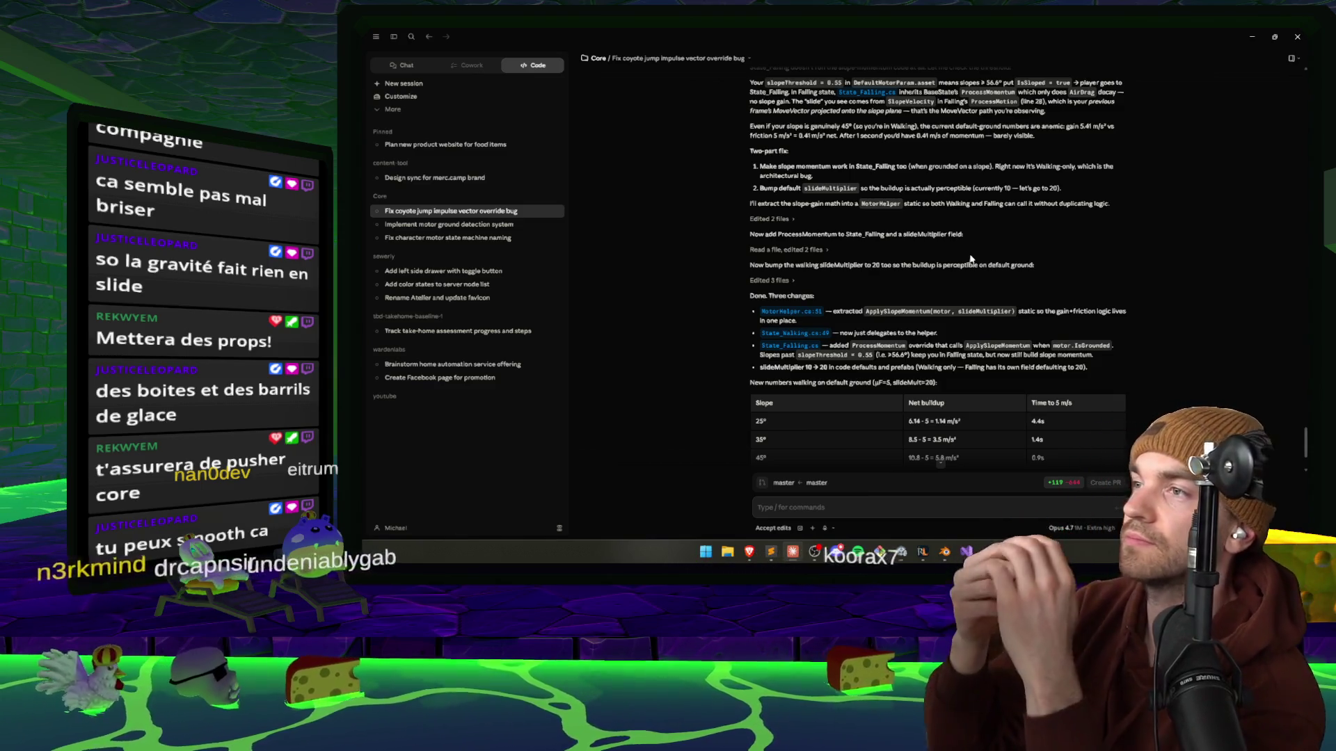
pyautogui.scroll(-1, 954, 227)
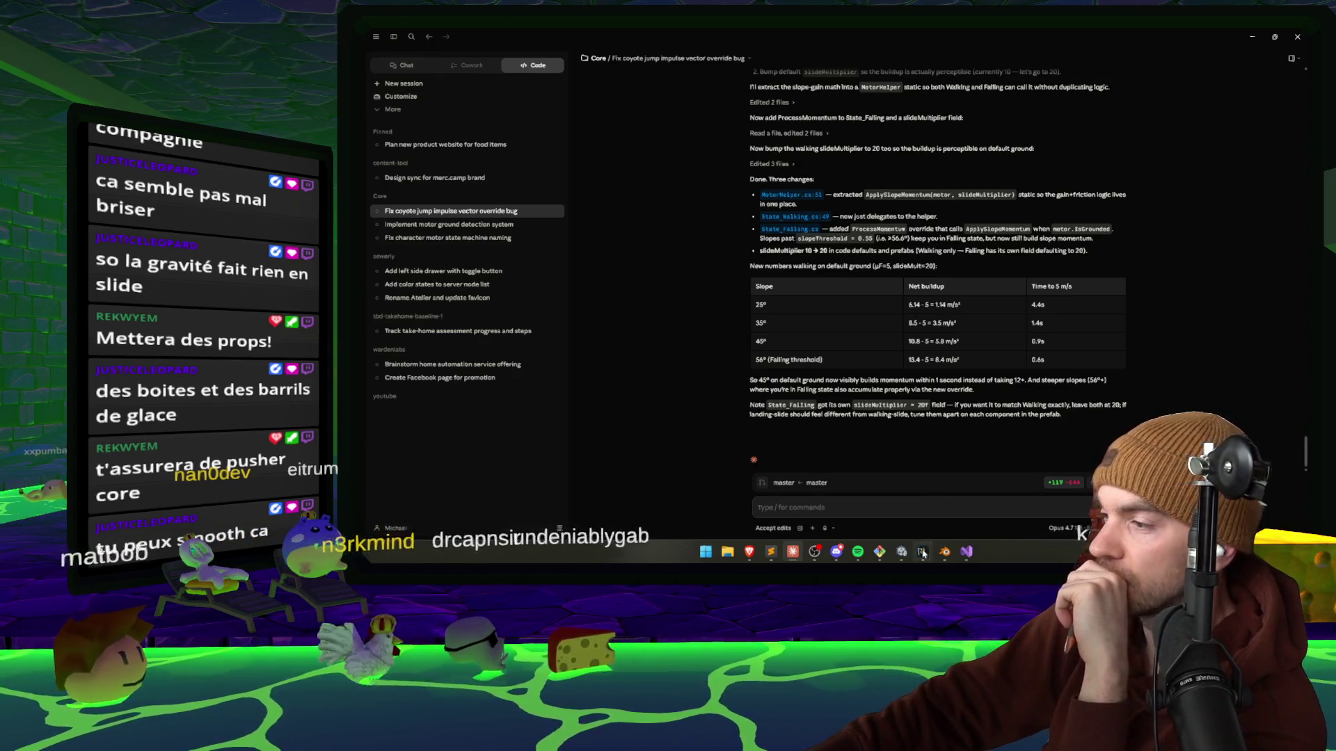
pyautogui.click(876, 538)
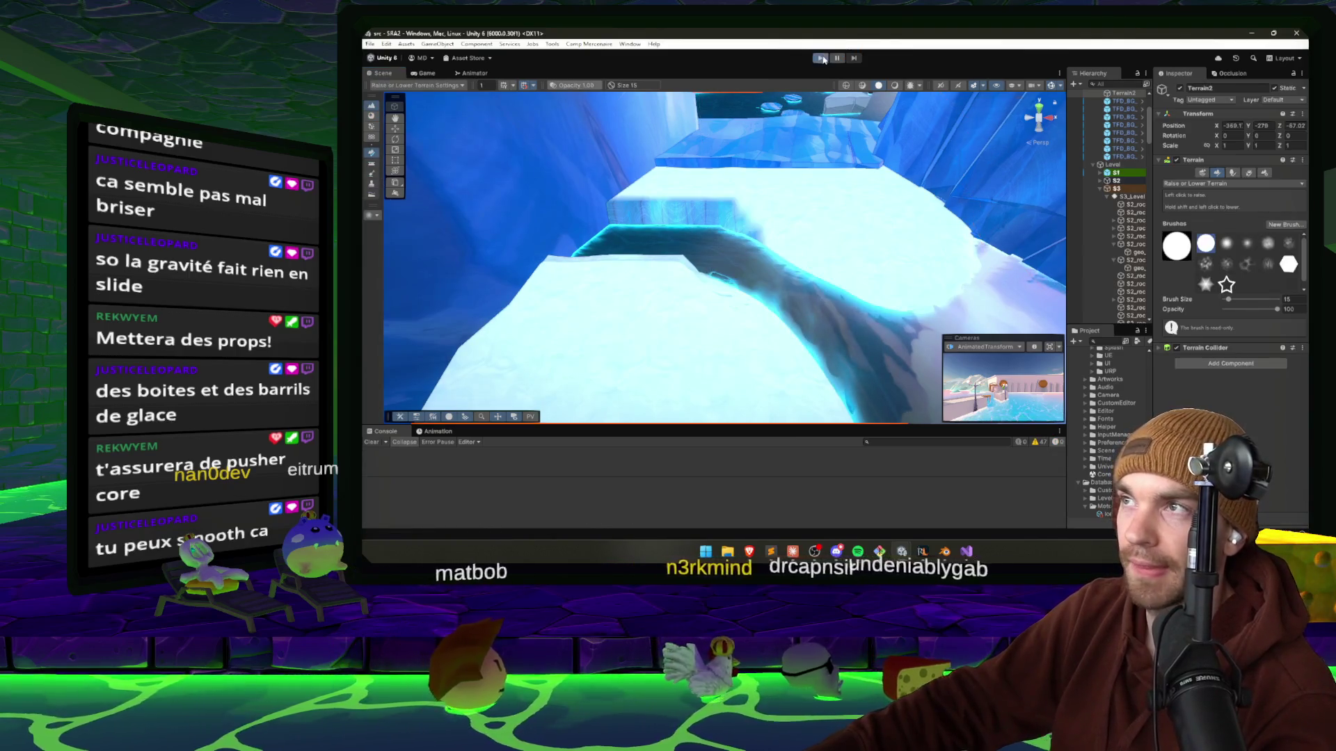
# Play-test by running through the ice canyon with the F1 debug overlay on, then pause.
pyautogui.click(822, 59)
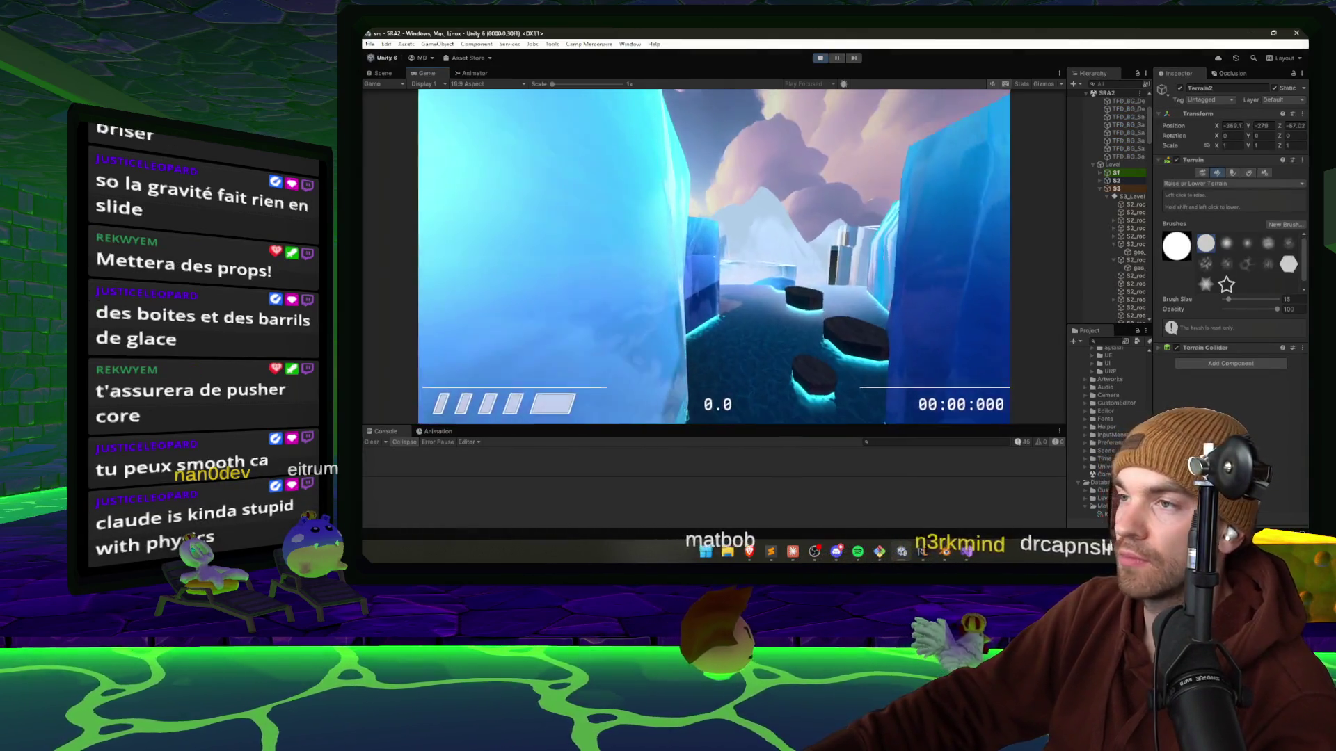
pyautogui.press('w')
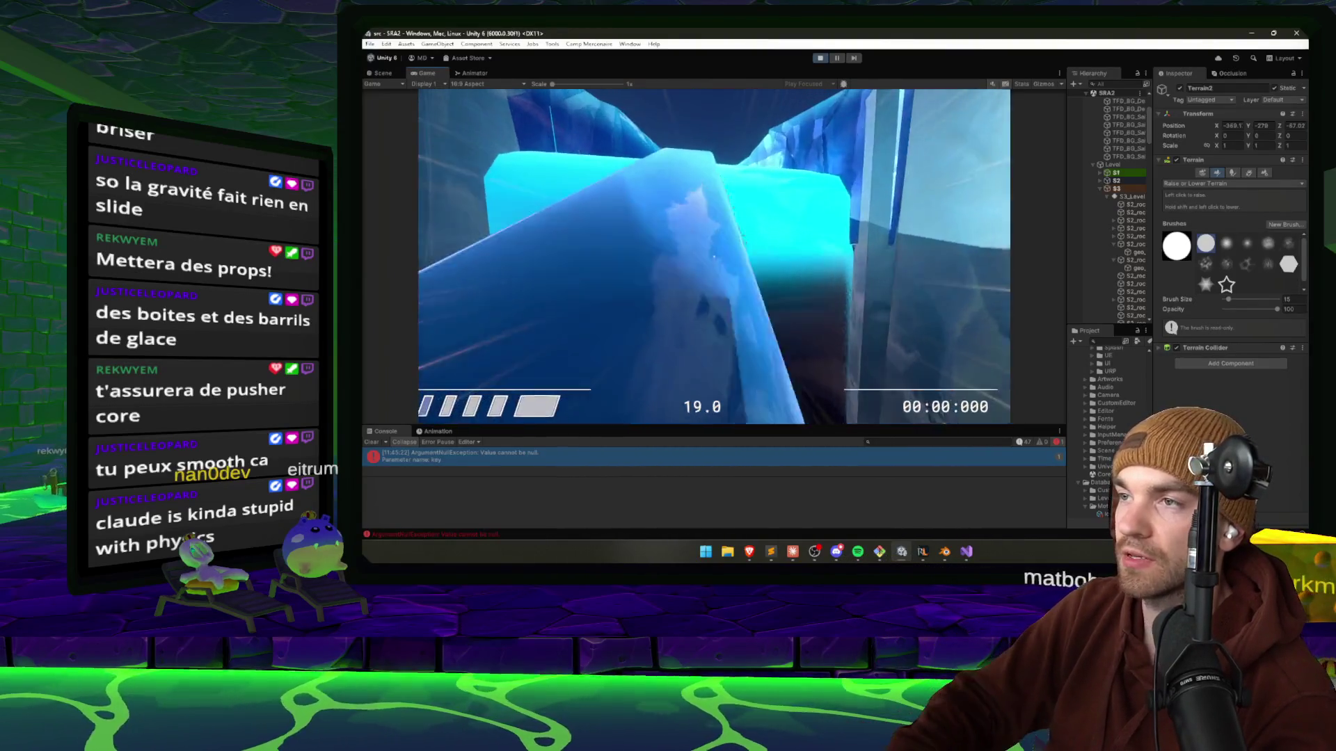
pyautogui.press('F1')
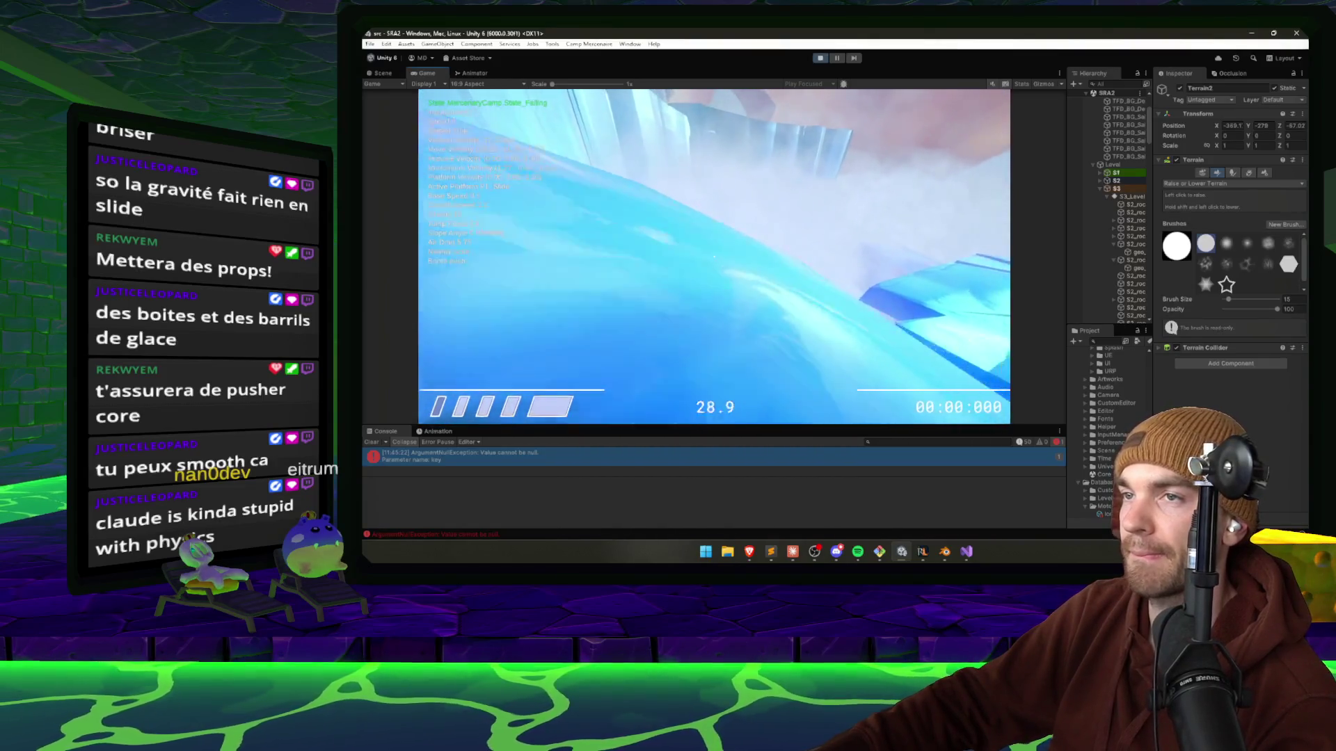
pyautogui.press('Escape')
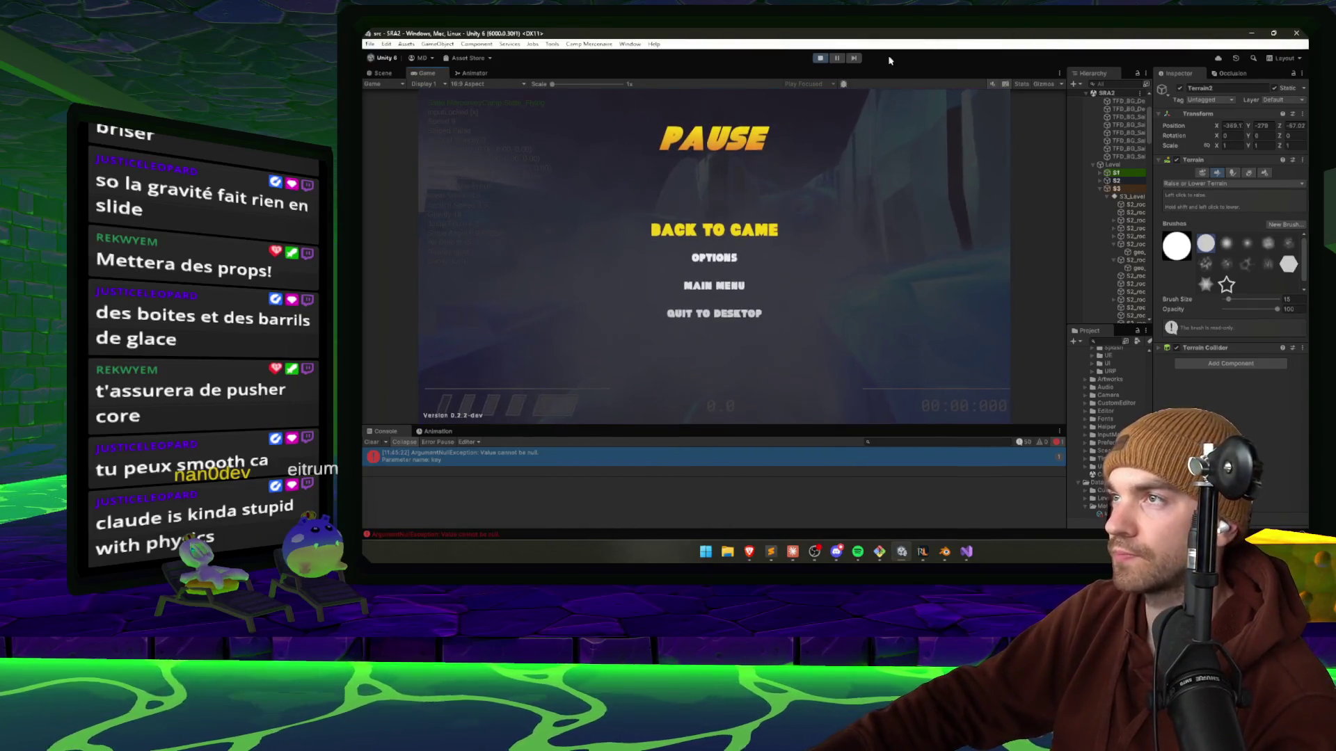
pyautogui.press('Escape')
pyautogui.click(792, 551)
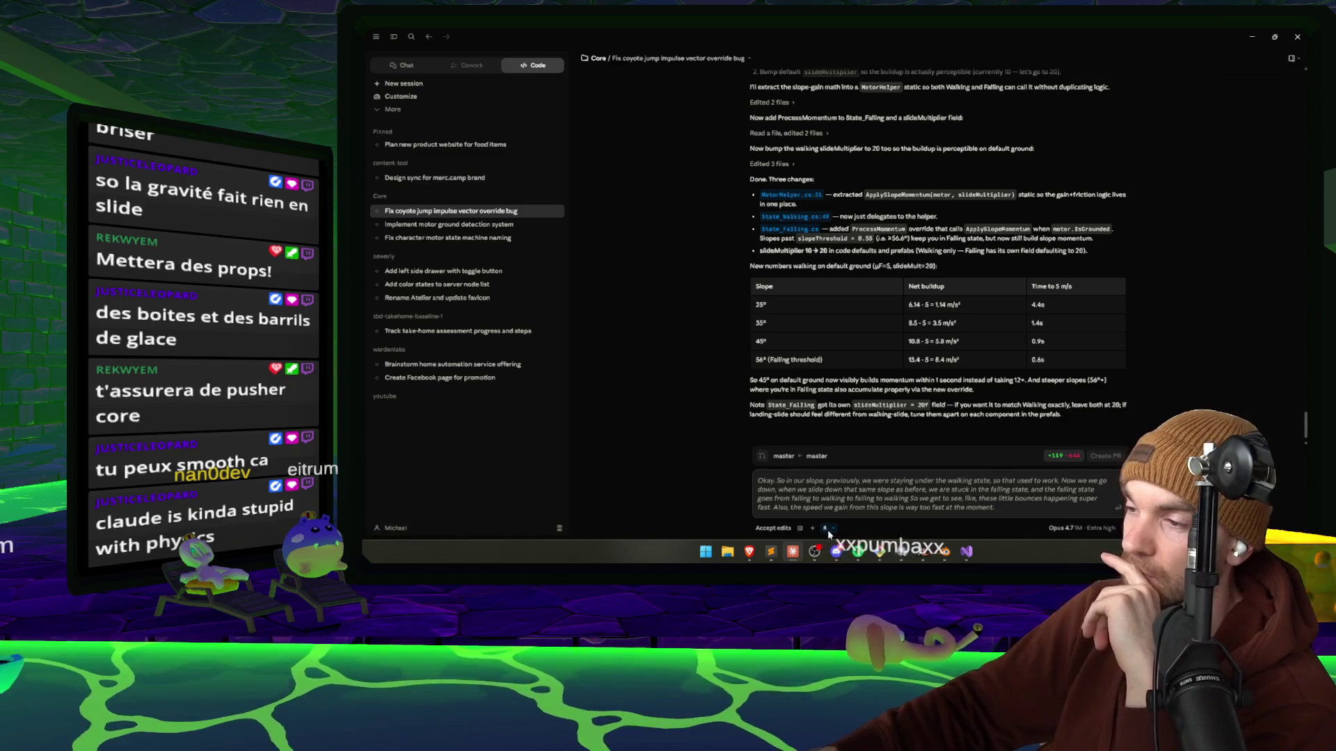
# Send Claude the report that sliding flickers between falling and walking and gains speed too fast.
pyautogui.press('Return')
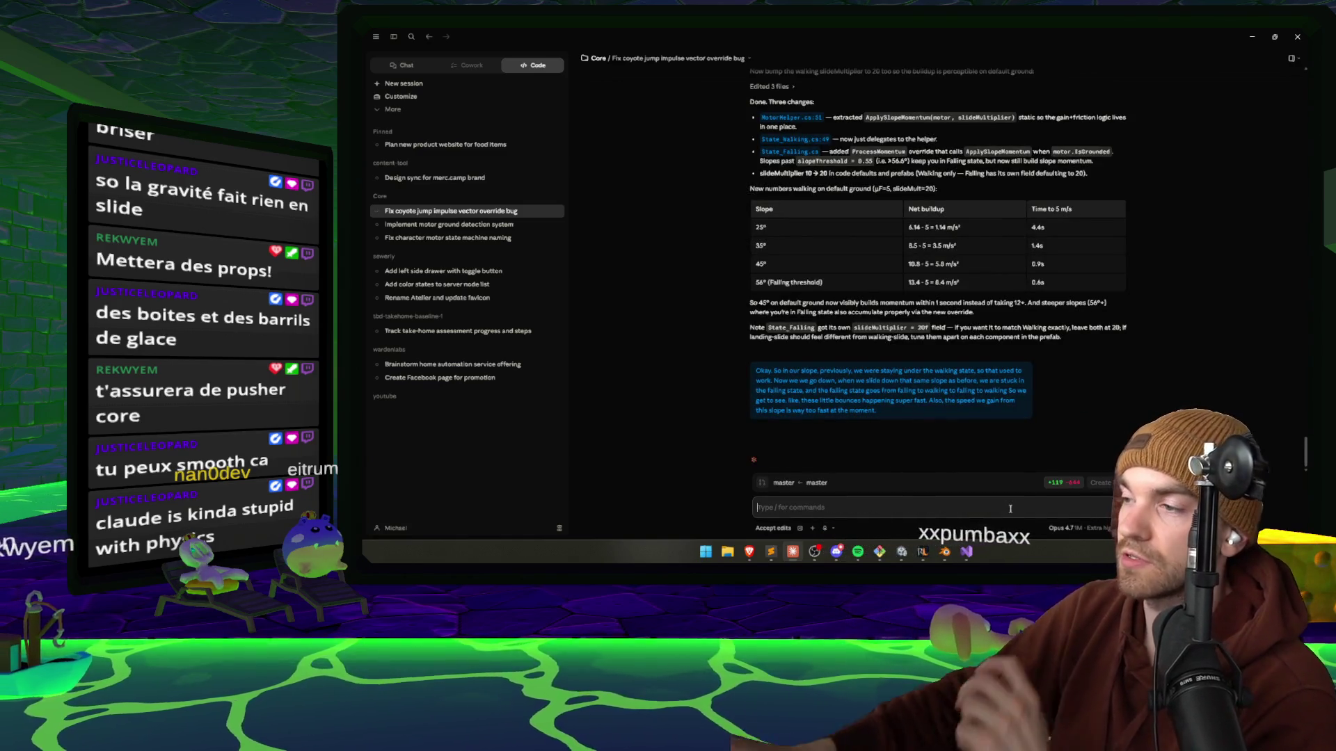
pyautogui.moveTo(1113, 528)
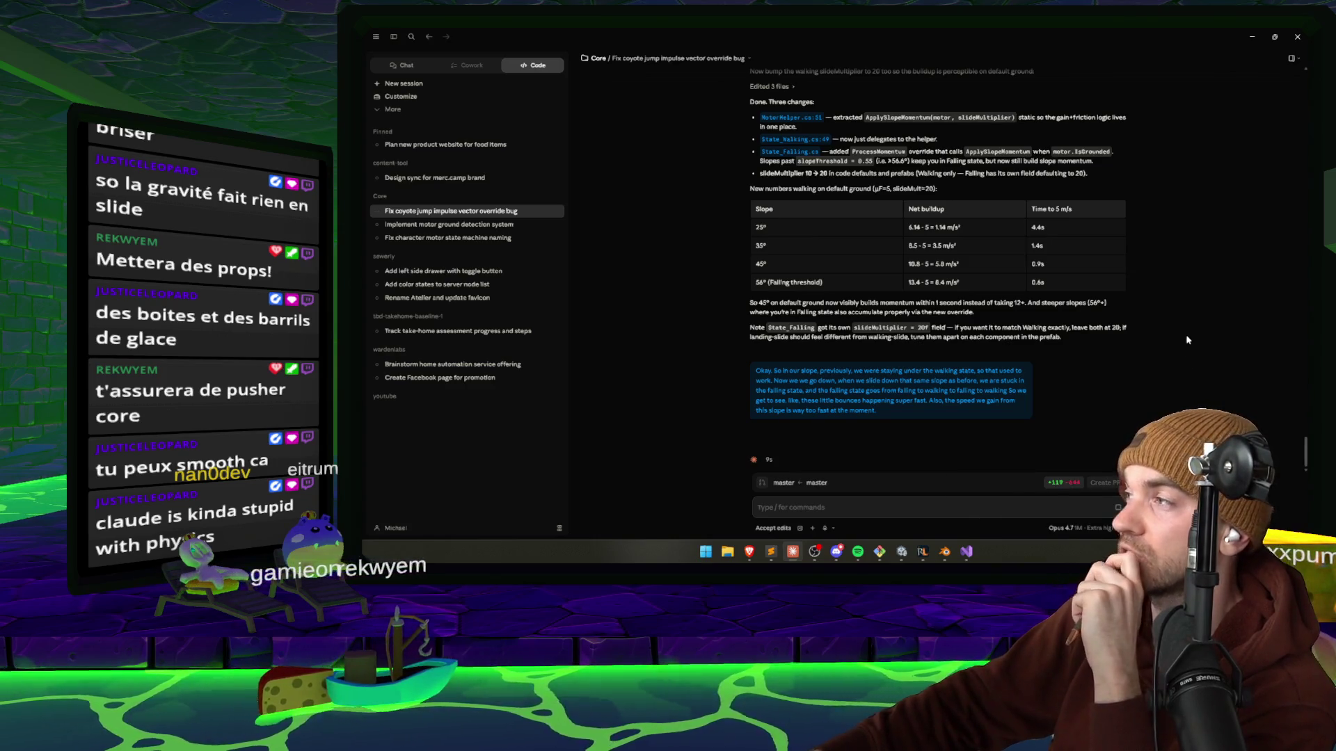
pyautogui.scroll(15, 1273, 96)
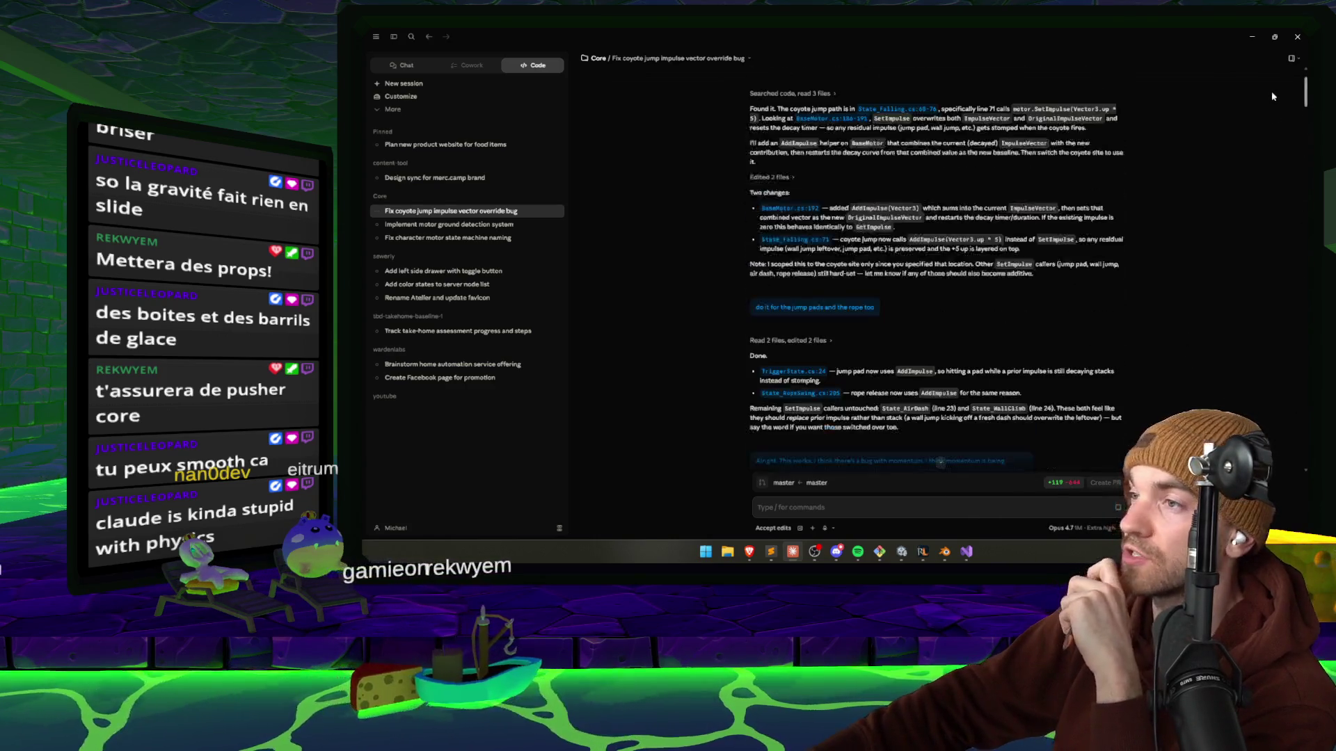
pyautogui.scroll(2, 1273, 94)
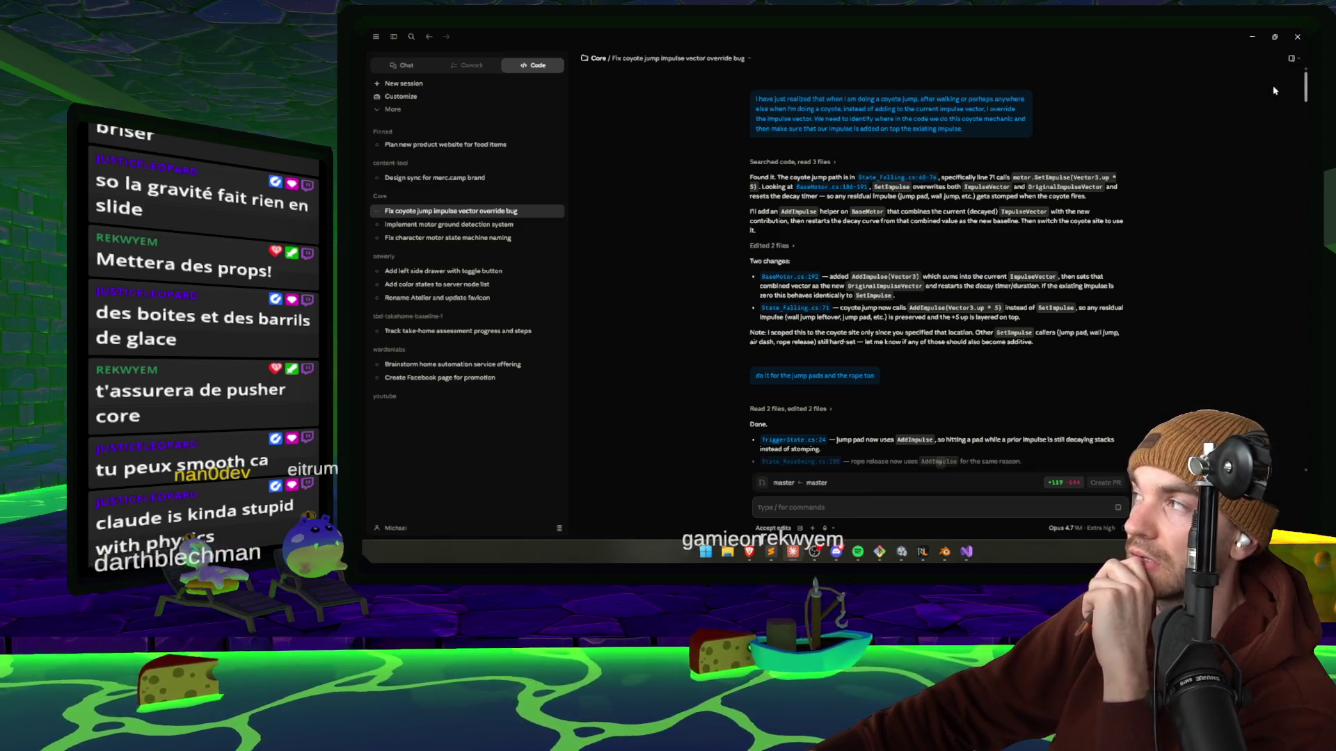
pyautogui.scroll(-15, 1257, 393)
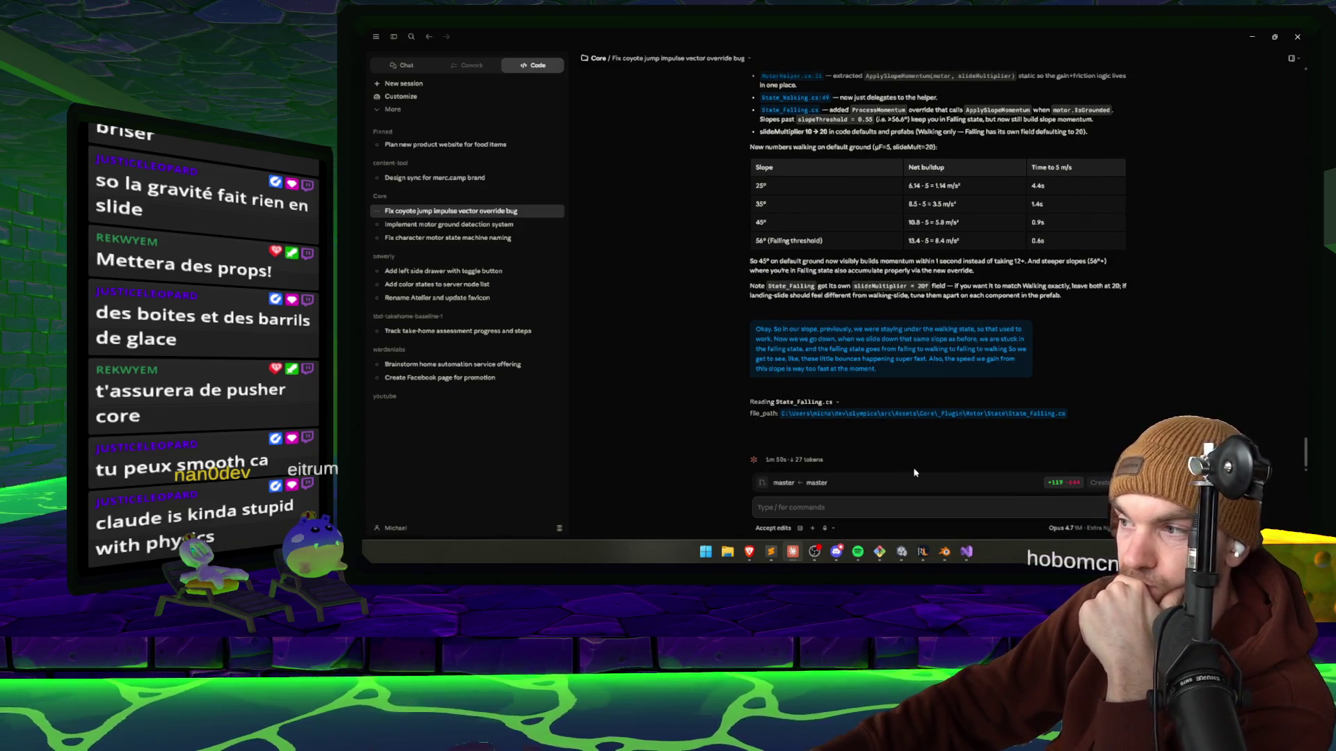
# Return to Unity and orbit the Scene view onto the blue ice slide.
pyautogui.click(901, 552)
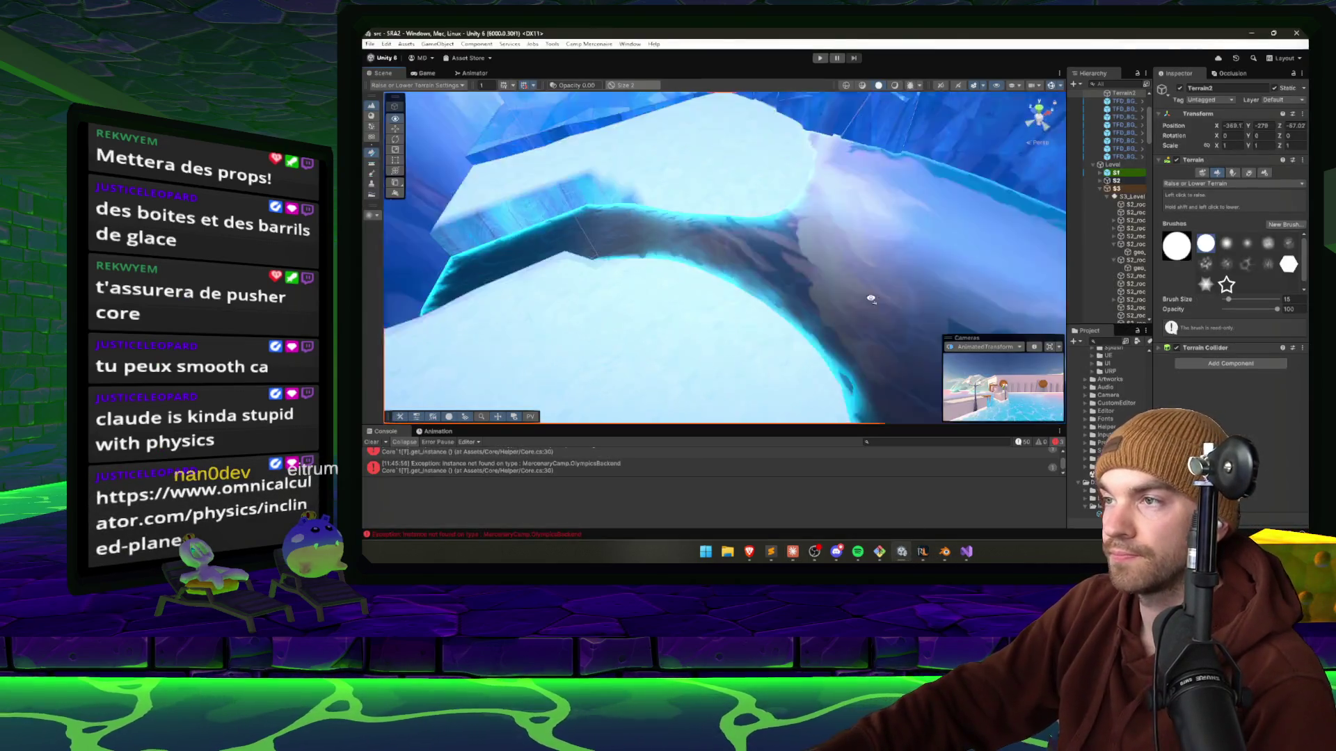
pyautogui.moveTo(870, 299)
pyautogui.mouseDown()
pyautogui.moveTo(1075, 303)
pyautogui.moveTo(728, 319)
pyautogui.moveTo(726, 288)
pyautogui.moveTo(581, 281)
pyautogui.moveTo(641, 253)
pyautogui.moveTo(620, 208)
pyautogui.moveTo(625, 251)
pyautogui.moveTo(873, 188)
pyautogui.moveTo(770, 222)
pyautogui.mouseUp()
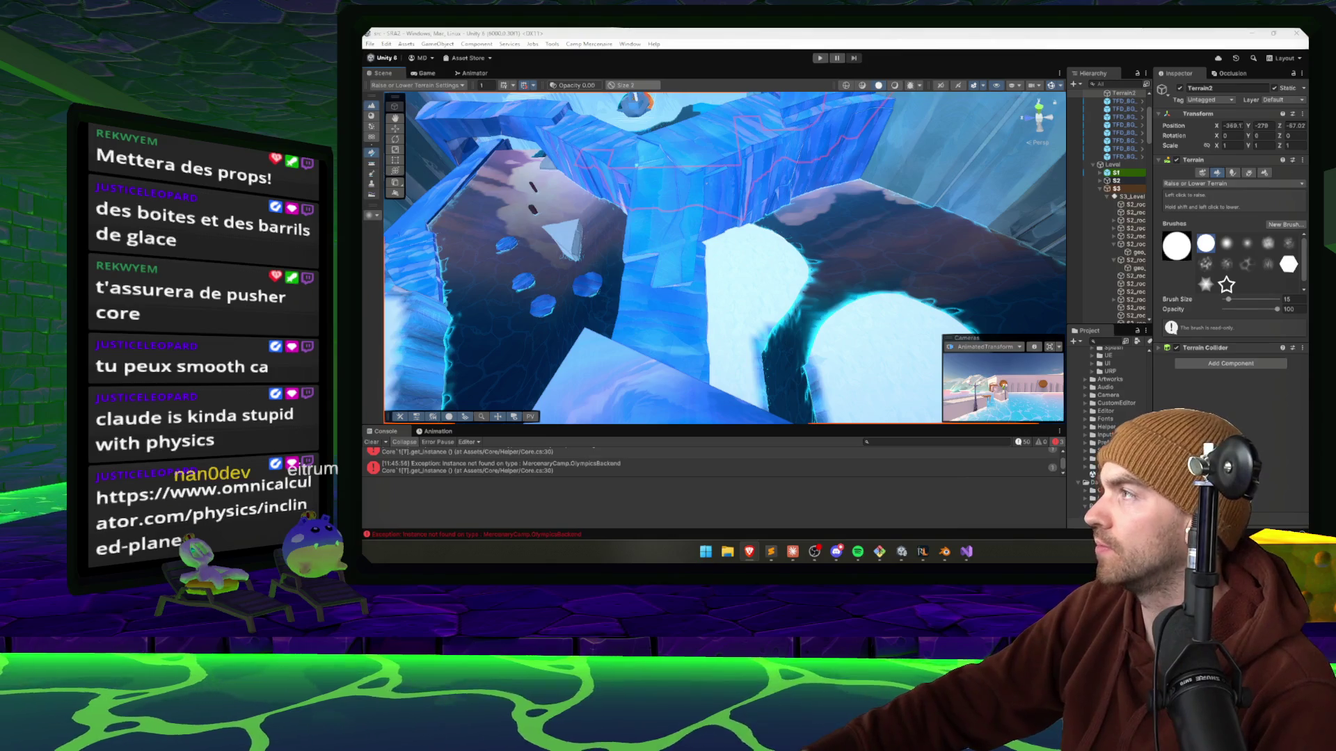
# Bring up the Inclined Plane Calculator page in Brave and maximize it.
pyautogui.press('super+Left')
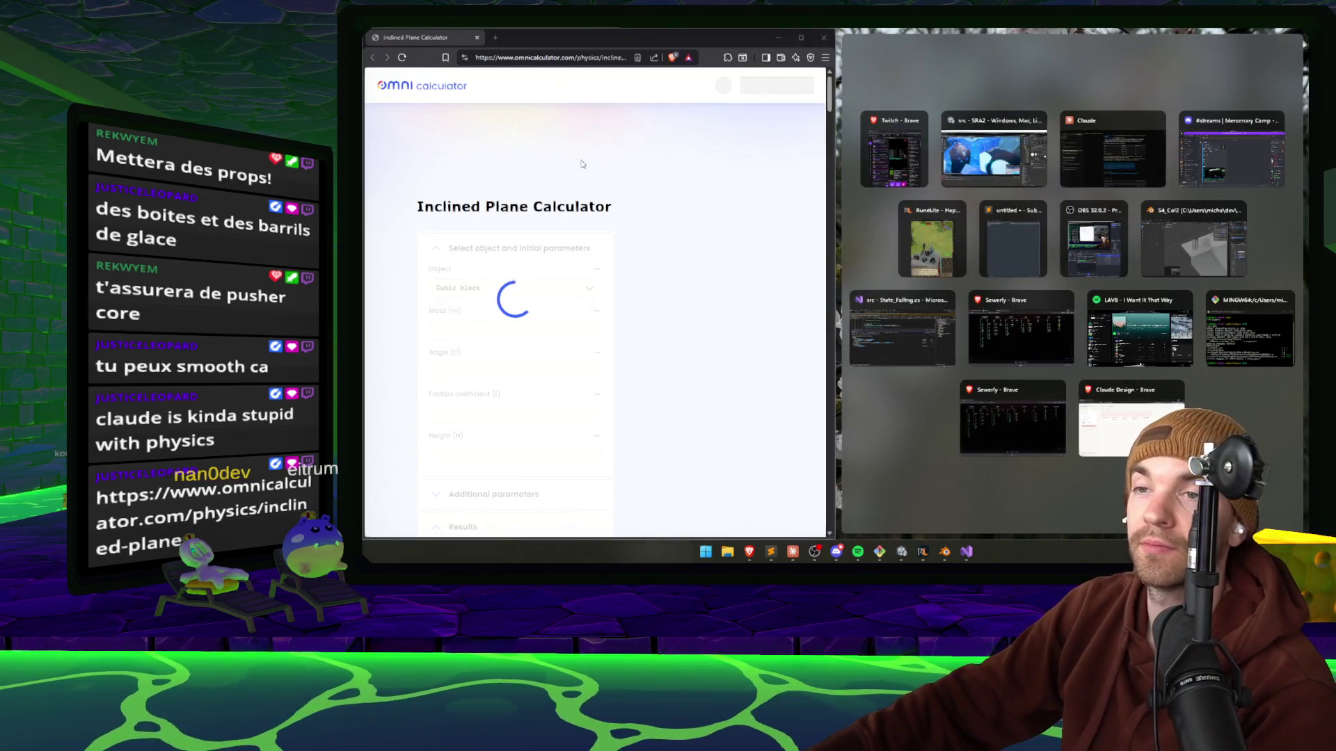
pyautogui.scroll(-2, 576, 194)
pyautogui.scroll(2, 576, 194)
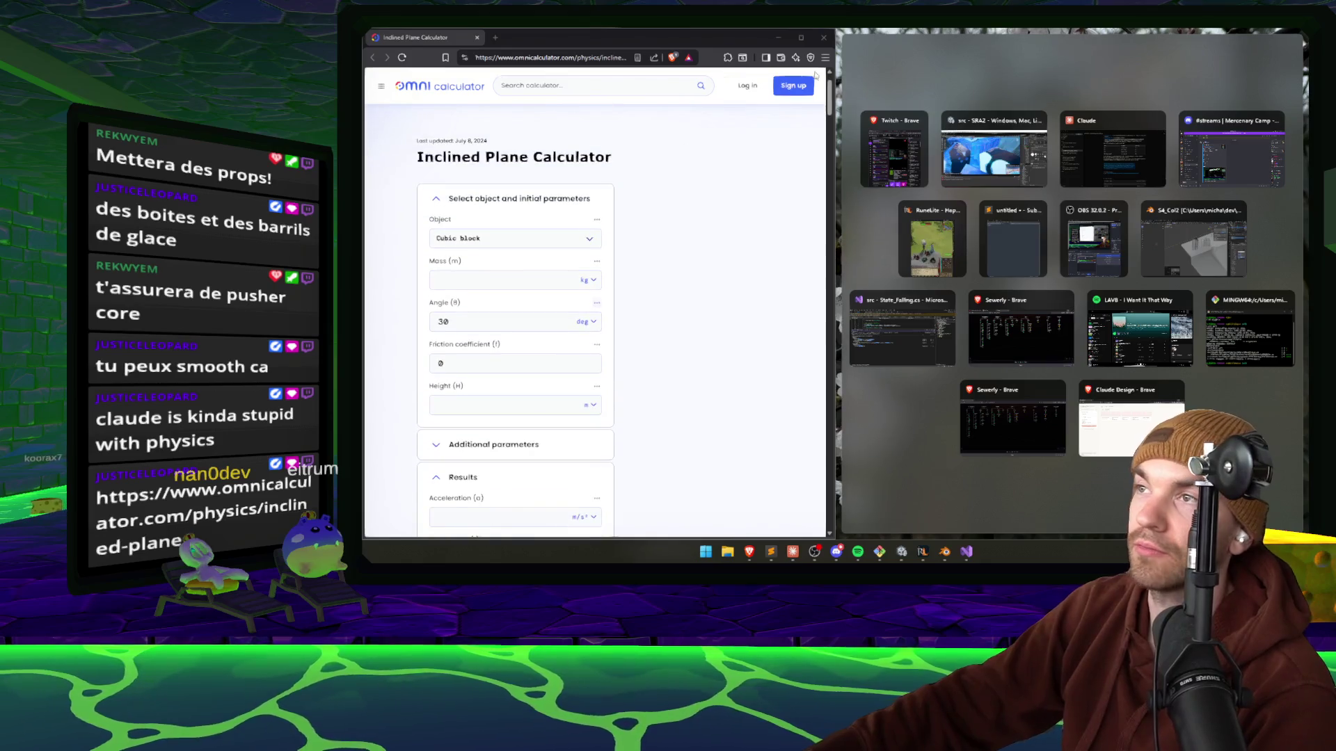
pyautogui.press('super+Up')
# Read through the inclined plane article, dismiss the author card, and minimize the browser.
pyautogui.scroll(-7, 656, 229)
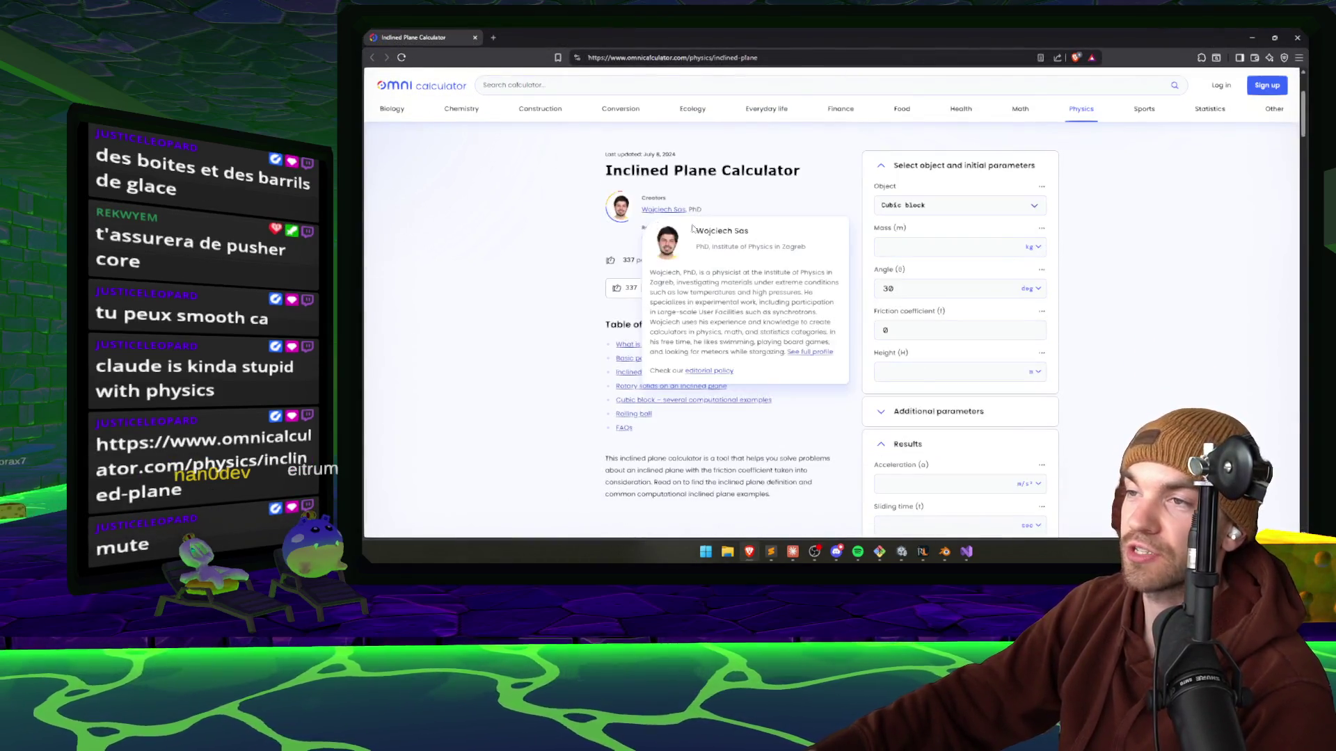
pyautogui.scroll(-2, 1106, 250)
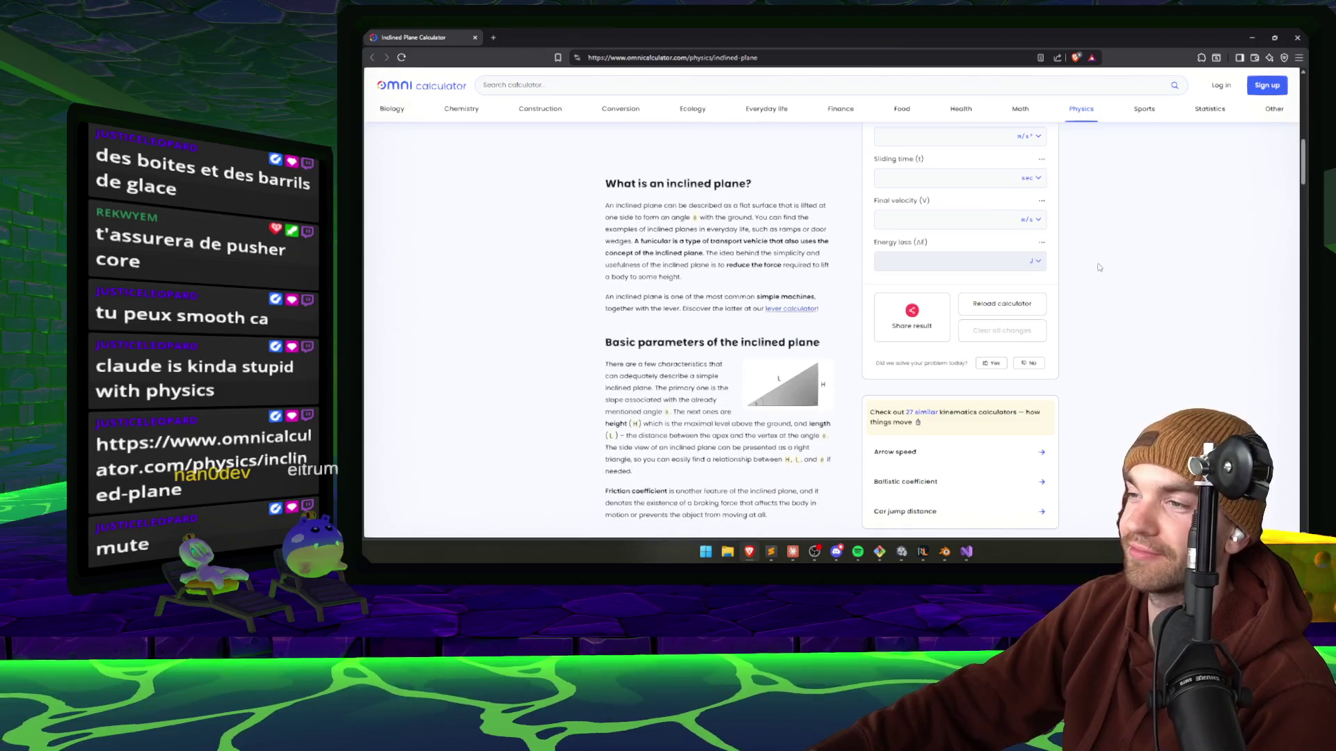
pyautogui.scroll(-2, 1099, 264)
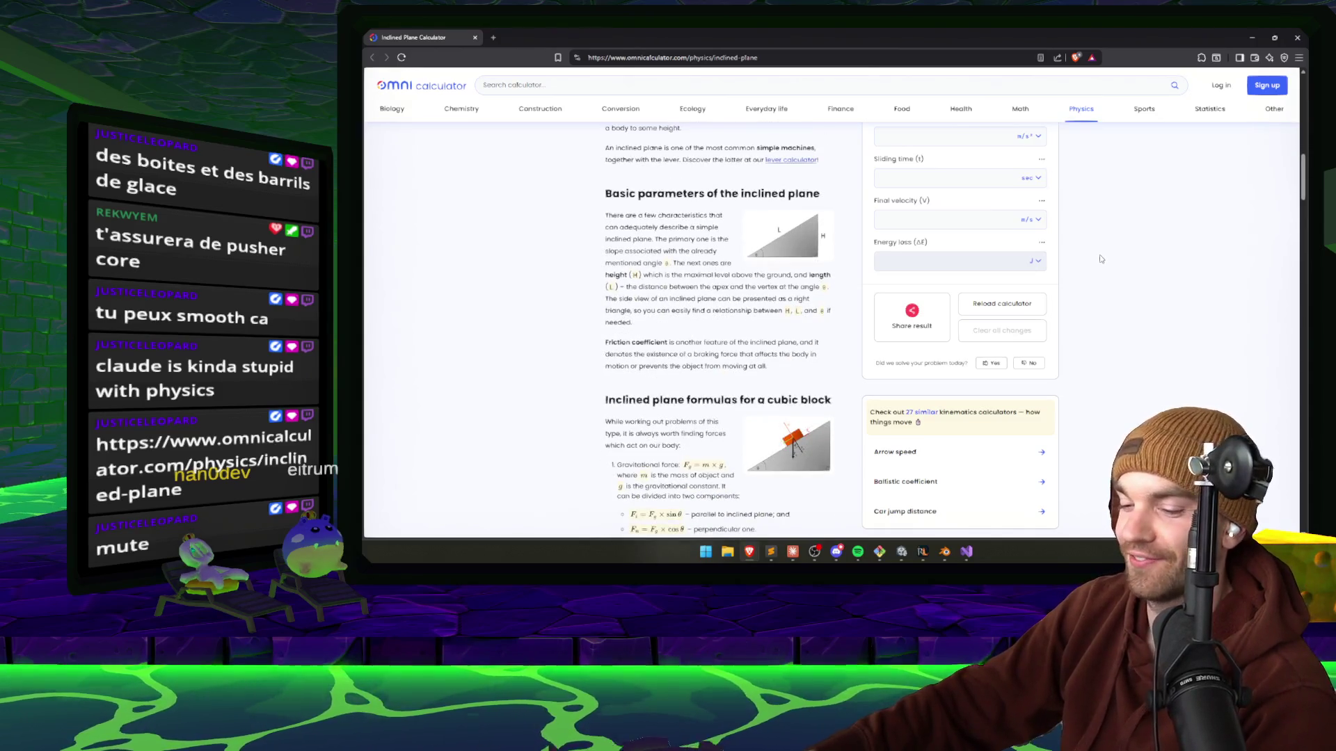
pyautogui.scroll(-15, 1100, 262)
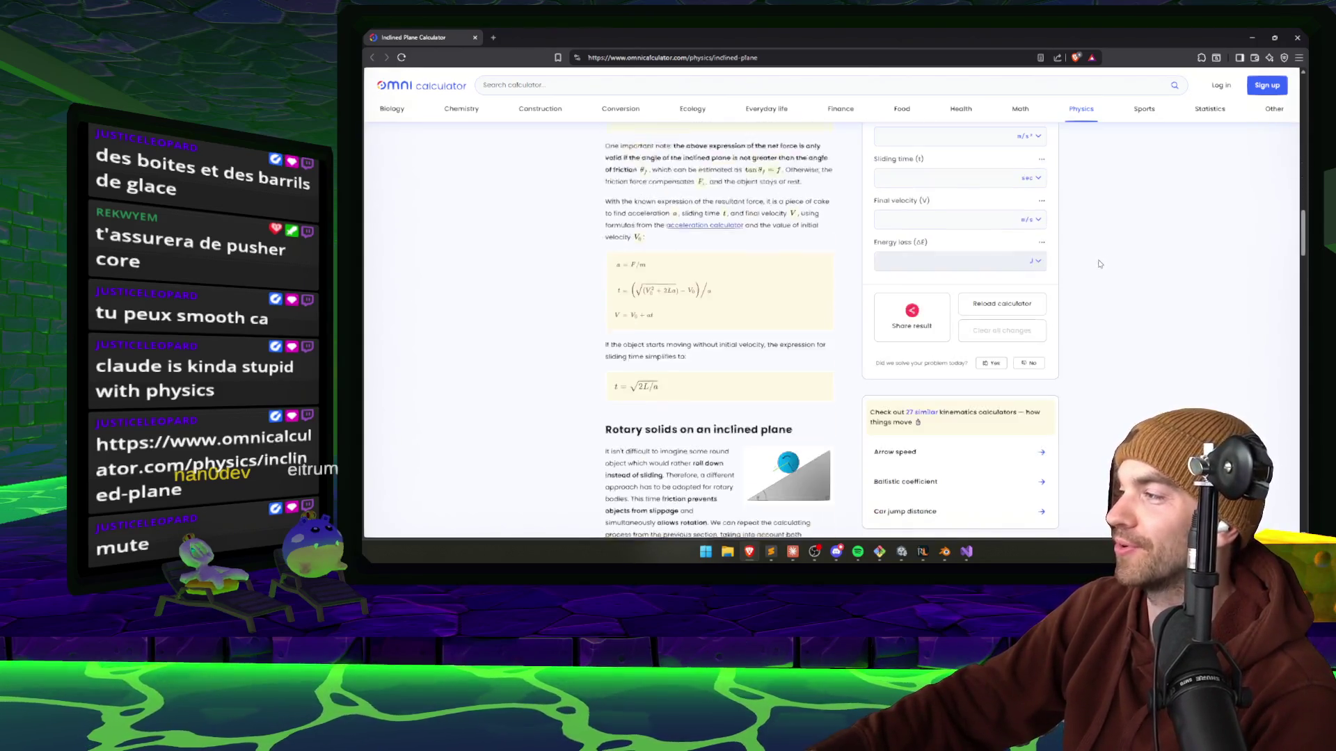
pyautogui.scroll(-3, 1100, 263)
pyautogui.press('Home')
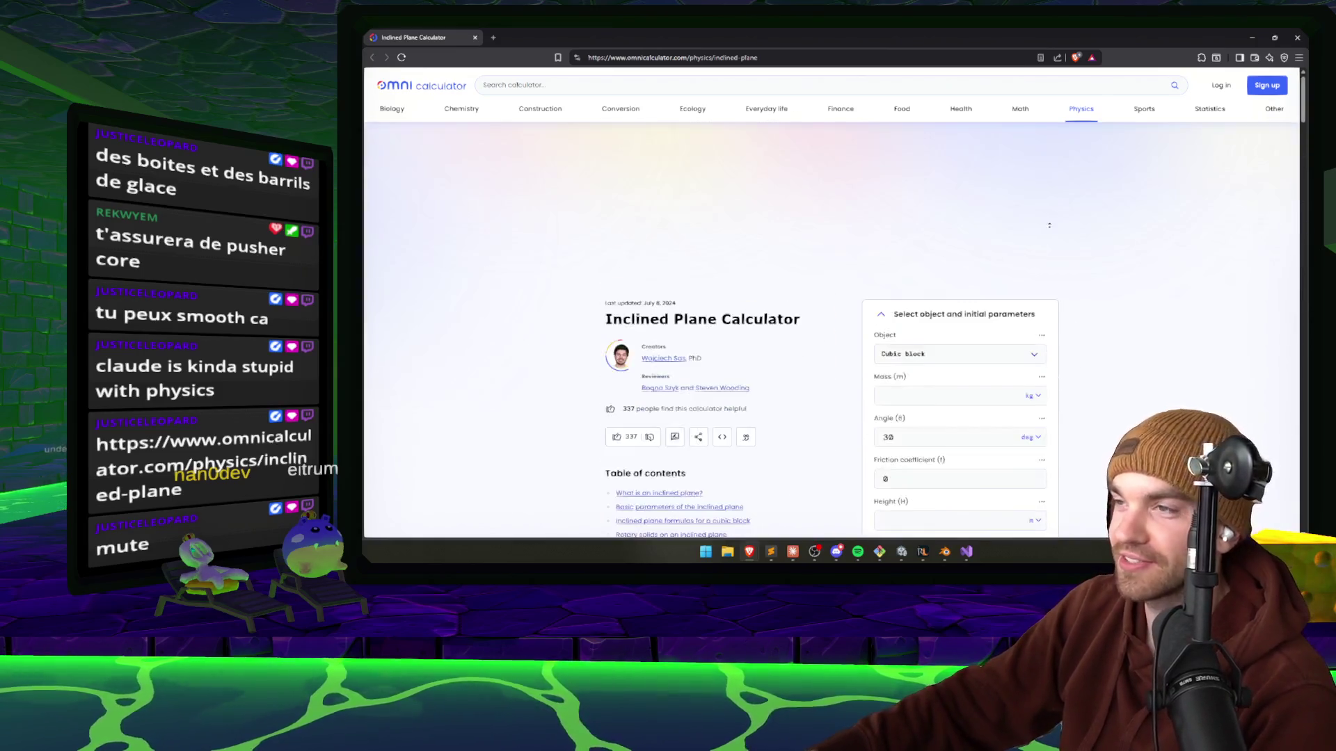
pyautogui.scroll(-10, 1169, 250)
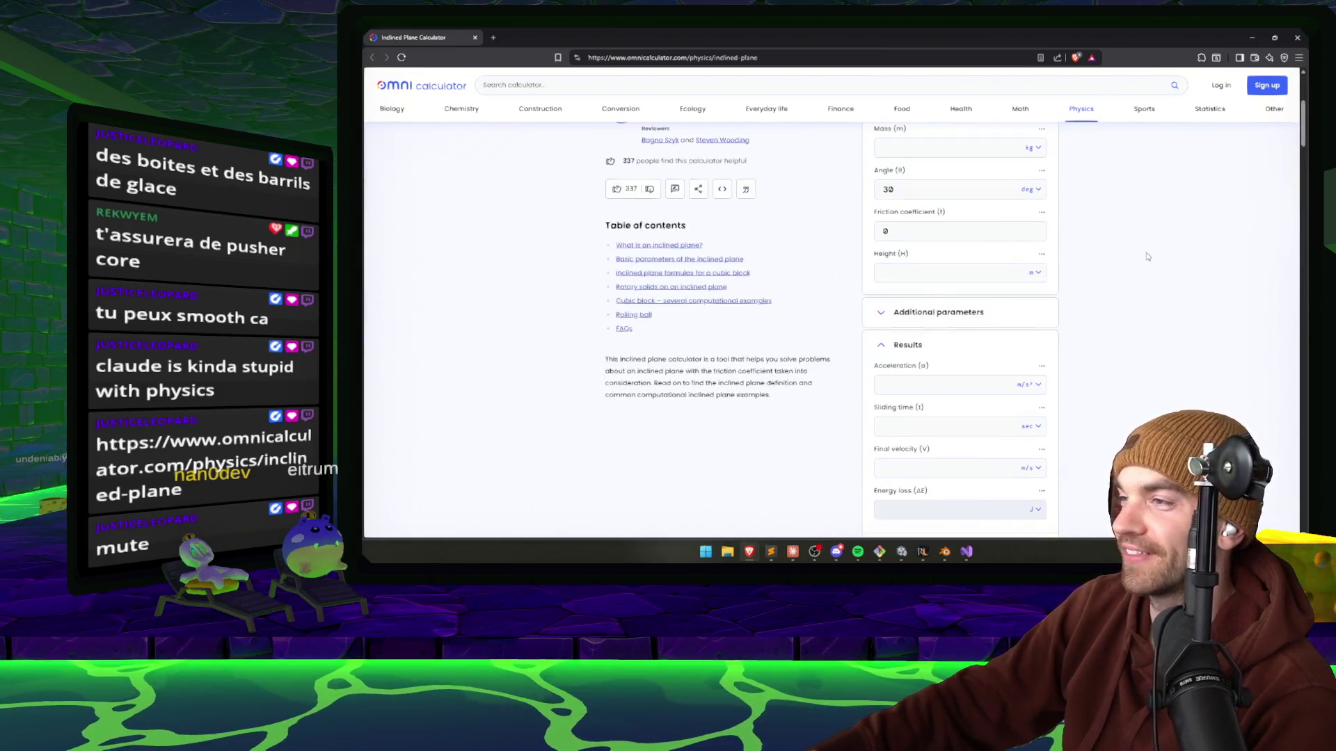
pyautogui.scroll(-10, 1137, 268)
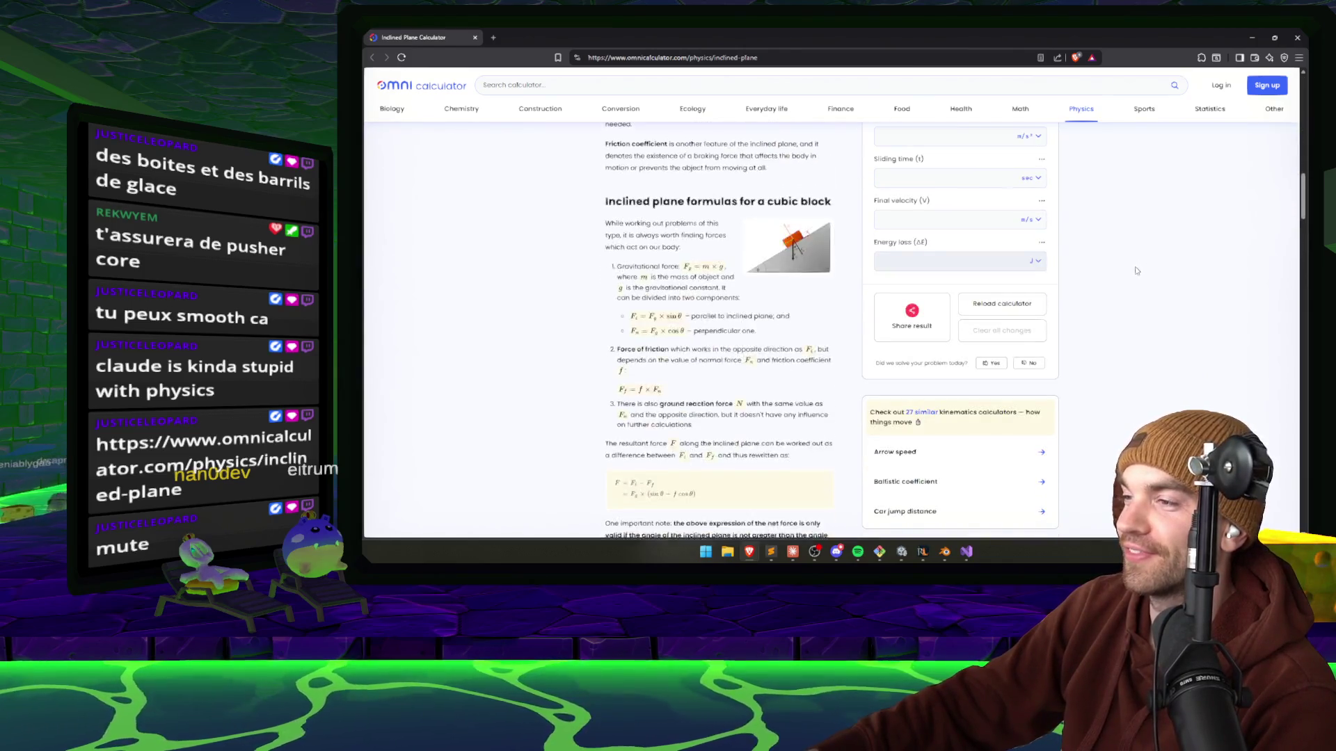
pyautogui.scroll(-10, 961, 367)
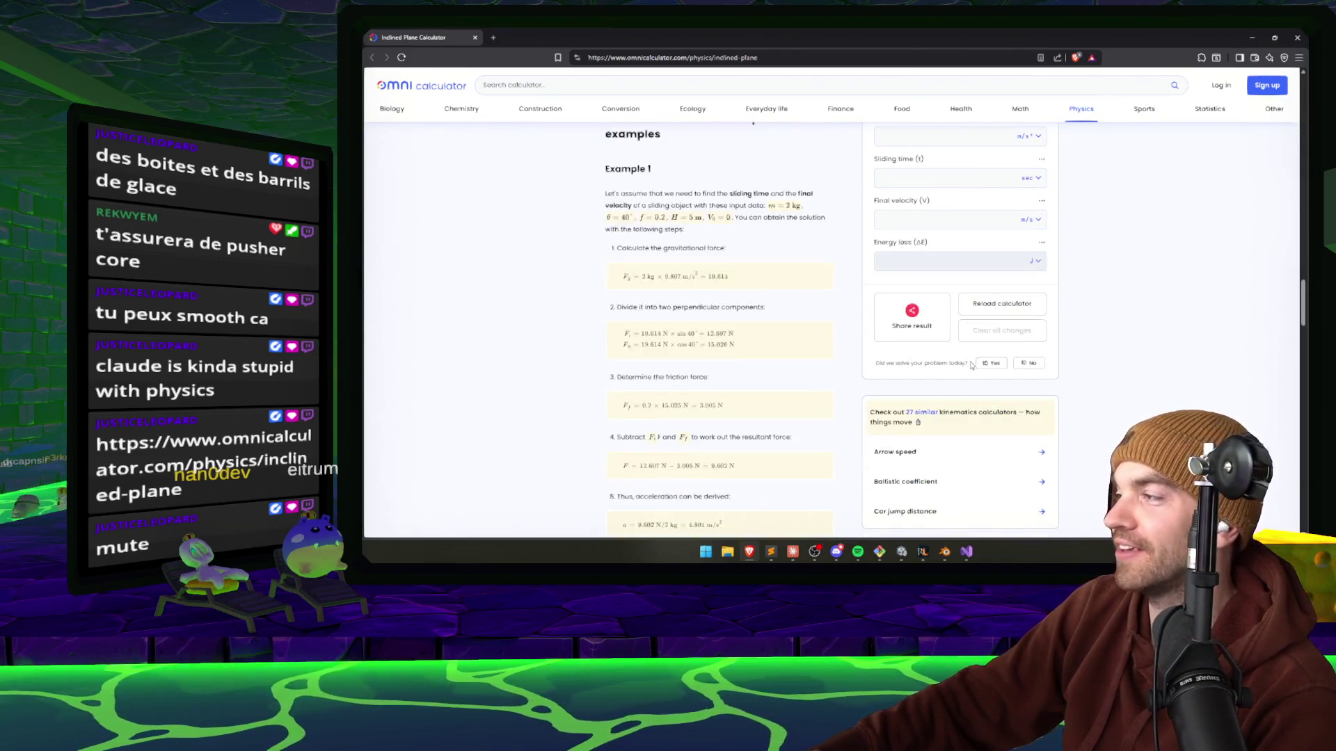
pyautogui.scroll(-4, 925, 385)
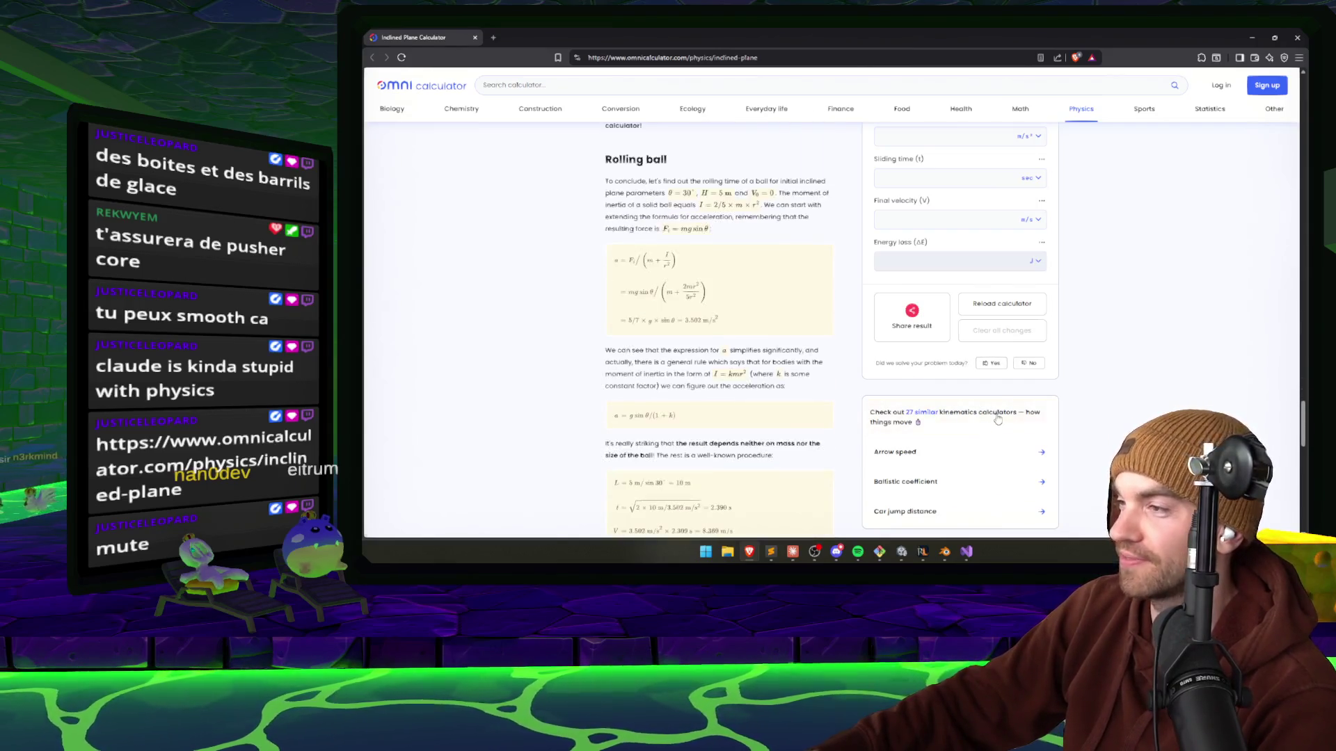
pyautogui.scroll(20, 1044, 334)
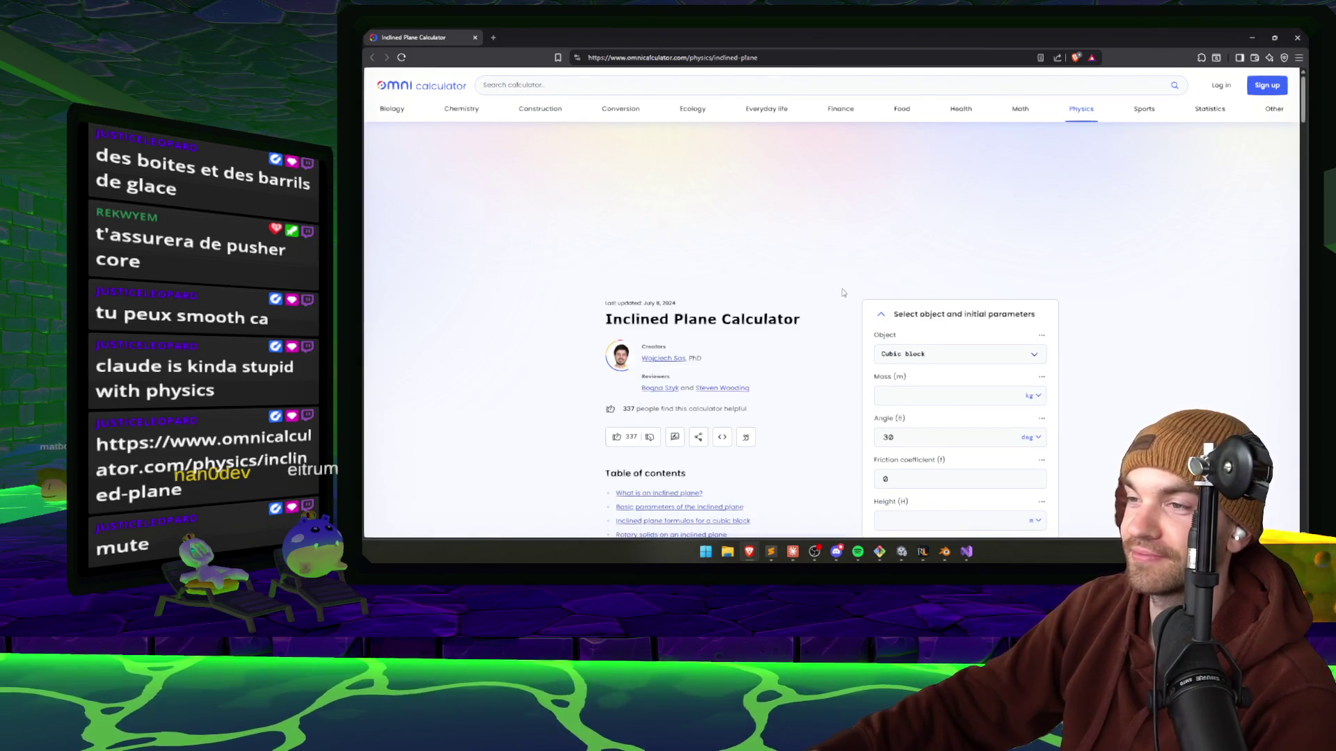
pyautogui.moveTo(697, 361)
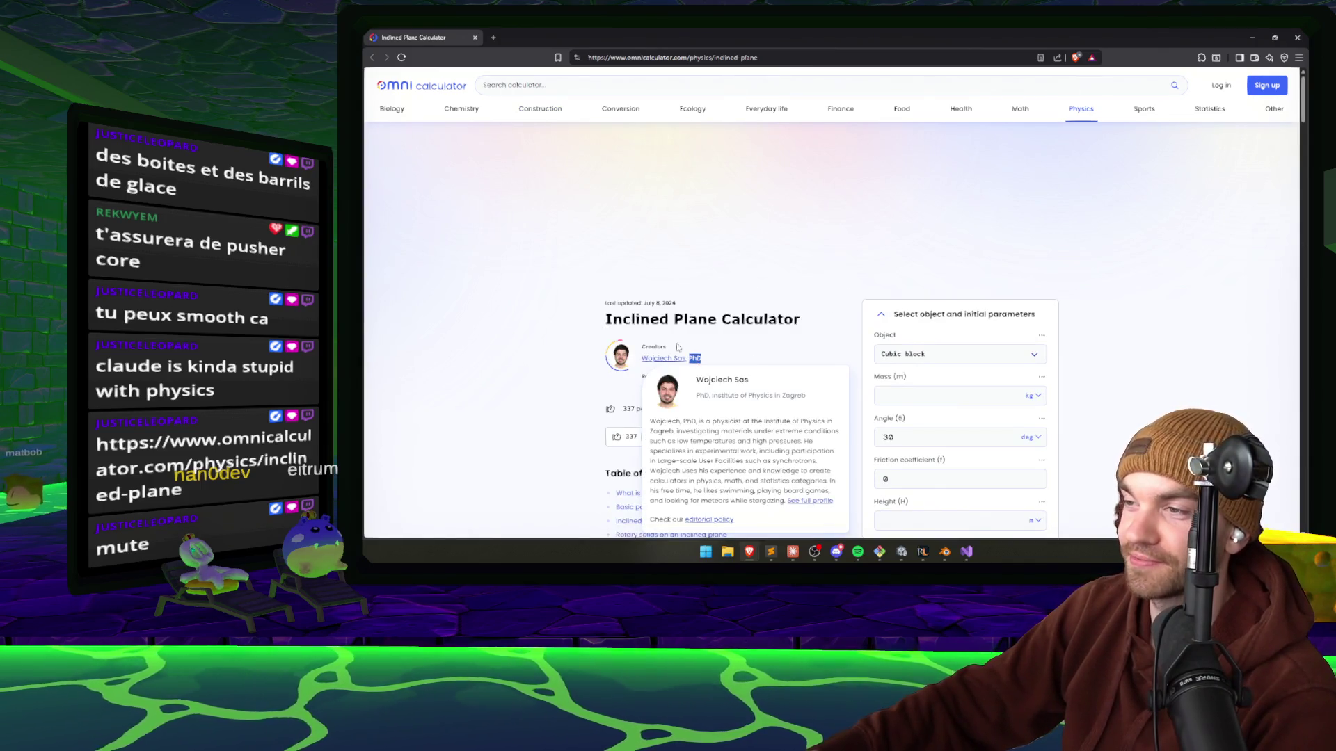
pyautogui.click(545, 208)
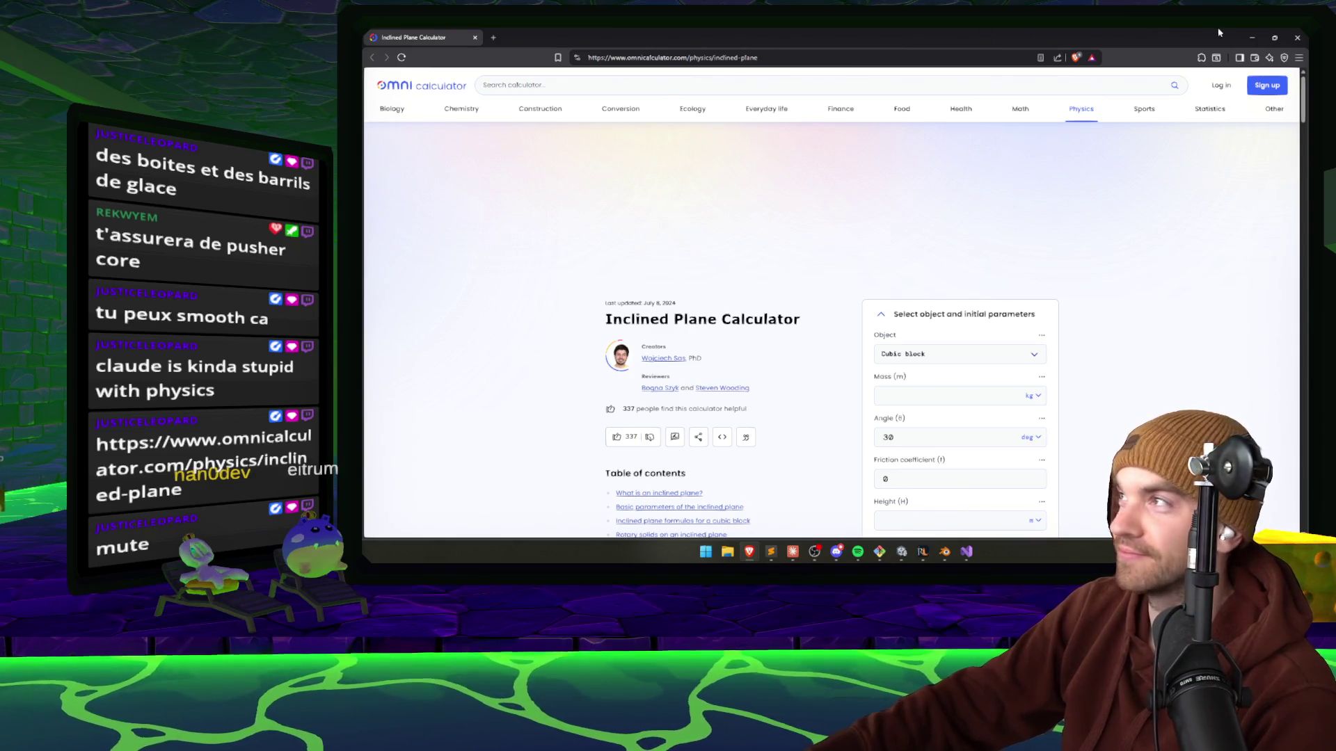
pyautogui.click(1251, 37)
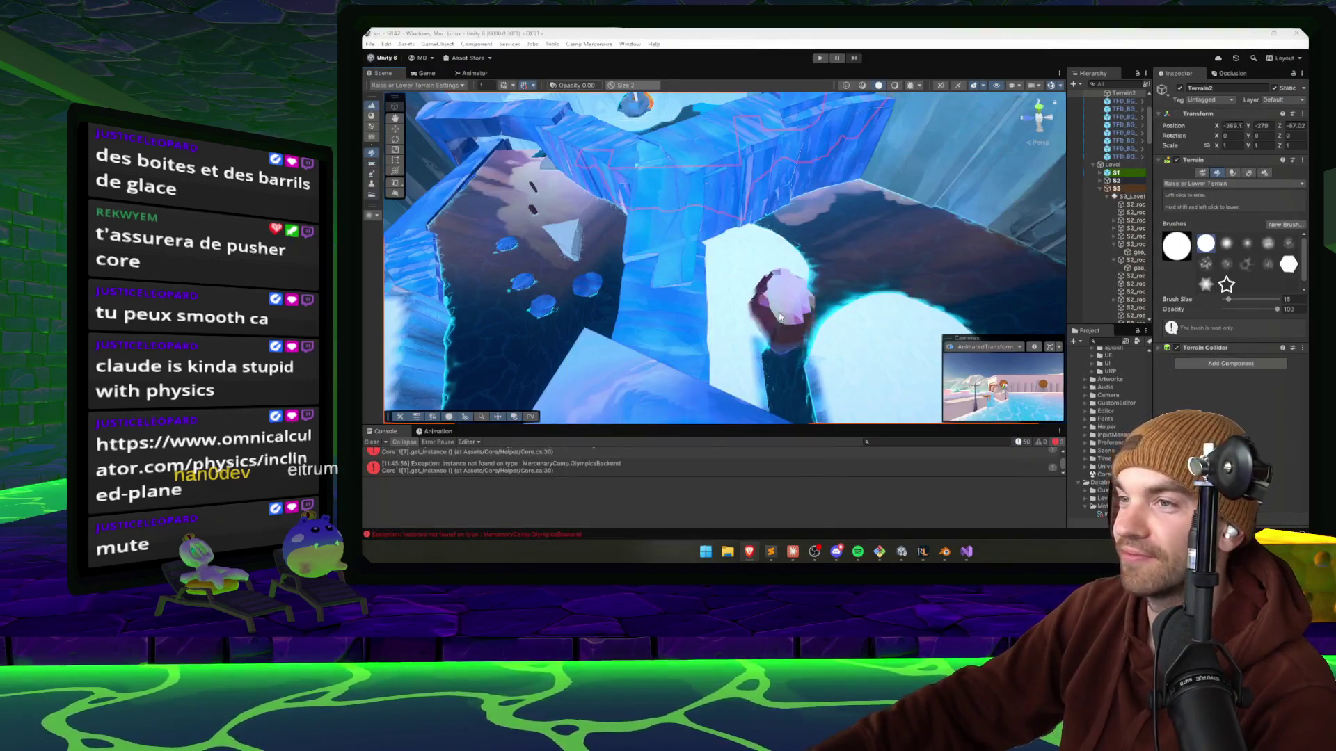
# Approve the SACharacterController.prefab edit for horizontal-only momentum and slideMultiplier 10.
pyautogui.click(793, 551)
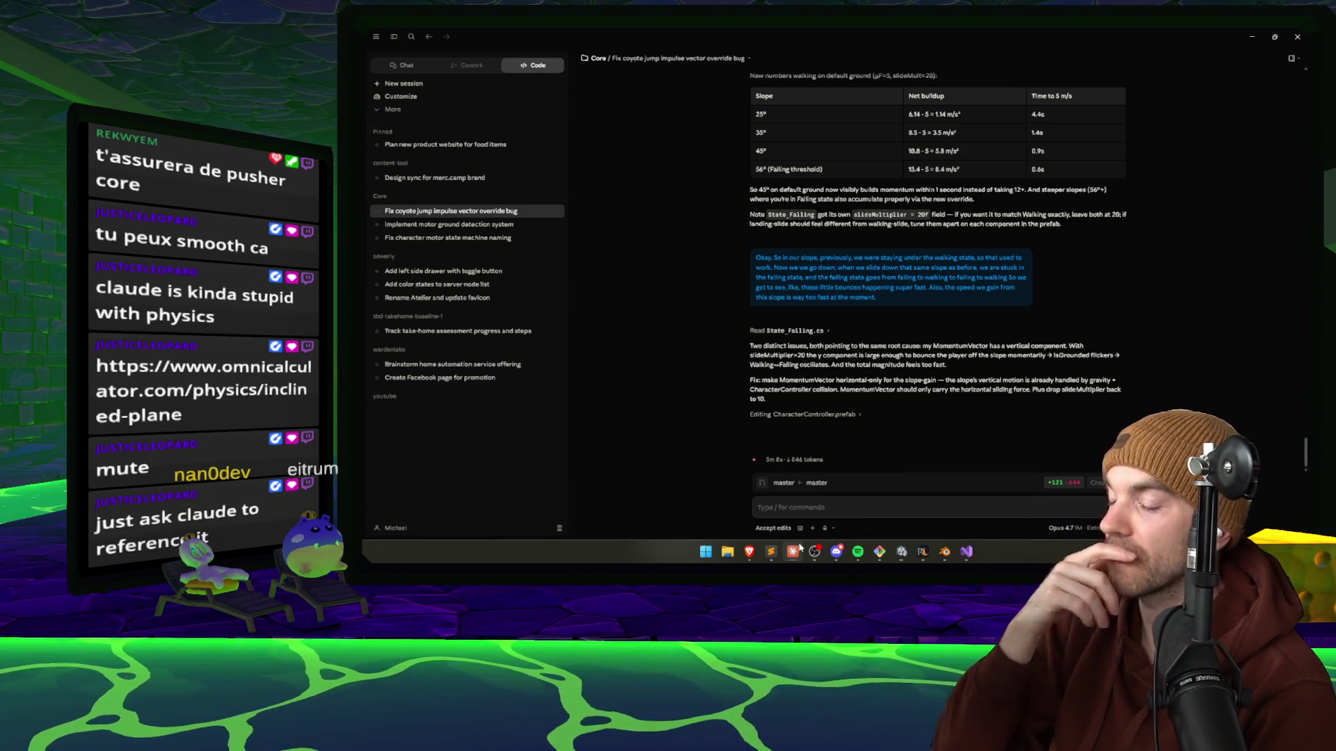
pyautogui.moveTo(749, 552)
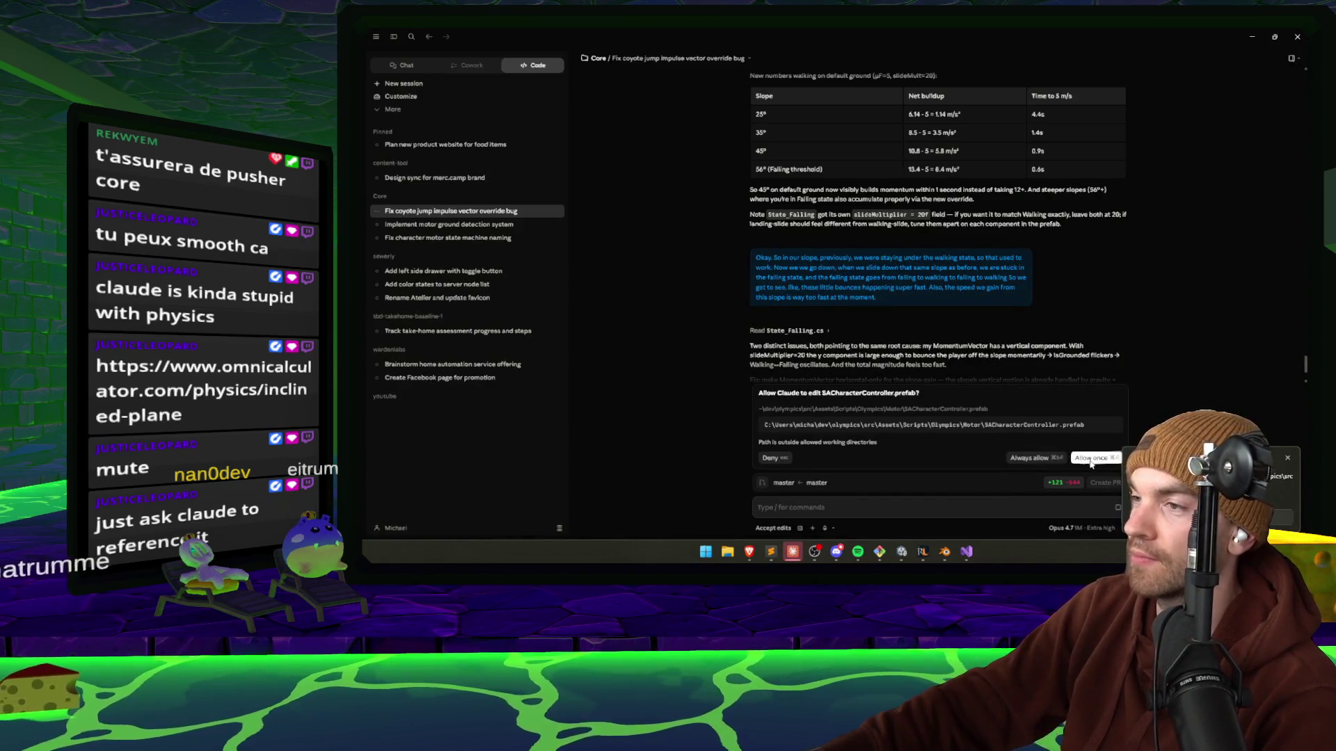
pyautogui.click(1086, 459)
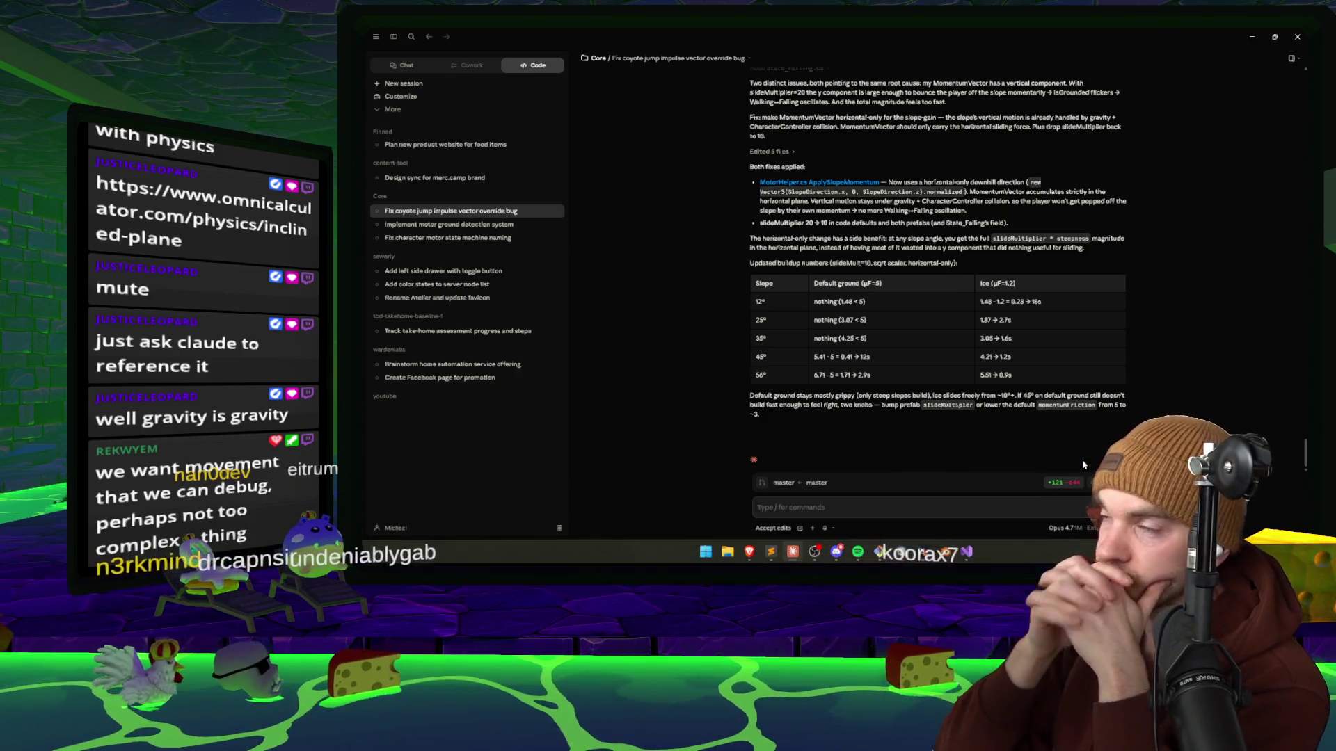
# Review the applied slope fixes and buildup table, then enter Unity play mode with Ctrl+P.
pyautogui.scroll(3, 974, 446)
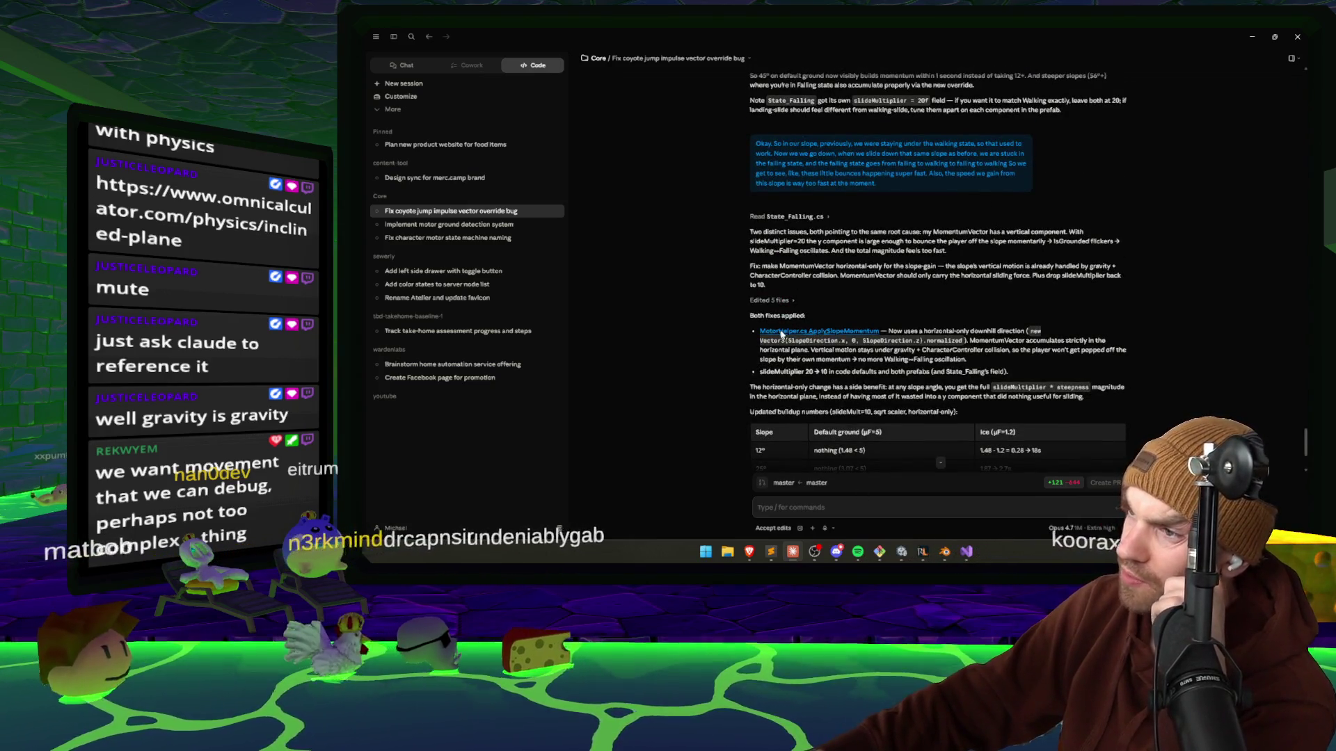
pyautogui.scroll(-2, 990, 227)
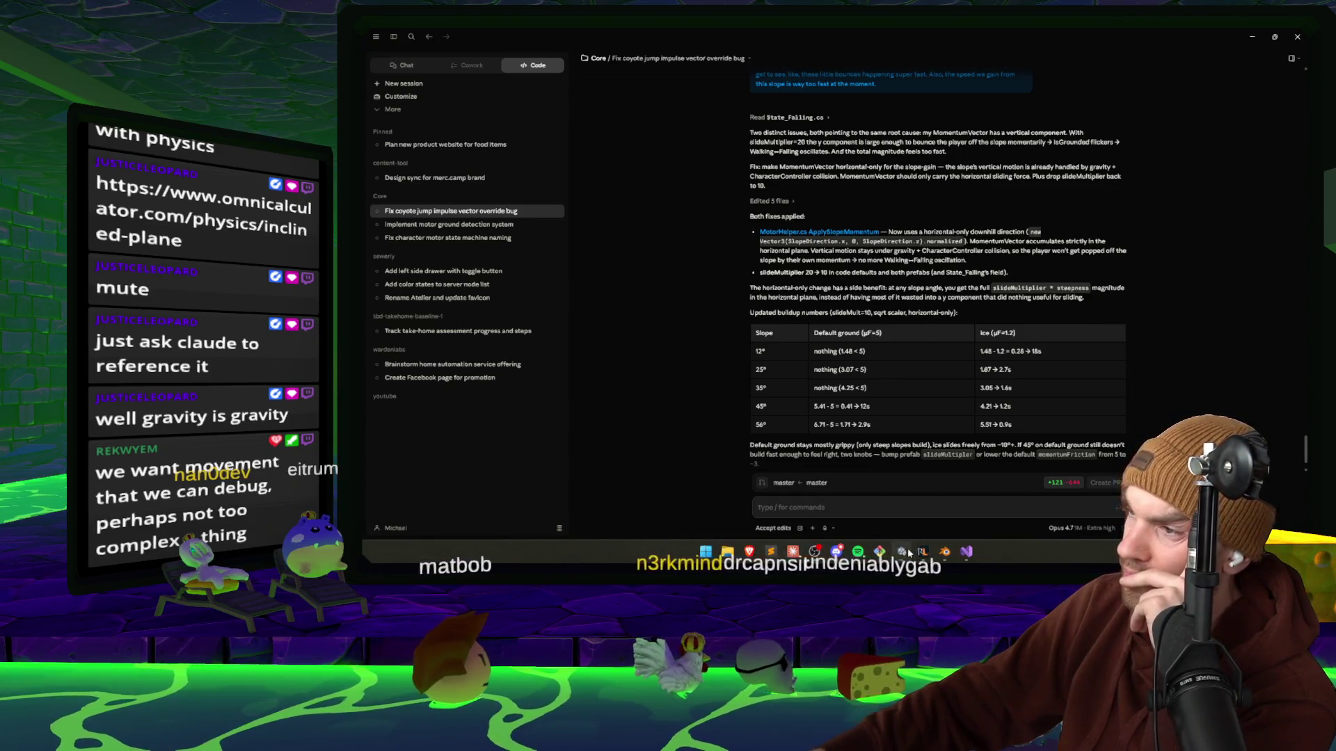
pyautogui.hotkey('alt', 'Tab')
pyautogui.hotkey('ctrl', 'p')
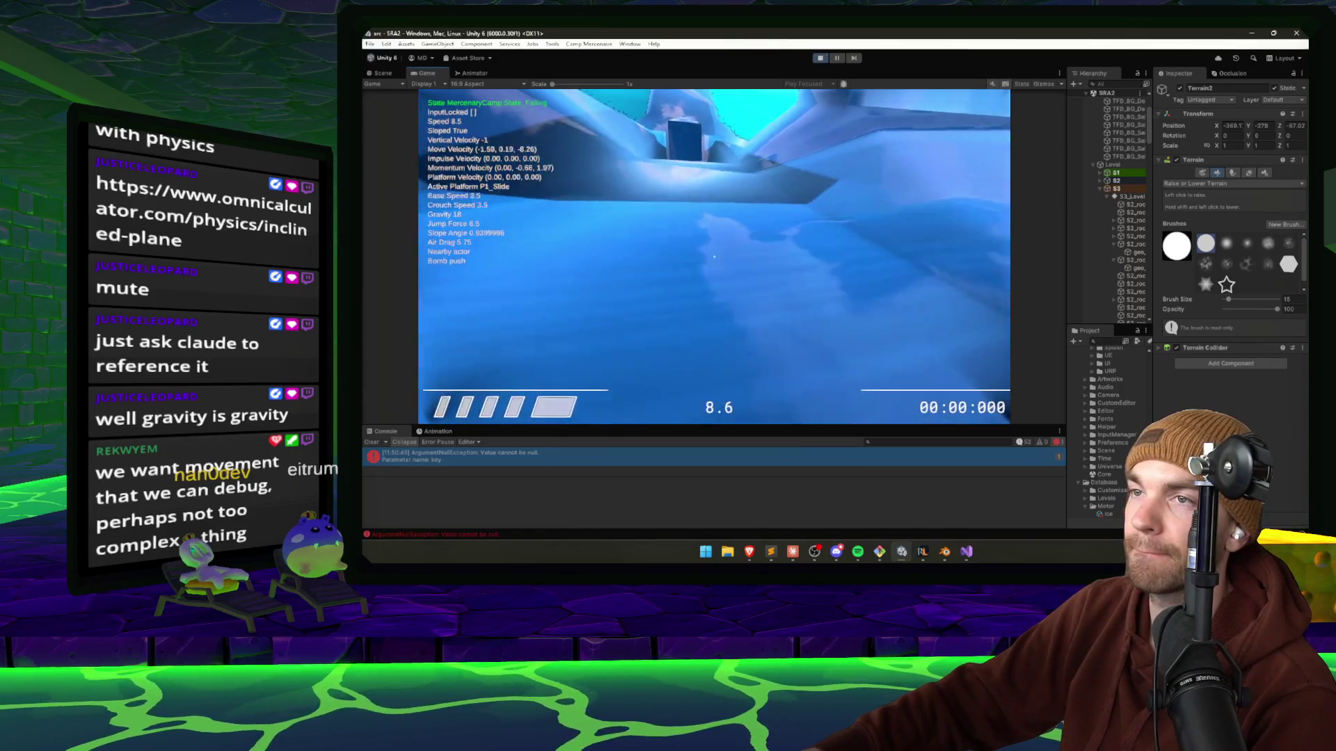
# Pause the ice-slide playtest and bring the Claude conversation back to the front.
pyautogui.press('Escape')
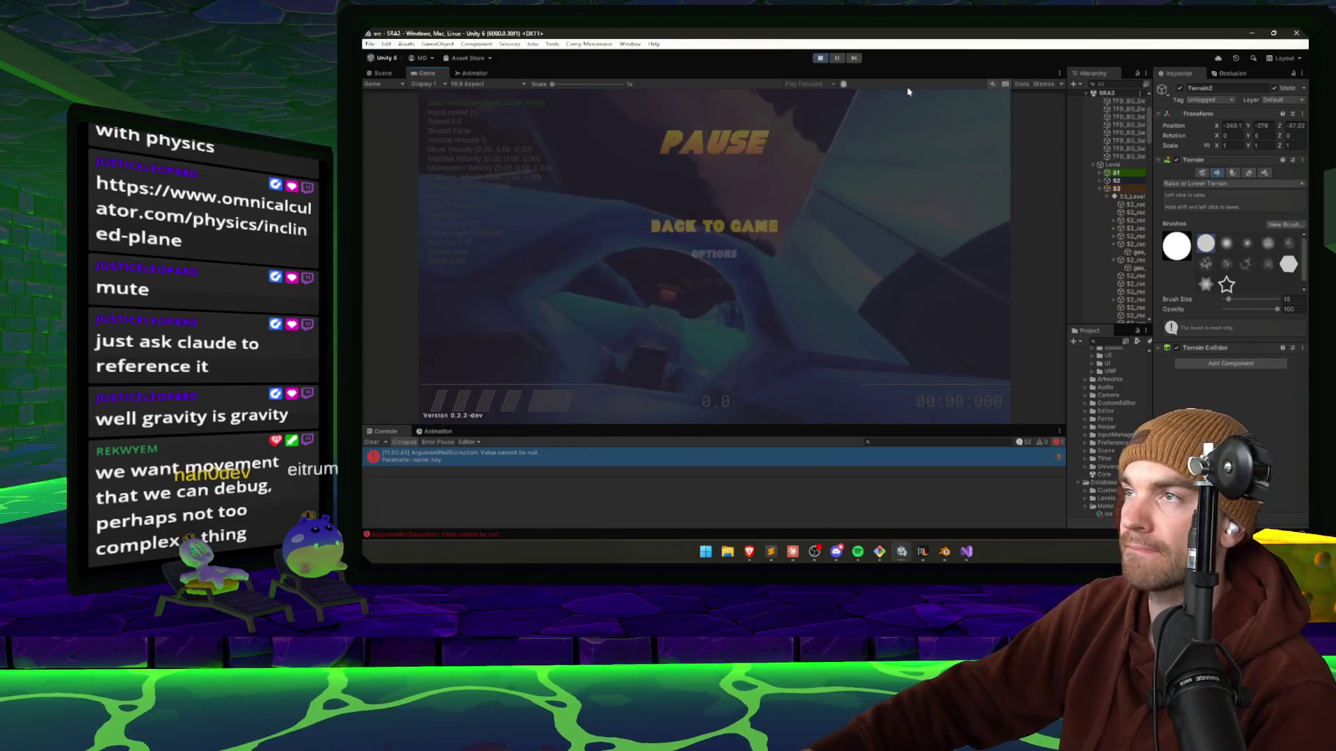
pyautogui.click(792, 552)
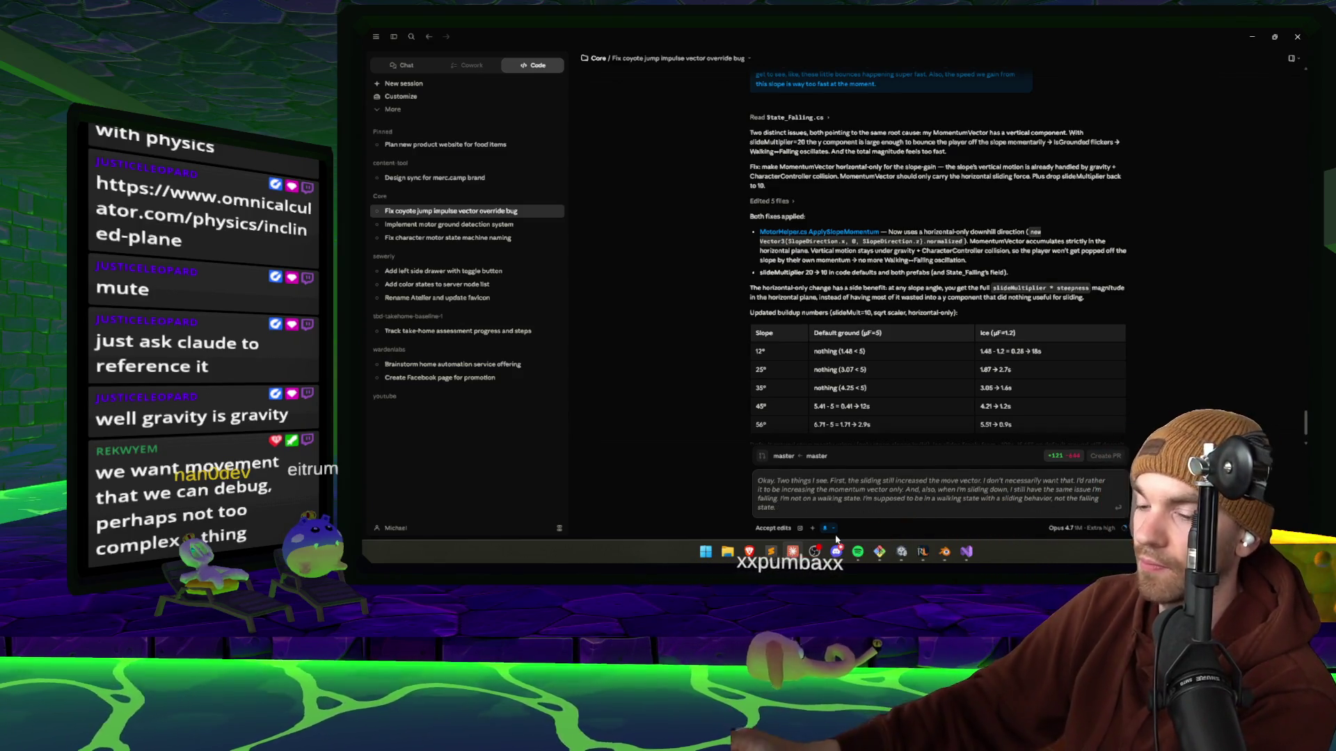
# Finish the feedback that sliding still boosts the move vector and submit it to Claude.
pyautogui.click(825, 528)
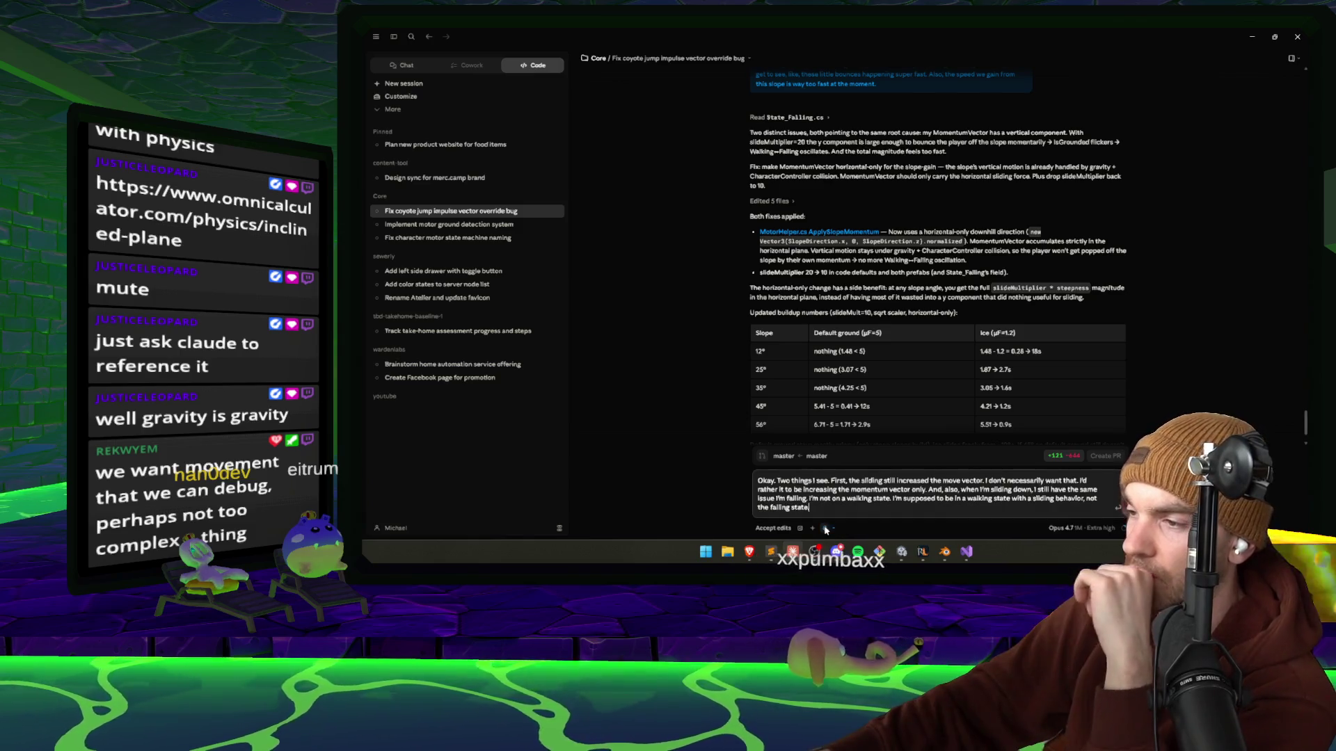
pyautogui.click(1116, 511)
pyautogui.hotkey('alt', 'Tab')
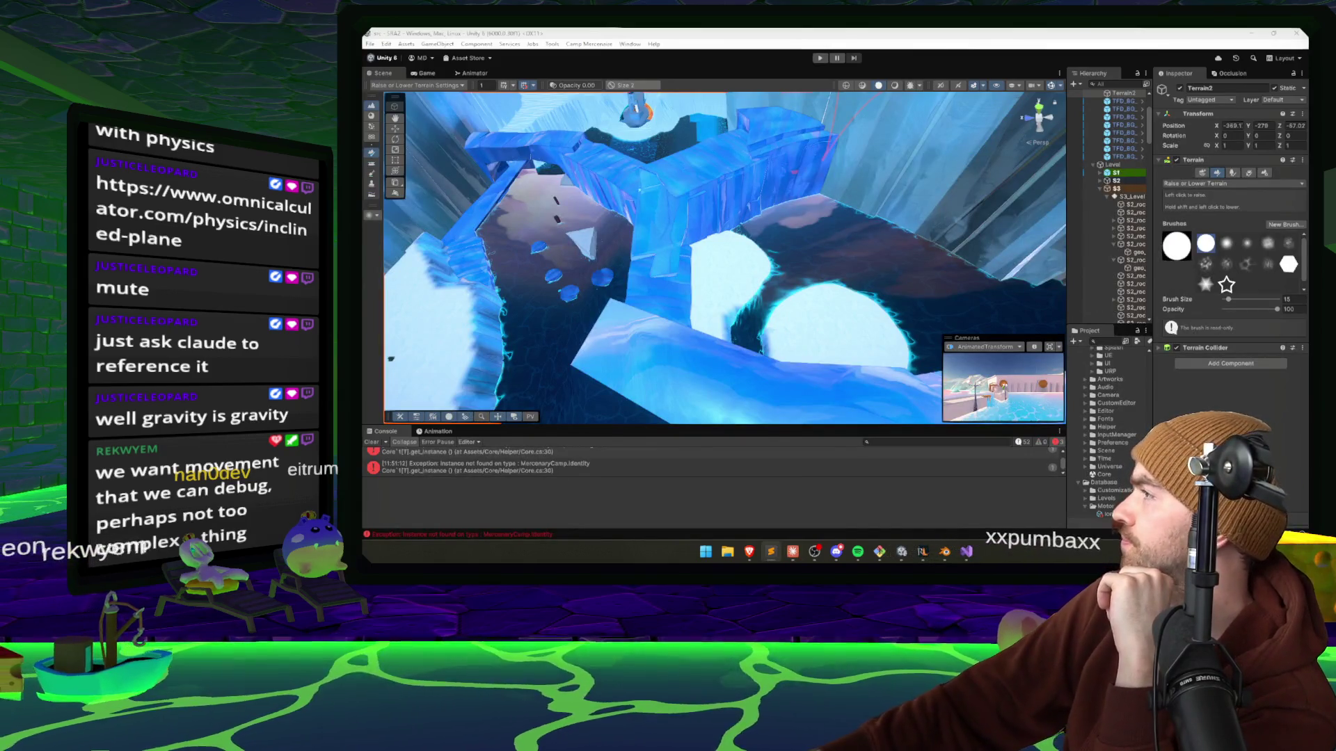
# Cycle through Claude and Unity to Blender and orbit in on the P1_Slide collision mesh.
pyautogui.click(792, 552)
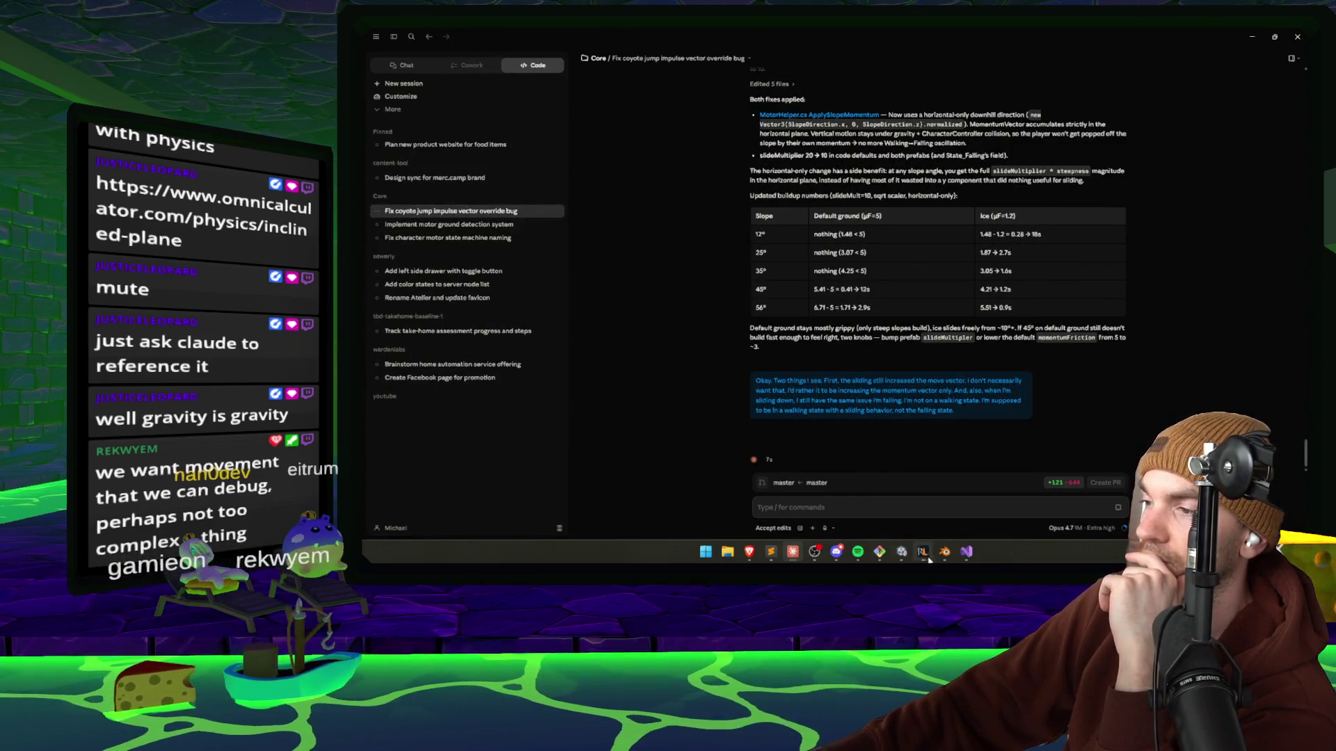
pyautogui.click(903, 552)
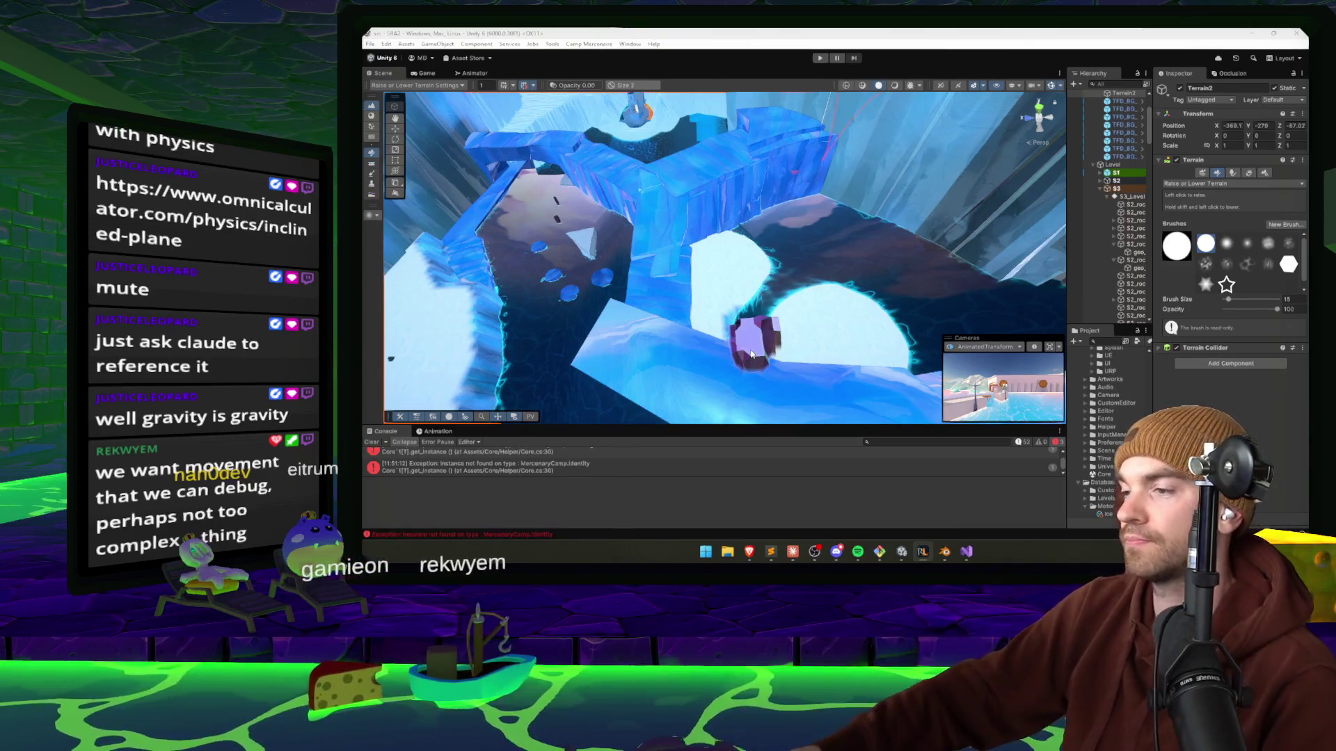
pyautogui.hotkey('alt', 'Tab')
pyautogui.moveTo(889, 220)
pyautogui.mouseDown()
pyautogui.moveTo(824, 310)
pyautogui.moveTo(885, 170)
pyautogui.moveTo(925, 142)
pyautogui.moveTo(835, 229)
pyautogui.mouseUp()
# Delete the sloped face at the end of the slide collision mesh.
pyautogui.click(814, 229)
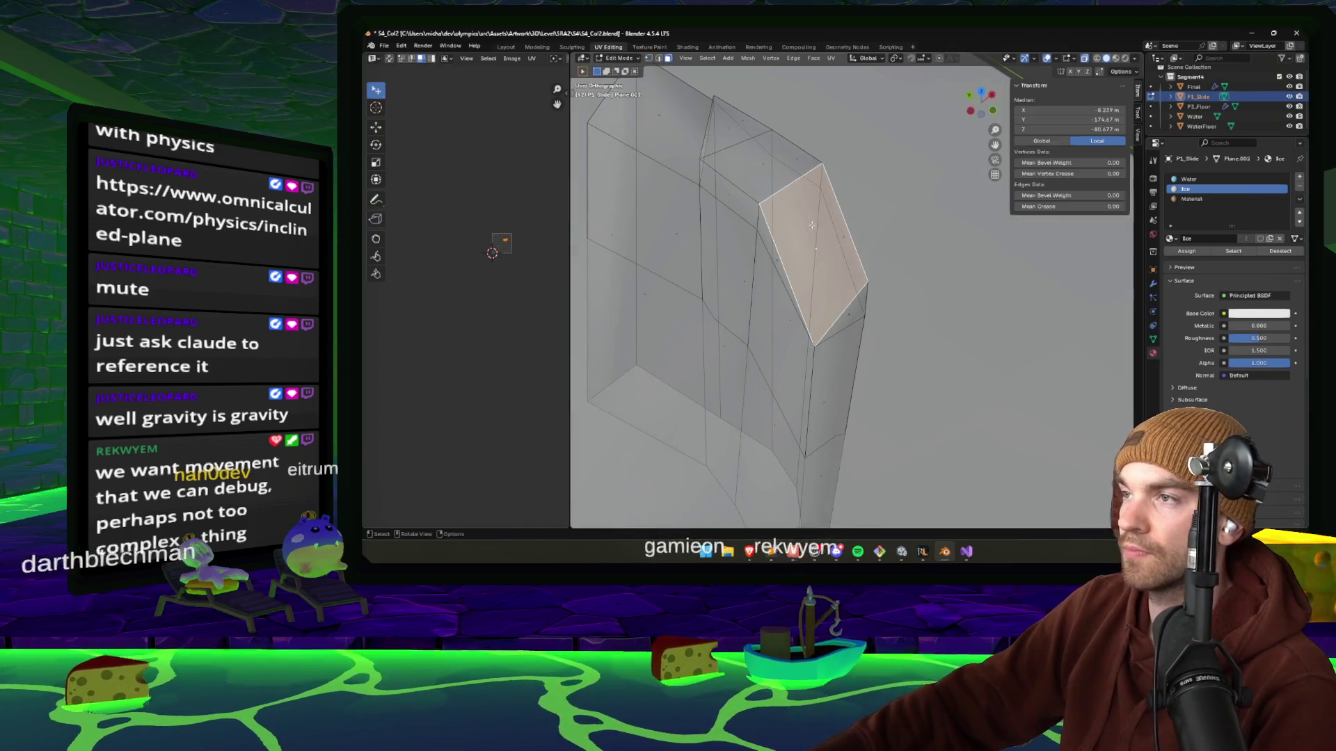
pyautogui.press('x')
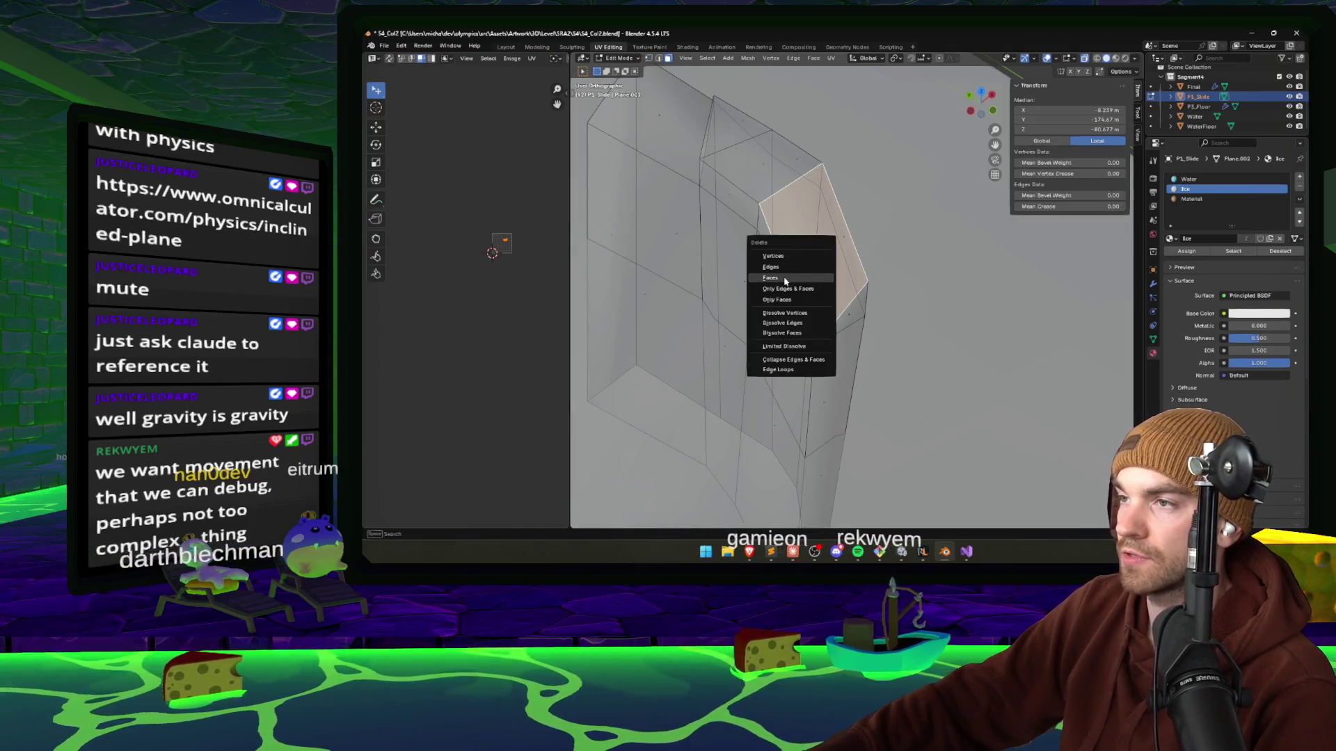
pyautogui.click(782, 265)
pyautogui.moveTo(782, 265)
pyautogui.mouseDown()
pyautogui.moveTo(812, 389)
pyautogui.moveTo(859, 285)
pyautogui.mouseUp()
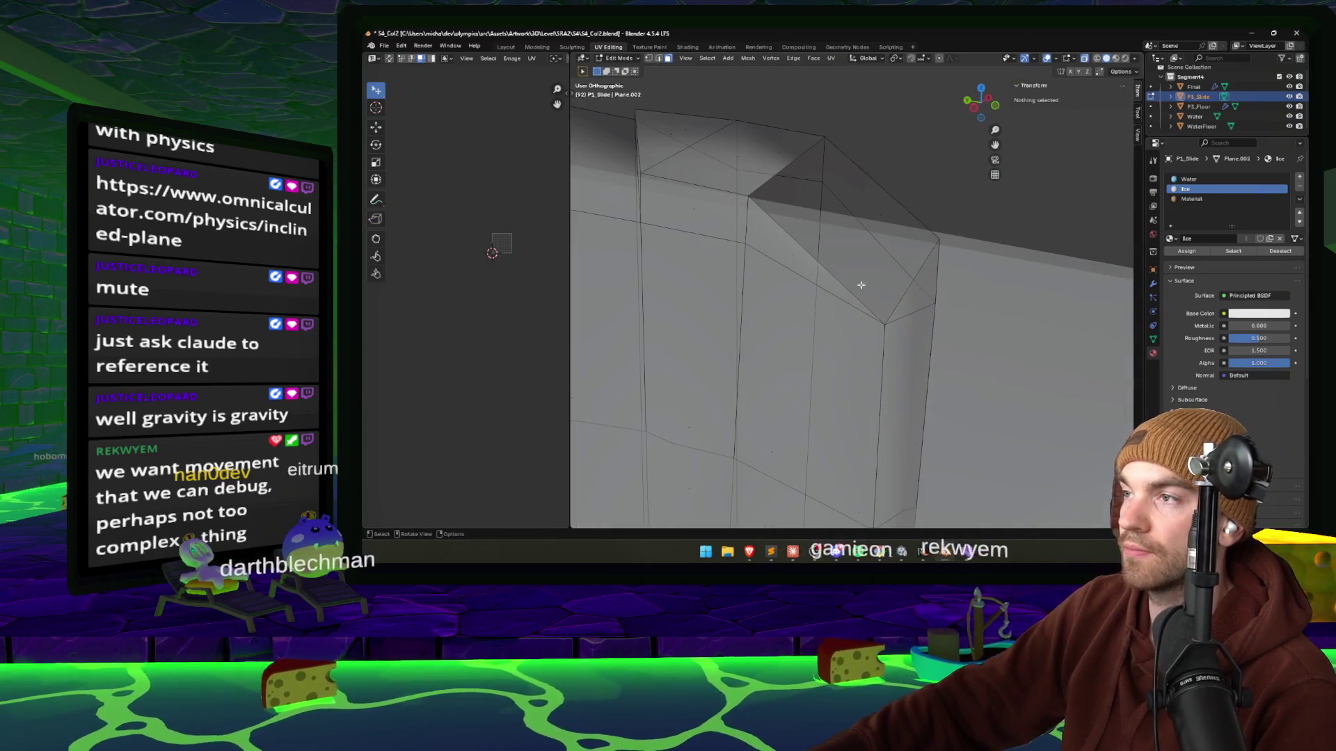
# Dissolve the two diagonal edges across the slide's opened end.
pyautogui.click(884, 322)
pyautogui.click(815, 260)
pyautogui.click(814, 261)
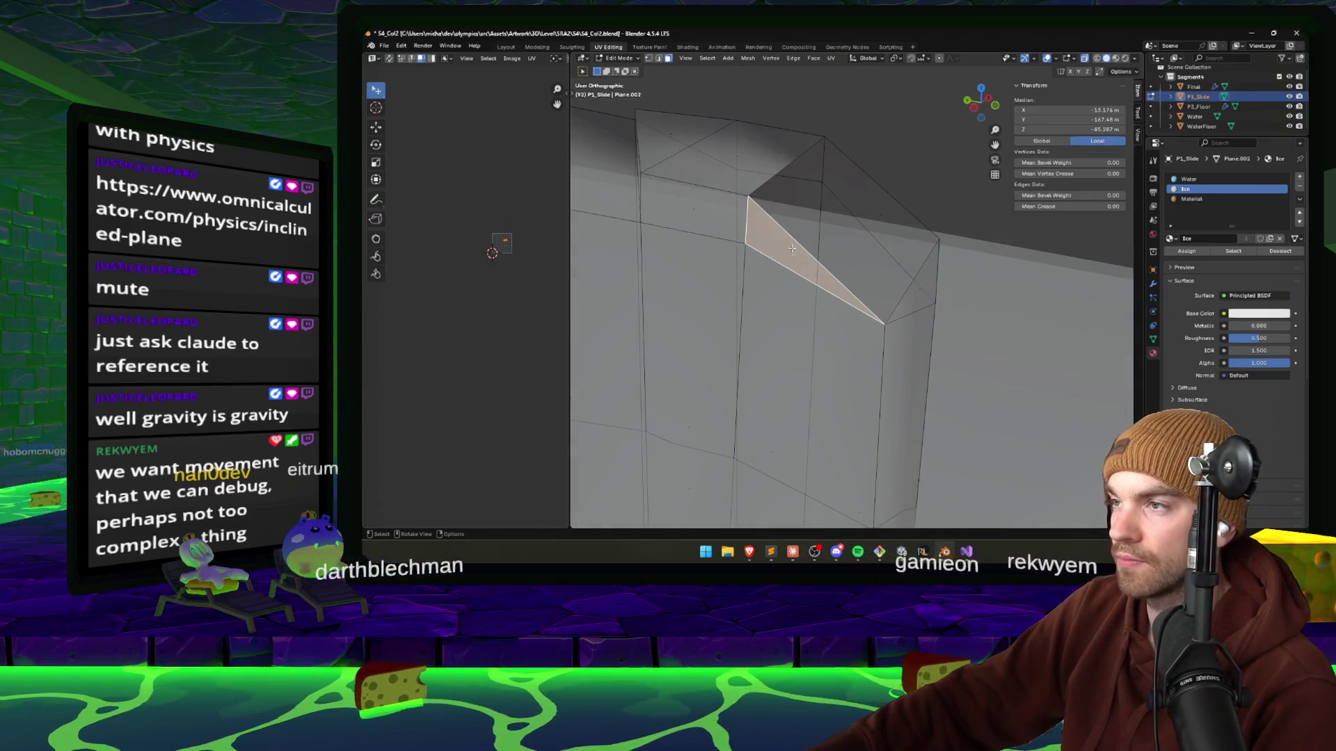
pyautogui.press('x')
pyautogui.click(765, 298)
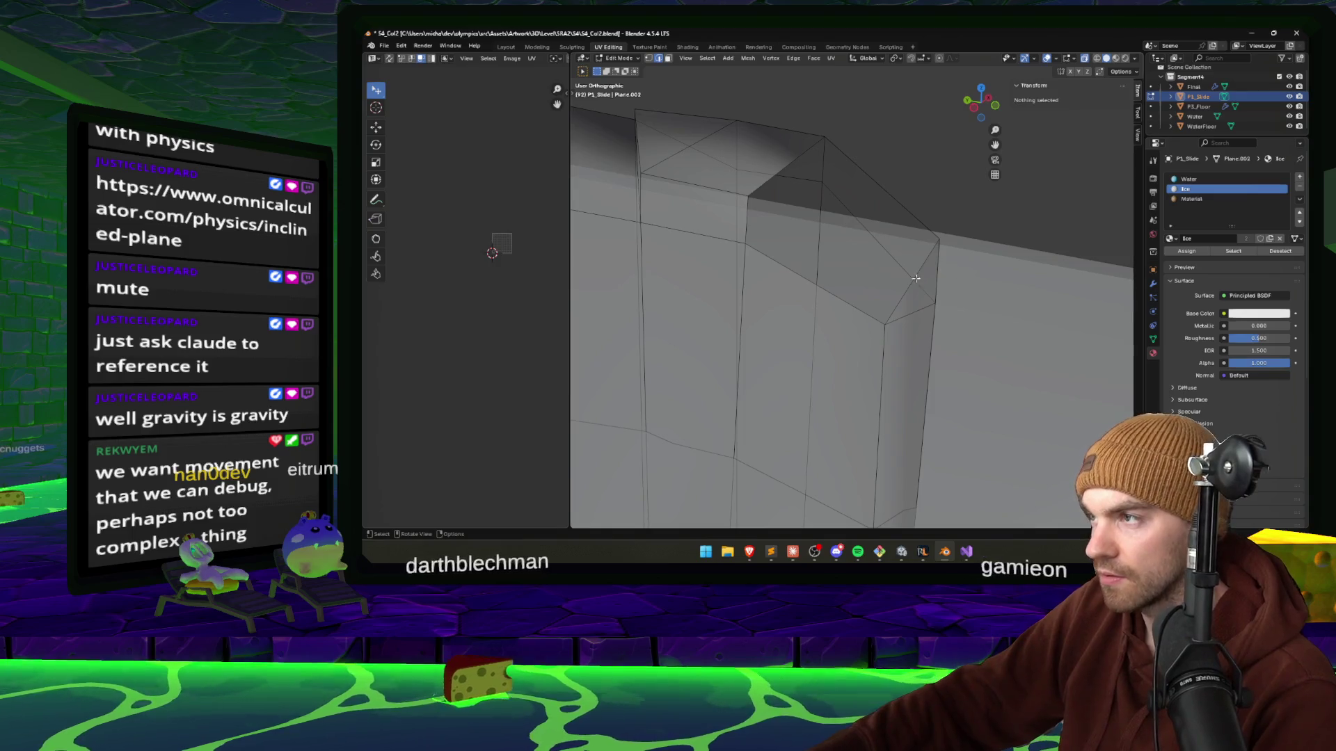
pyautogui.click(915, 278)
pyautogui.press('x')
pyautogui.click(941, 312)
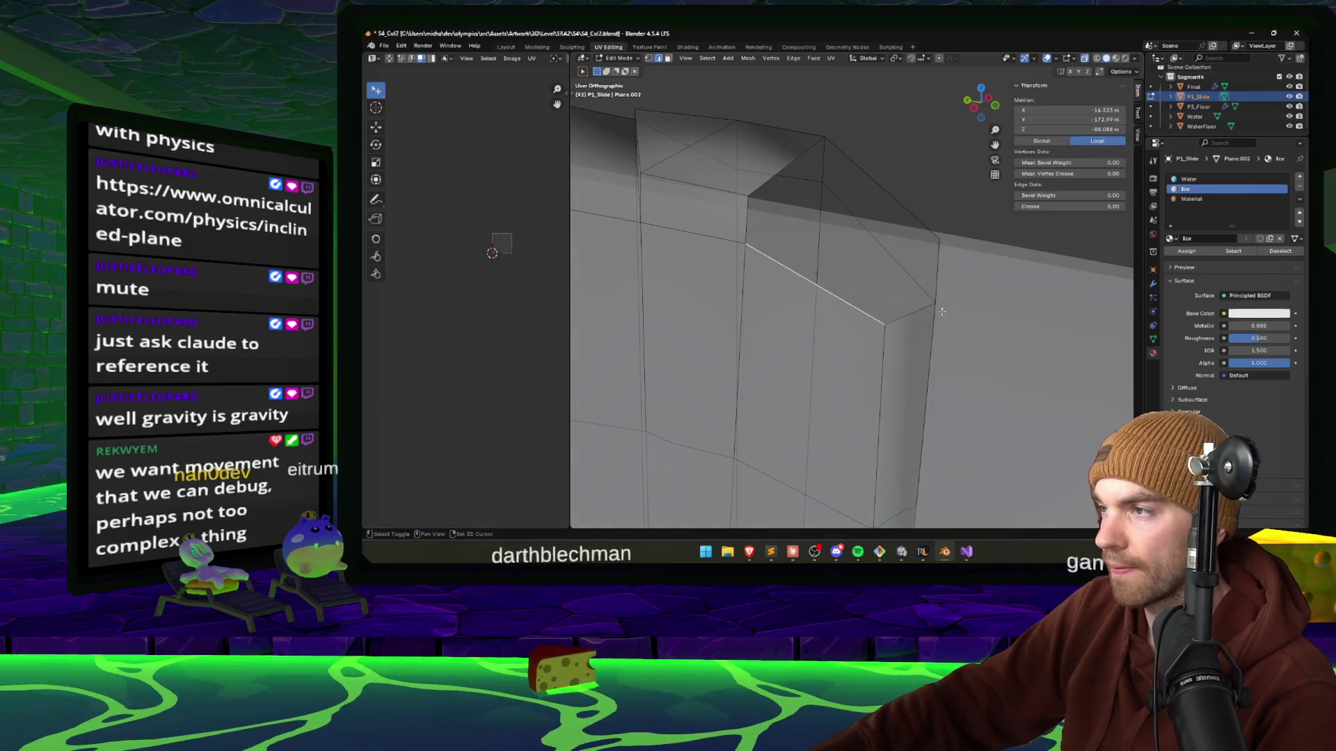
pyautogui.keyDown('shift'); pyautogui.click(939, 309); pyautogui.keyUp('shift')
pyautogui.press('g')
pyautogui.press('z')
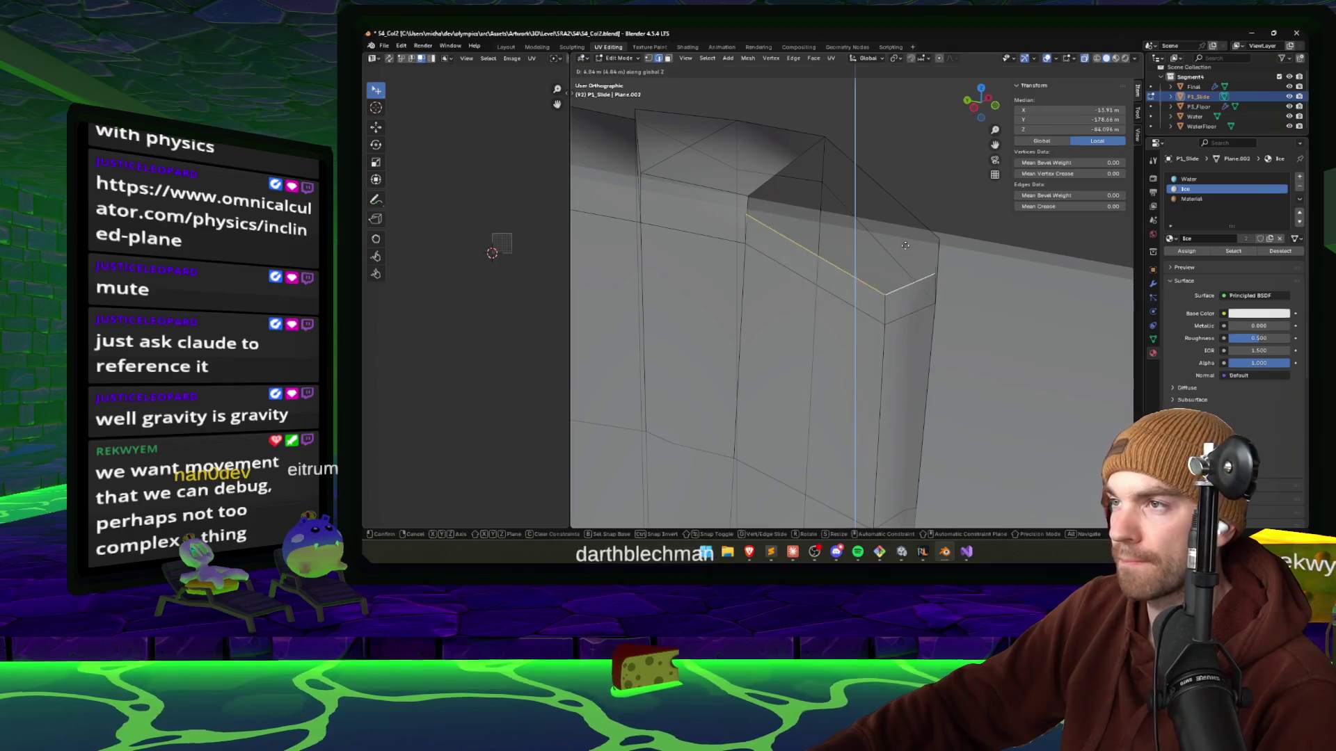
pyautogui.rightClick(905, 245)
# Merge a pair of corner vertices at the last selected one.
pyautogui.click(882, 274)
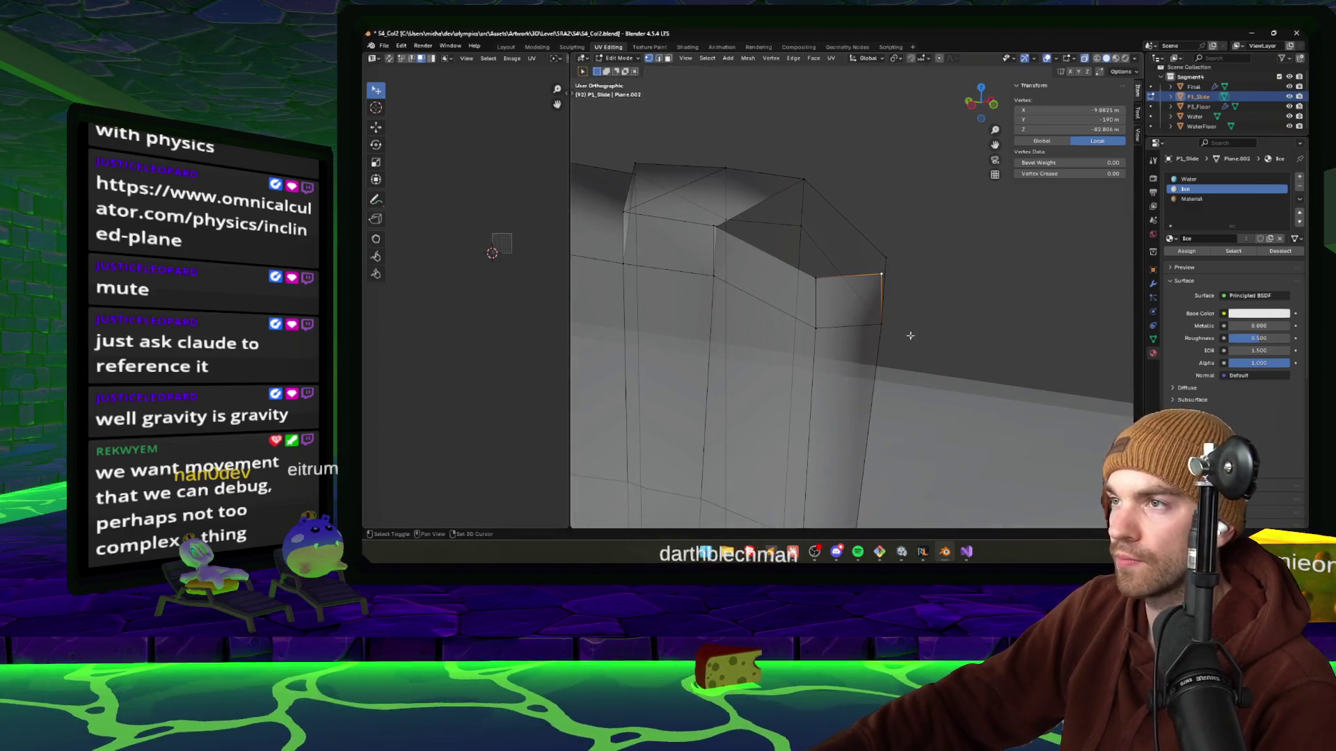
pyautogui.moveTo(910, 335); pyautogui.dragTo(764, 243)
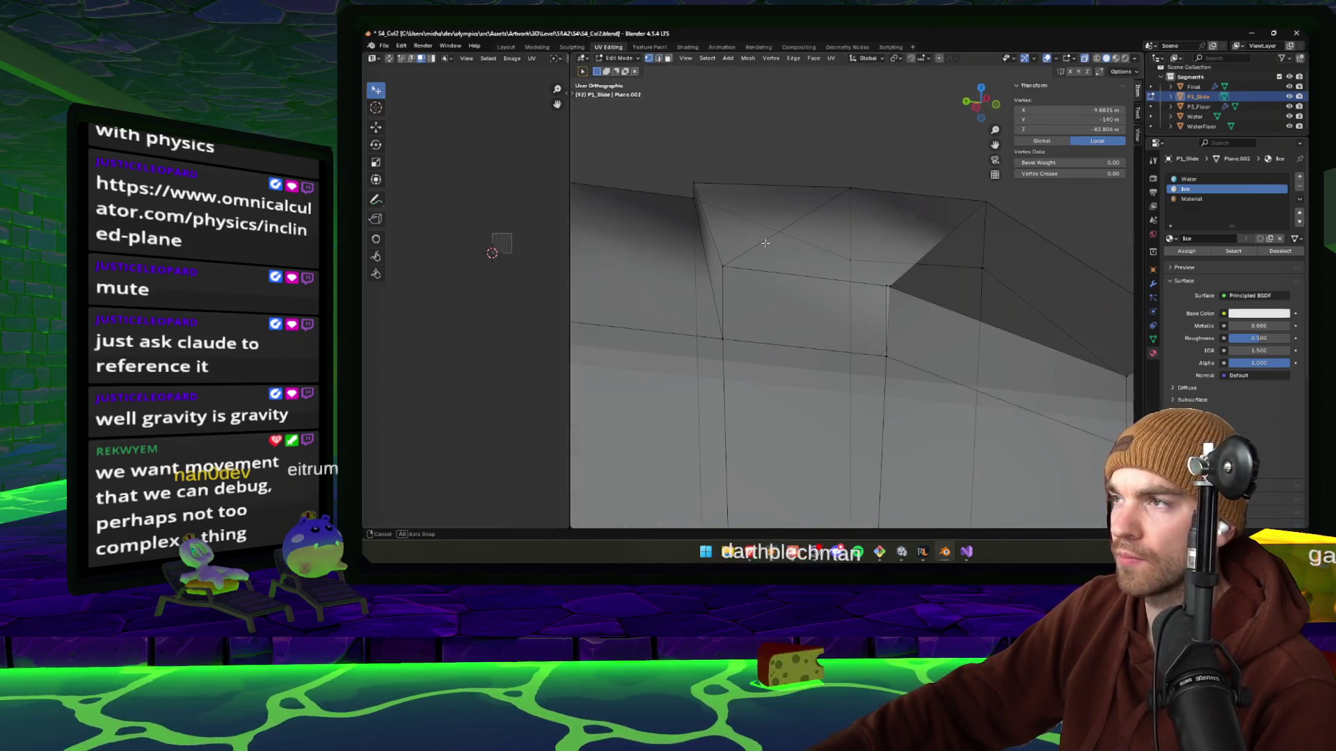
pyautogui.keyDown('shift'); pyautogui.click(888, 285); pyautogui.keyUp('shift')
pyautogui.press('m')
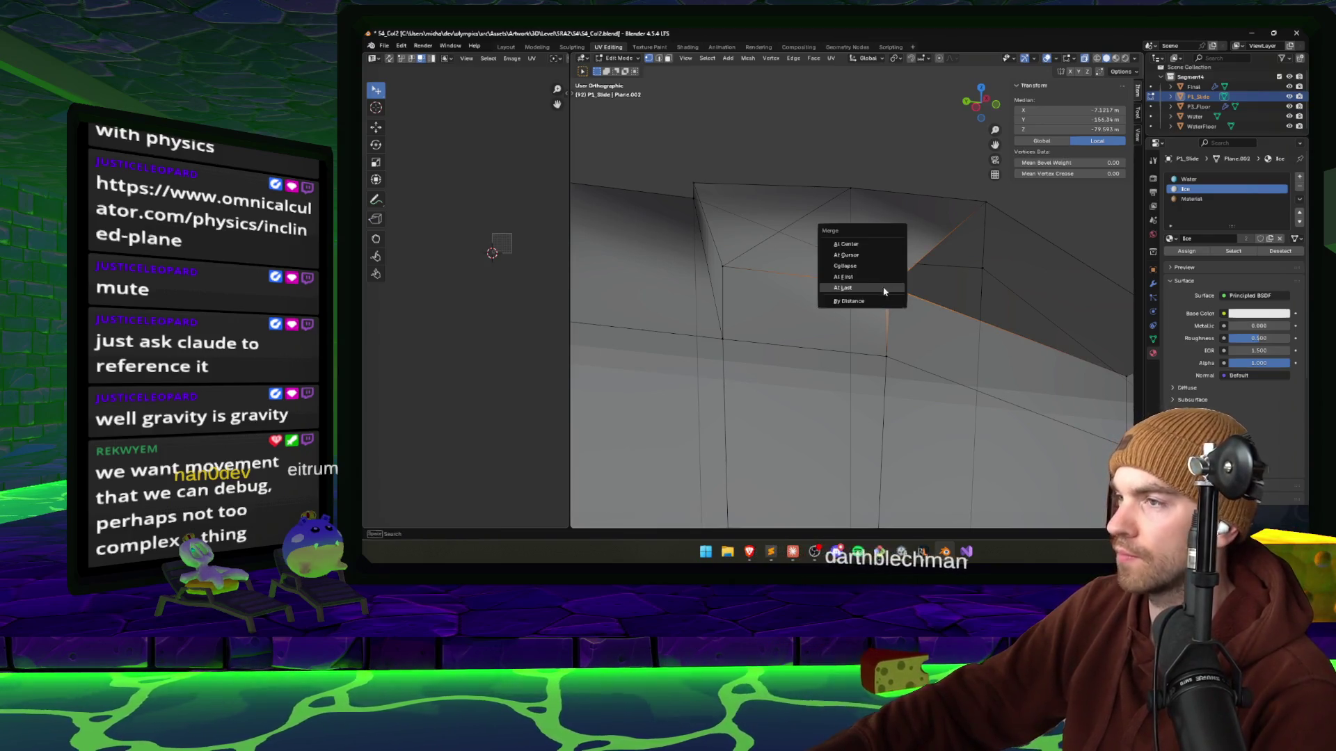
pyautogui.click(863, 286)
# Set the end's corner vertices to a global Z height of -74 m.
pyautogui.click(981, 211)
pyautogui.moveTo(984, 265); pyautogui.dragTo(874, 295)
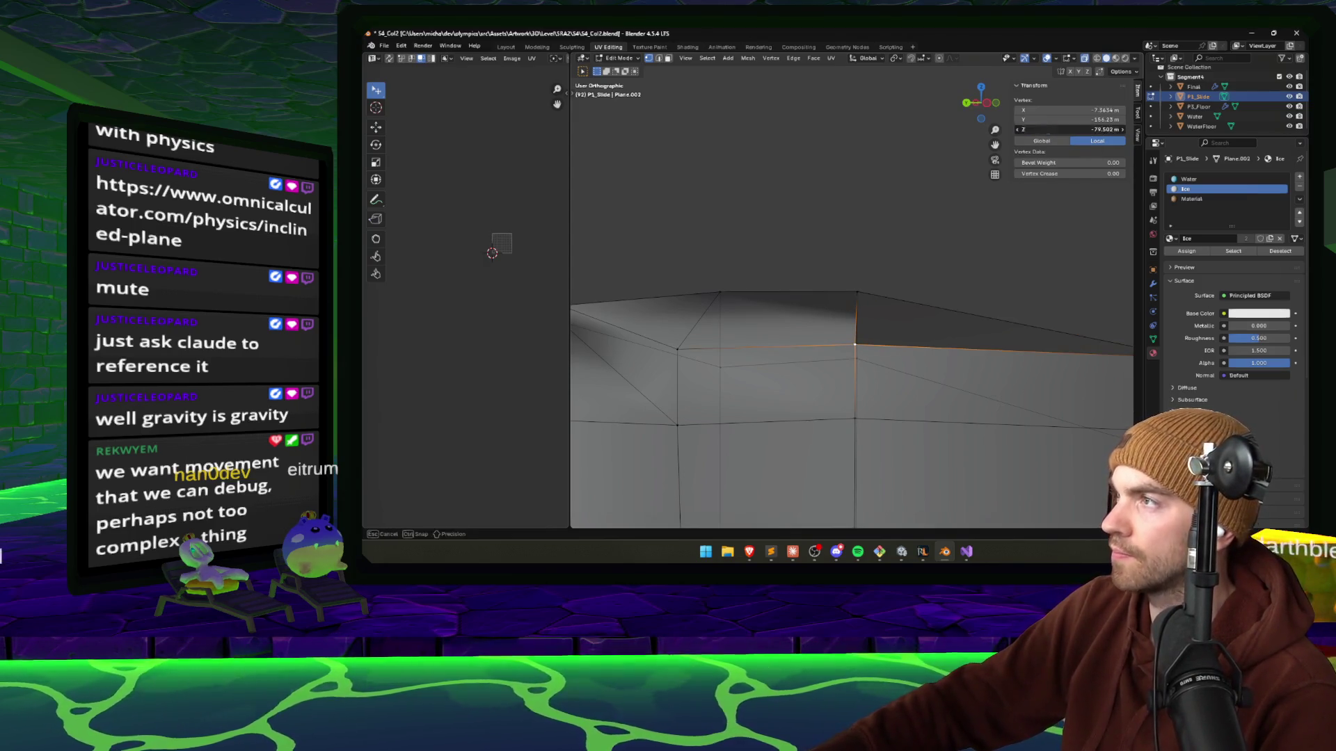
pyautogui.moveTo(1071, 129); pyautogui.dragTo(1098, 131)
pyautogui.moveTo(858, 298); pyautogui.dragTo(855, 318)
pyautogui.click(1038, 401)
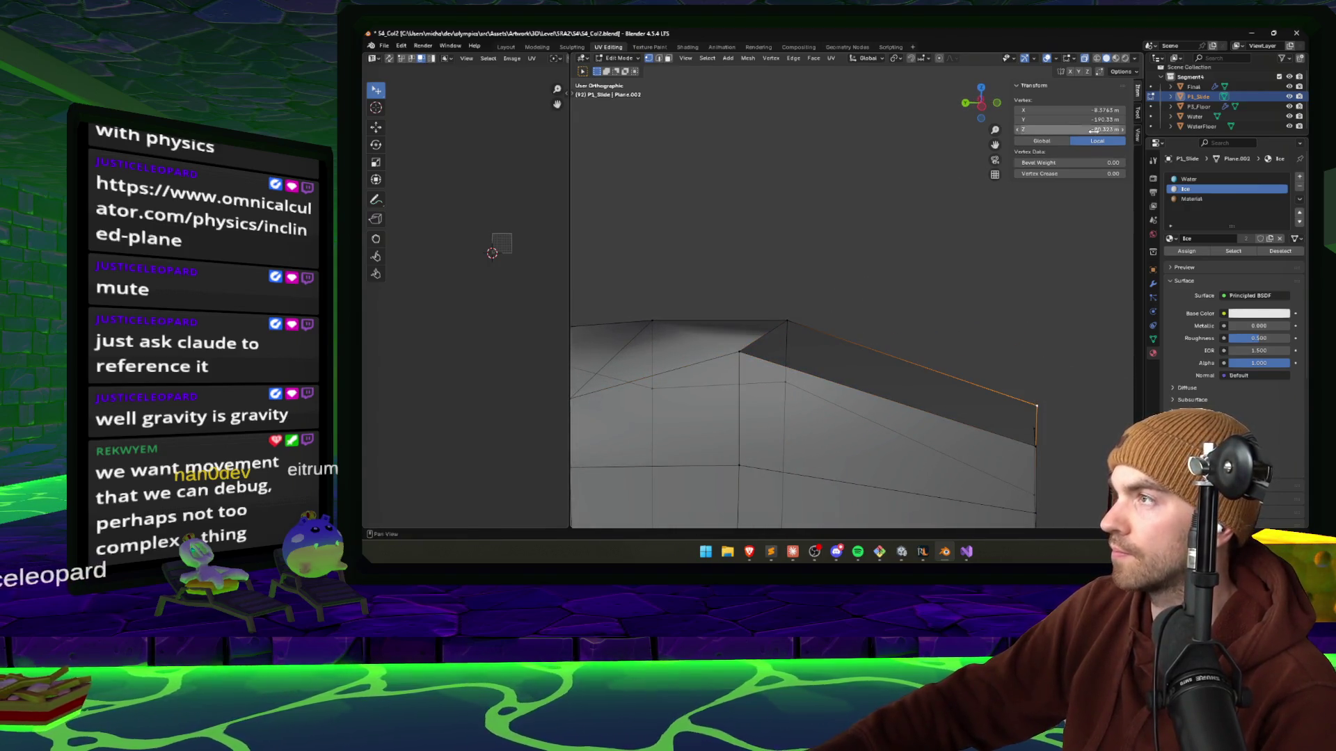
pyautogui.hotkey('ctrl', 'v')
pyautogui.click(1035, 447)
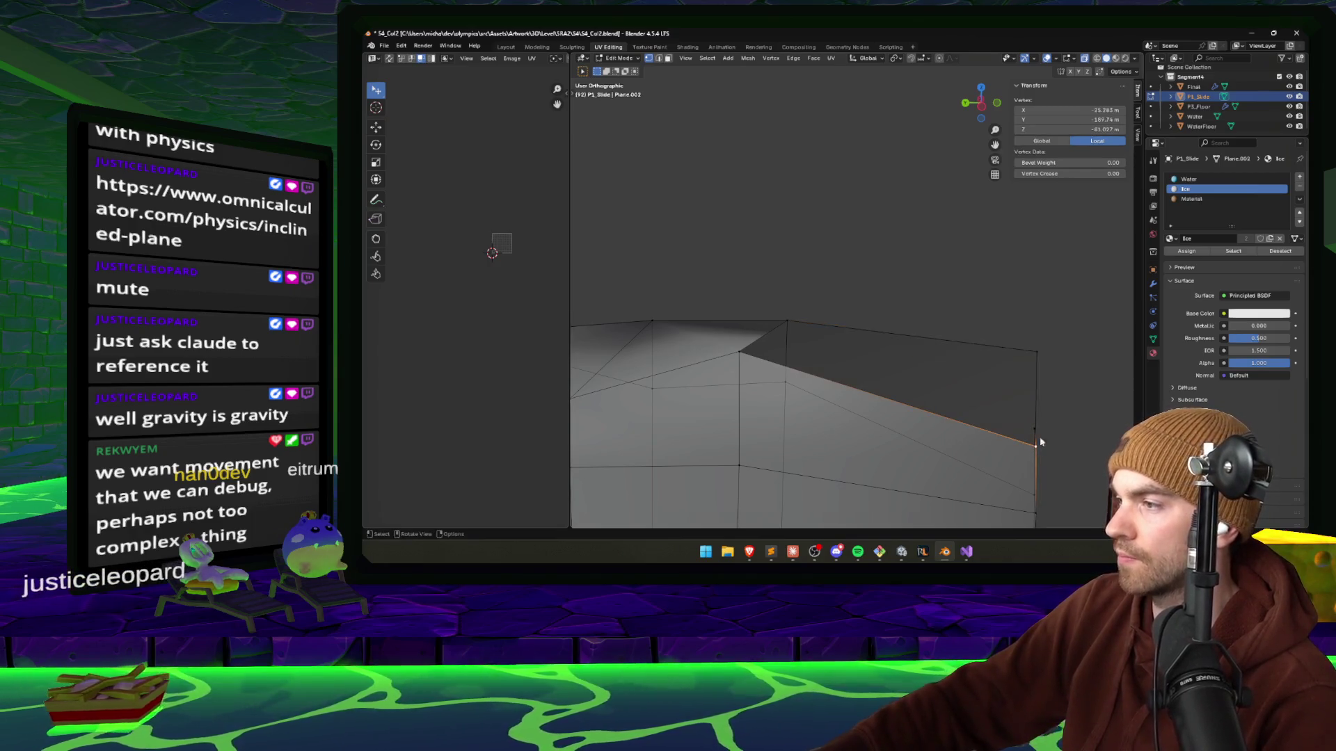
pyautogui.click(1042, 140)
pyautogui.hotkey('ctrl', 'v')
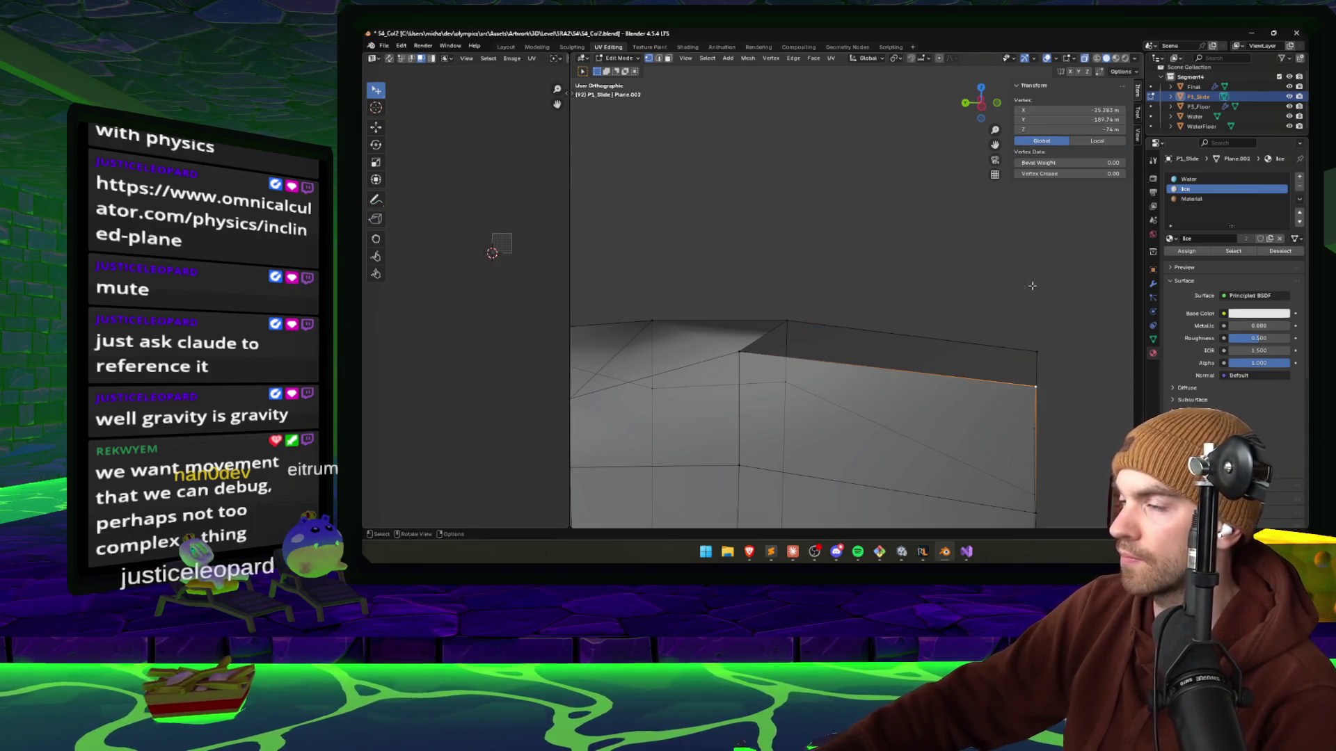
pyautogui.moveTo(1029, 286)
pyautogui.mouseDown()
pyautogui.moveTo(795, 491)
pyautogui.moveTo(906, 387)
pyautogui.moveTo(878, 421)
pyautogui.mouseUp()
# Merge the remaining neighbouring corner vertices at last and save S4_Col2.blend.
pyautogui.click(879, 429)
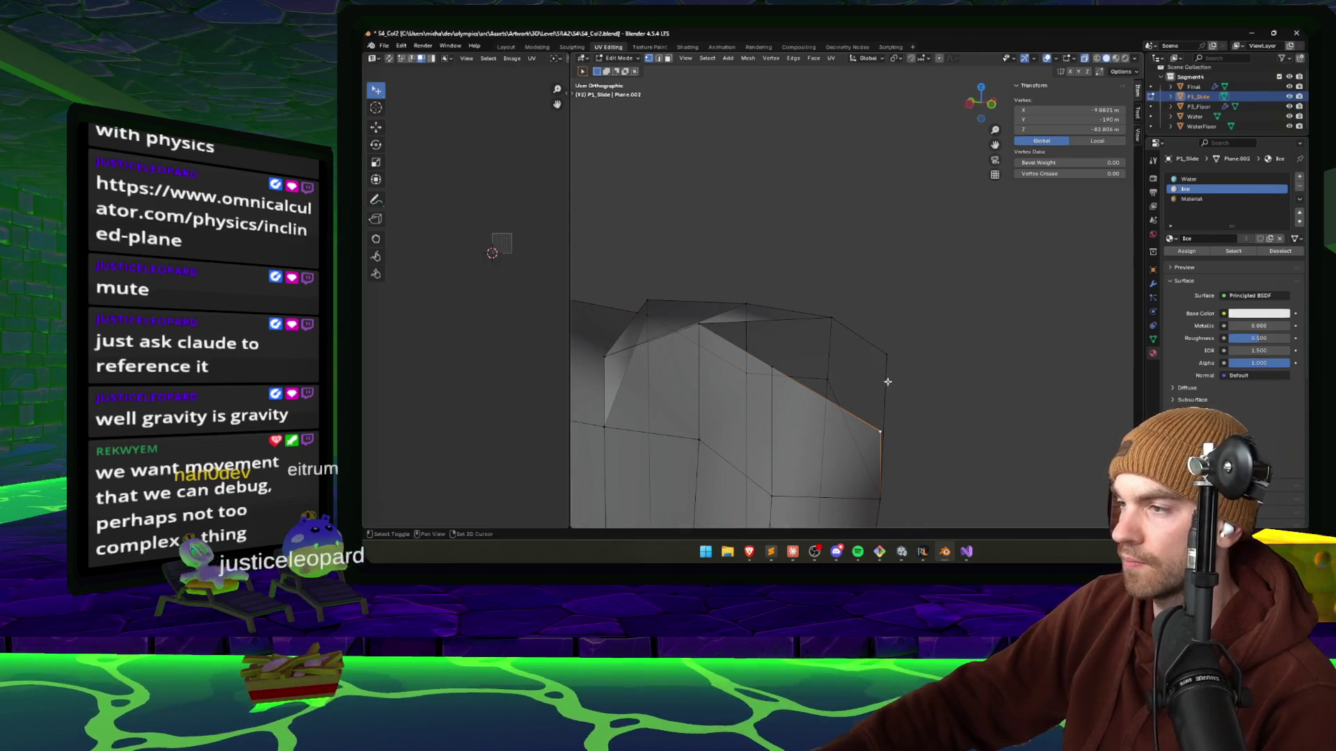
pyautogui.keyDown('shift'); pyautogui.click(886, 356); pyautogui.keyUp('shift')
pyautogui.press('m')
pyautogui.click(857, 362)
pyautogui.hotkey('ctrl', 's')
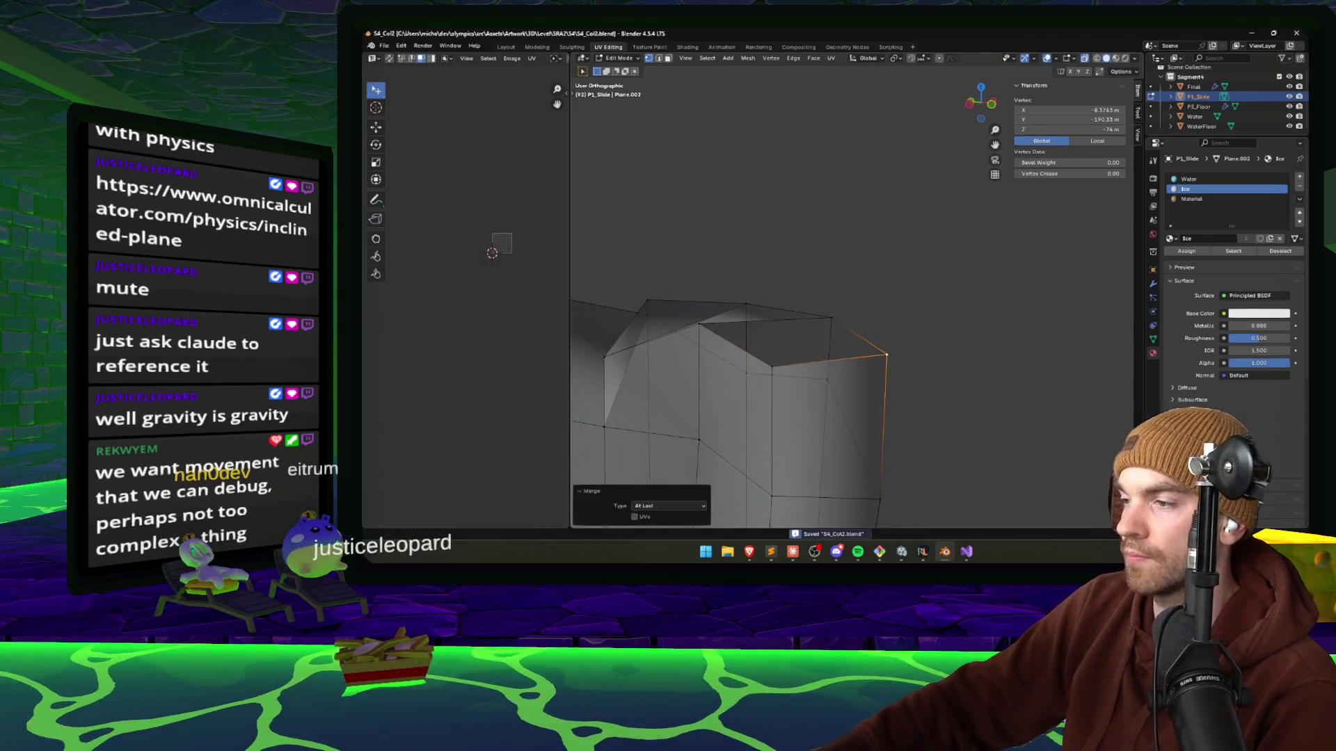
pyautogui.click(792, 551)
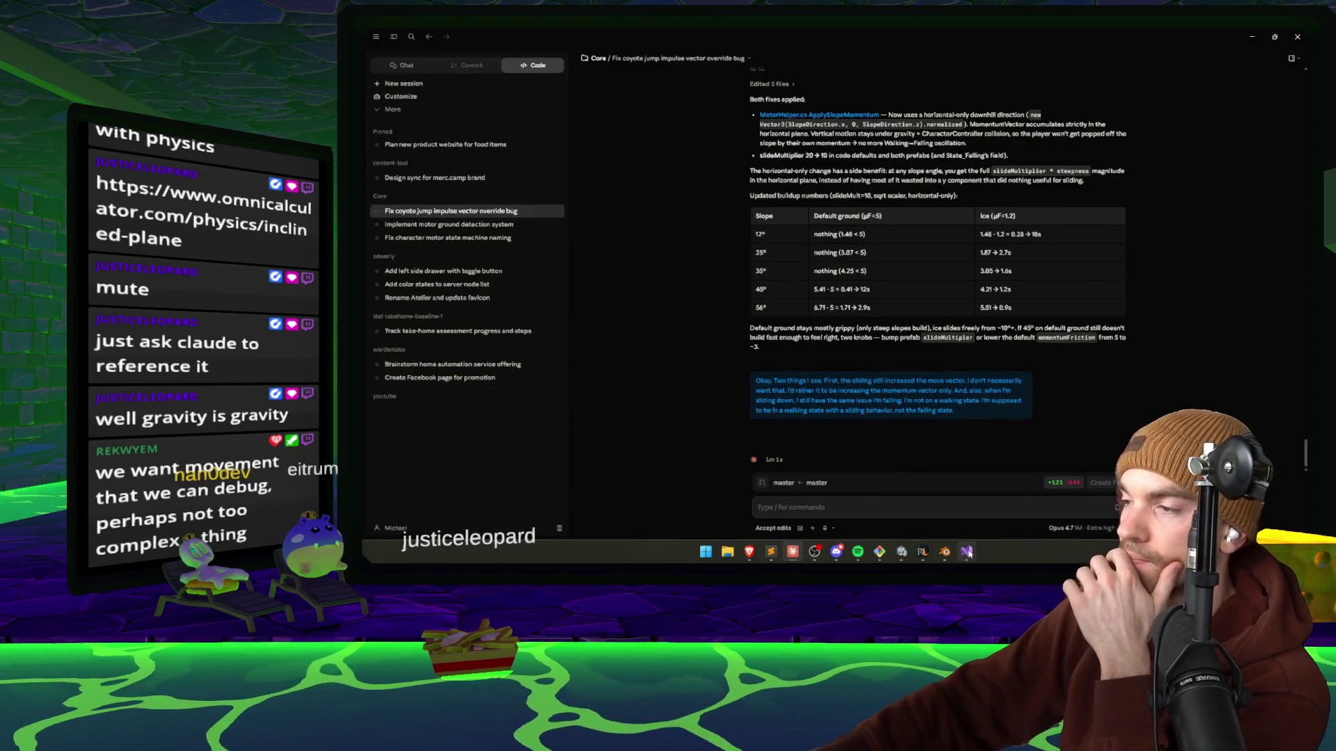
# Raise another top vertex of the slide's end 3.5975 m along Z.
pyautogui.hotkey('alt', 'Tab')
pyautogui.scroll(5, 910, 295)
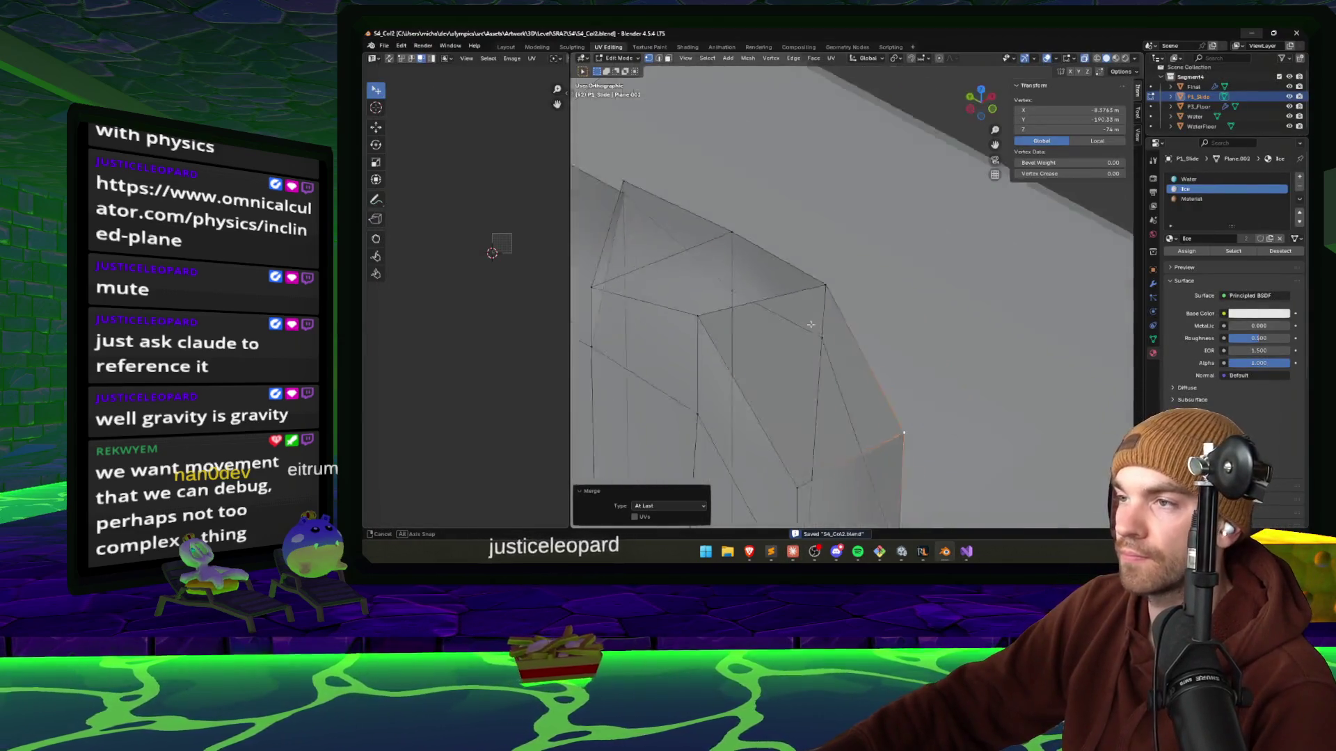
pyautogui.scroll(-4, 911, 295)
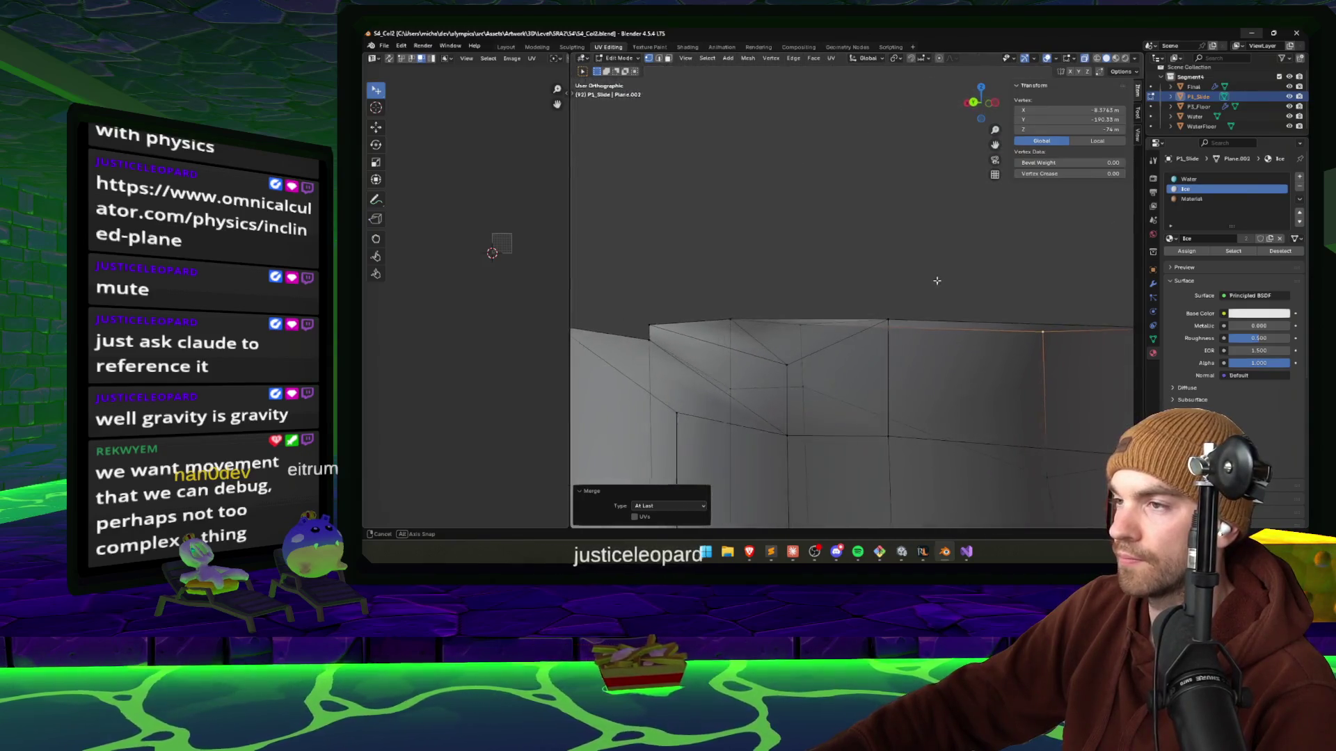
pyautogui.scroll(-3, 751, 442)
pyautogui.click(702, 340)
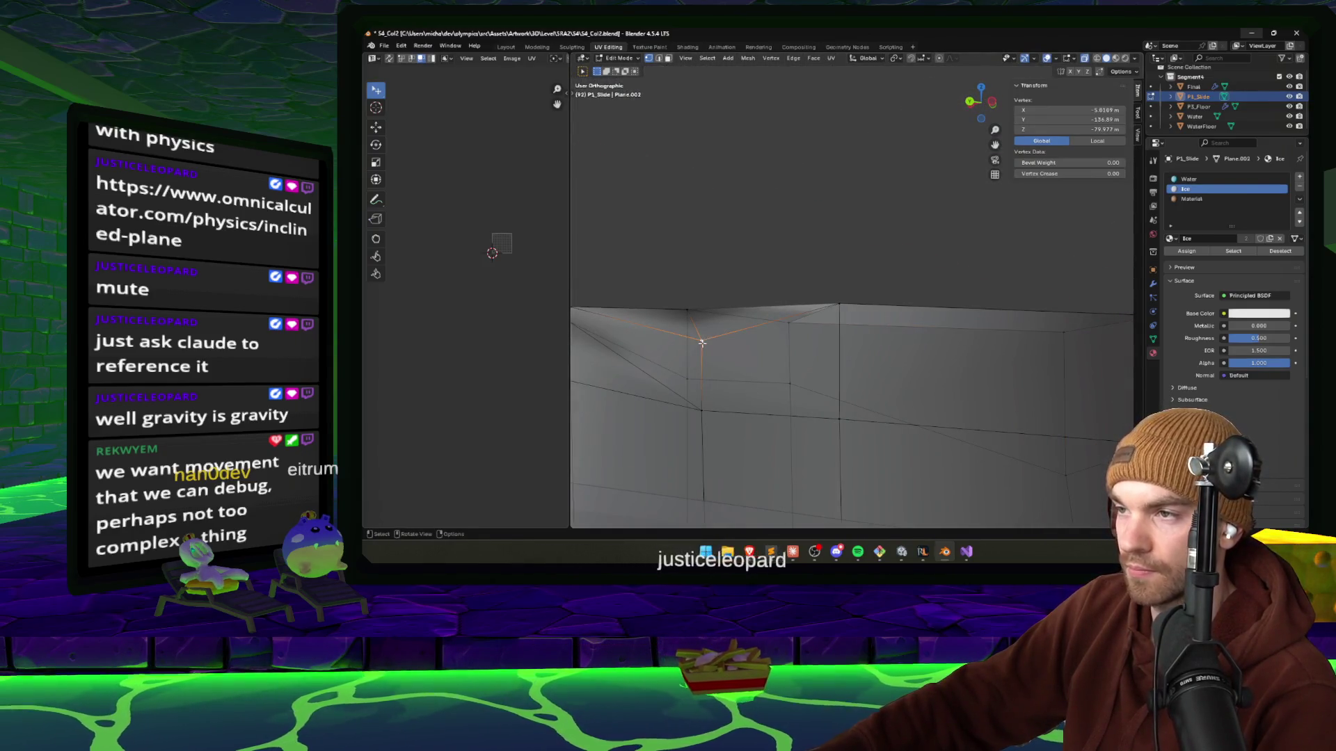
pyautogui.press('g')
pyautogui.press('z')
pyautogui.click(703, 312)
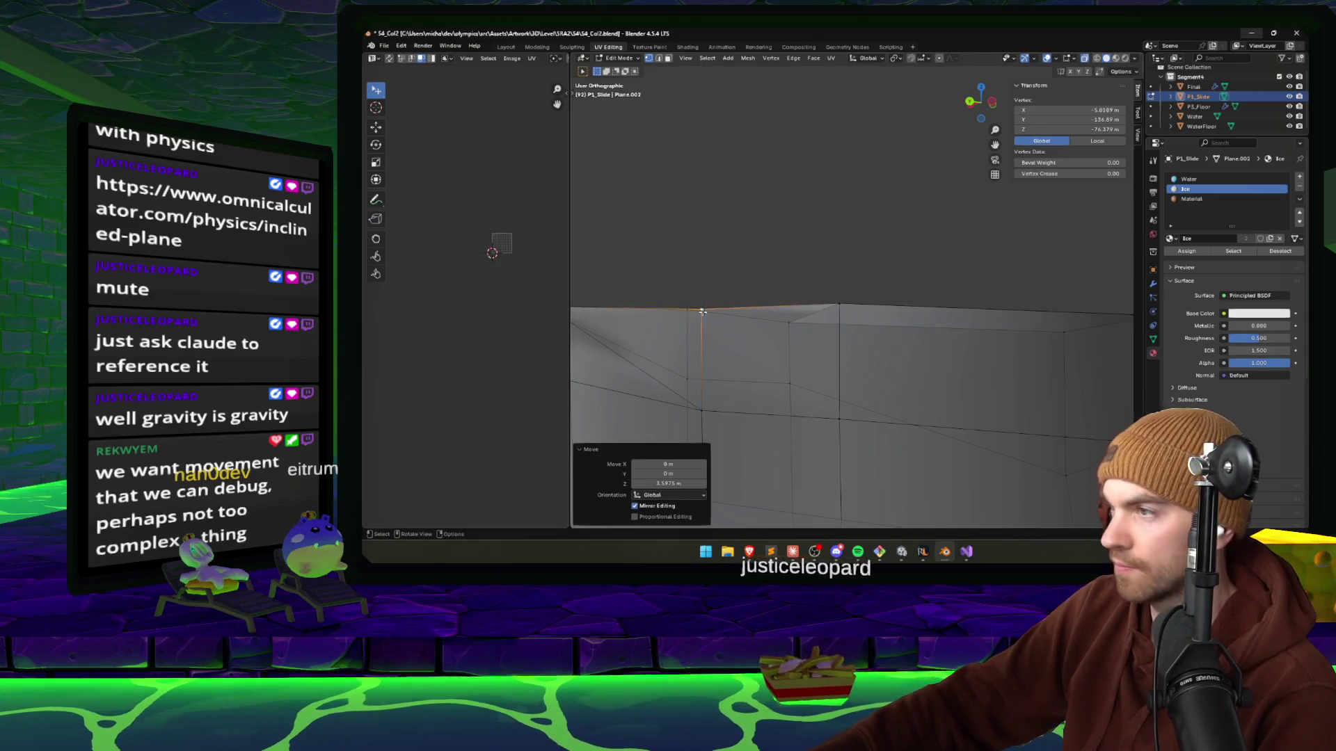
# In edge mode, select edge paths on the slide mesh and shift them along X.
pyautogui.scroll(3, 800, 348)
pyautogui.scroll(-3, 864, 413)
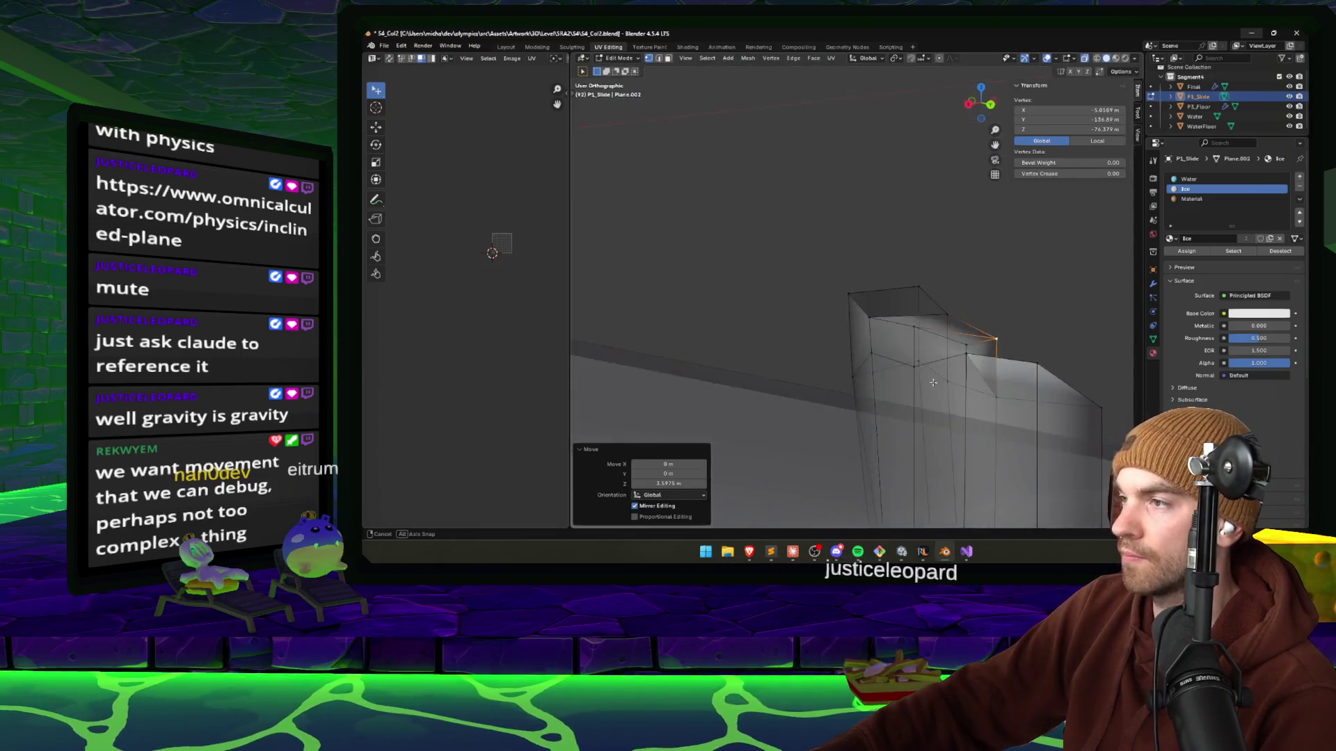
pyautogui.scroll(5, 906, 409)
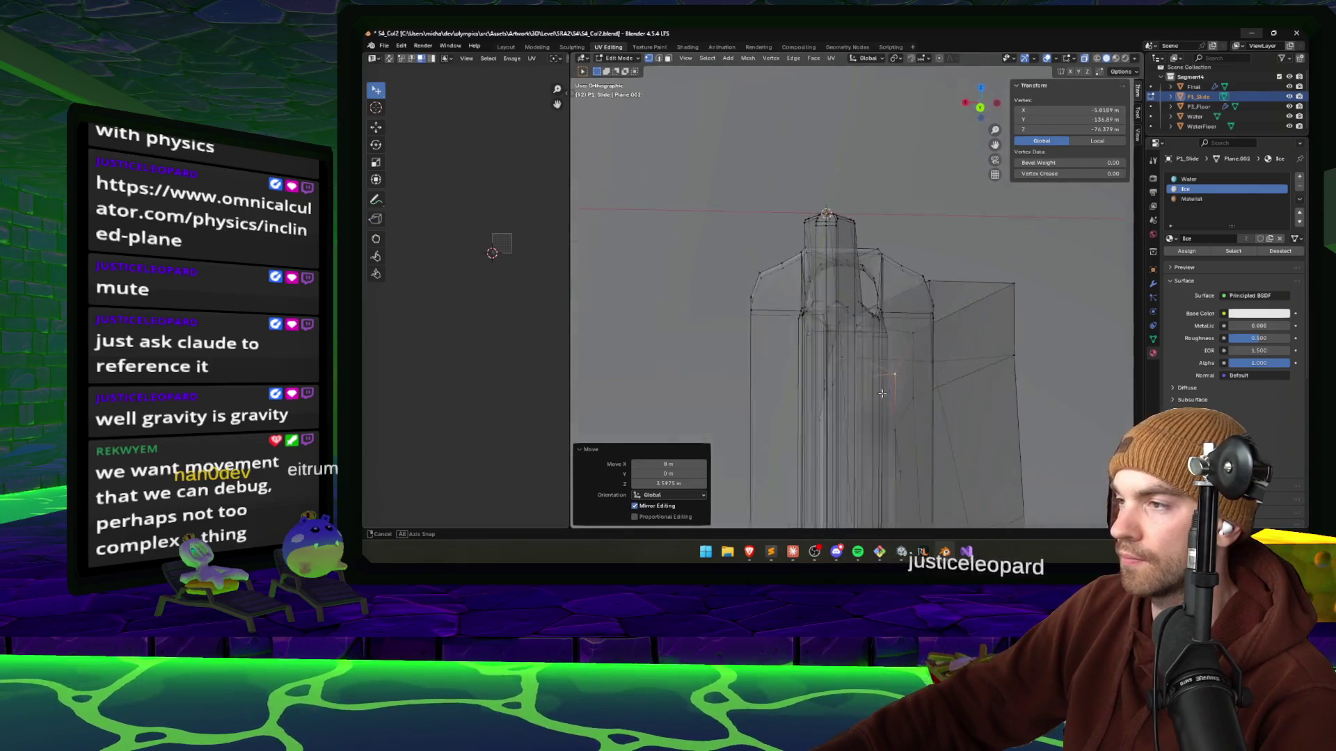
pyautogui.scroll(-3, 808, 378)
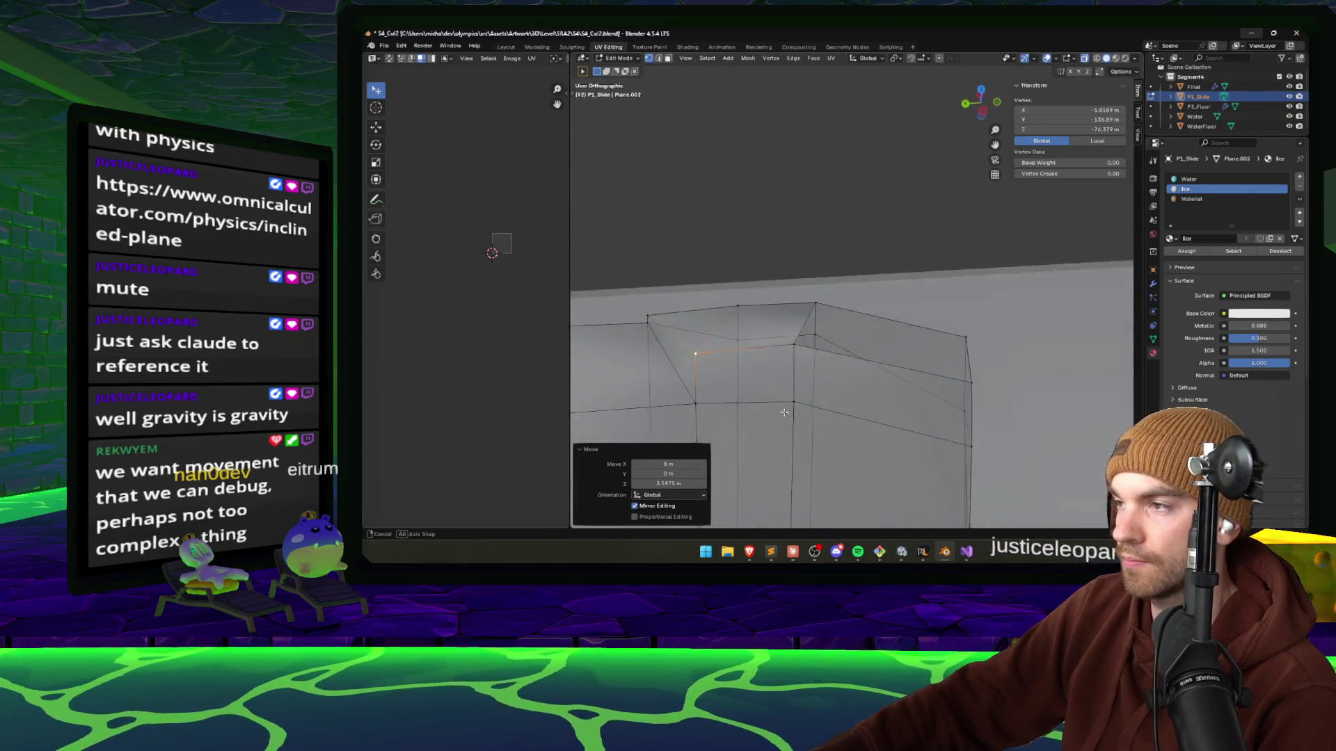
pyautogui.press('2')
pyautogui.click(842, 314)
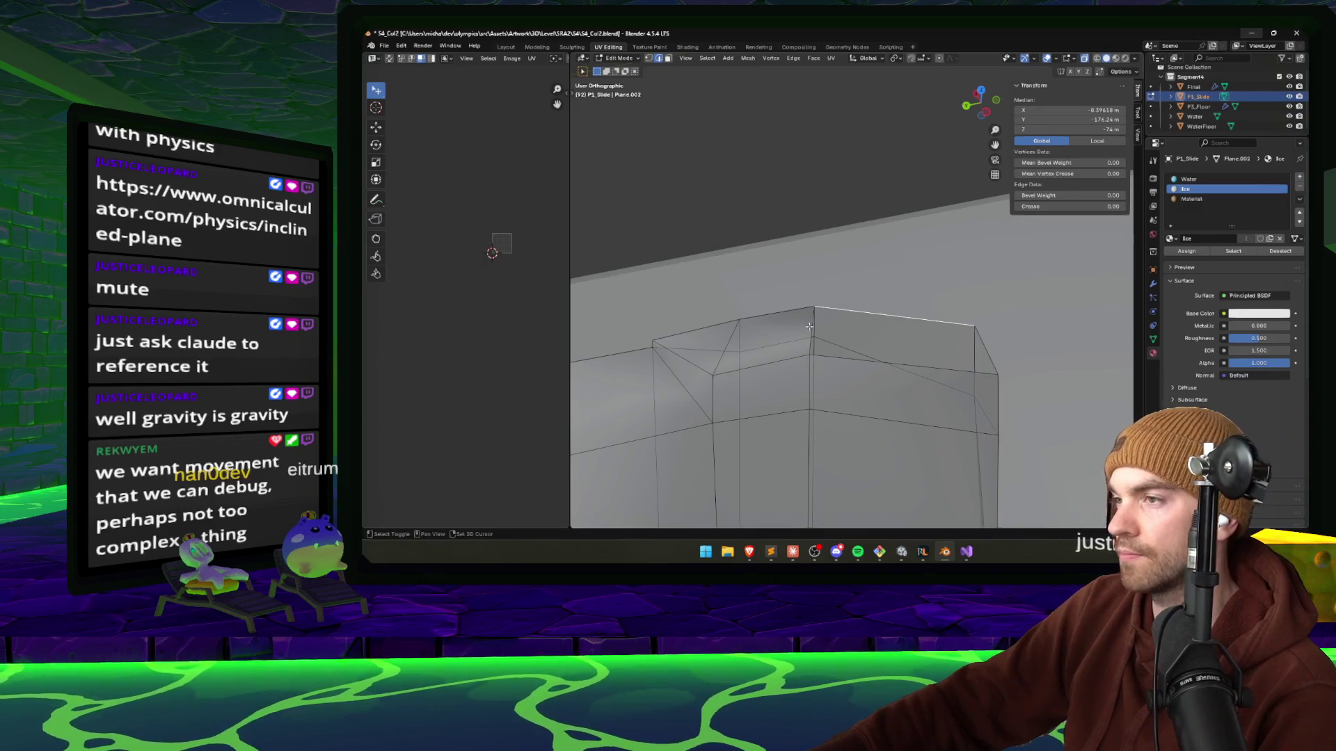
pyautogui.moveTo(988, 343)
pyautogui.mouseDown()
pyautogui.moveTo(909, 307)
pyautogui.moveTo(864, 317)
pyautogui.mouseUp()
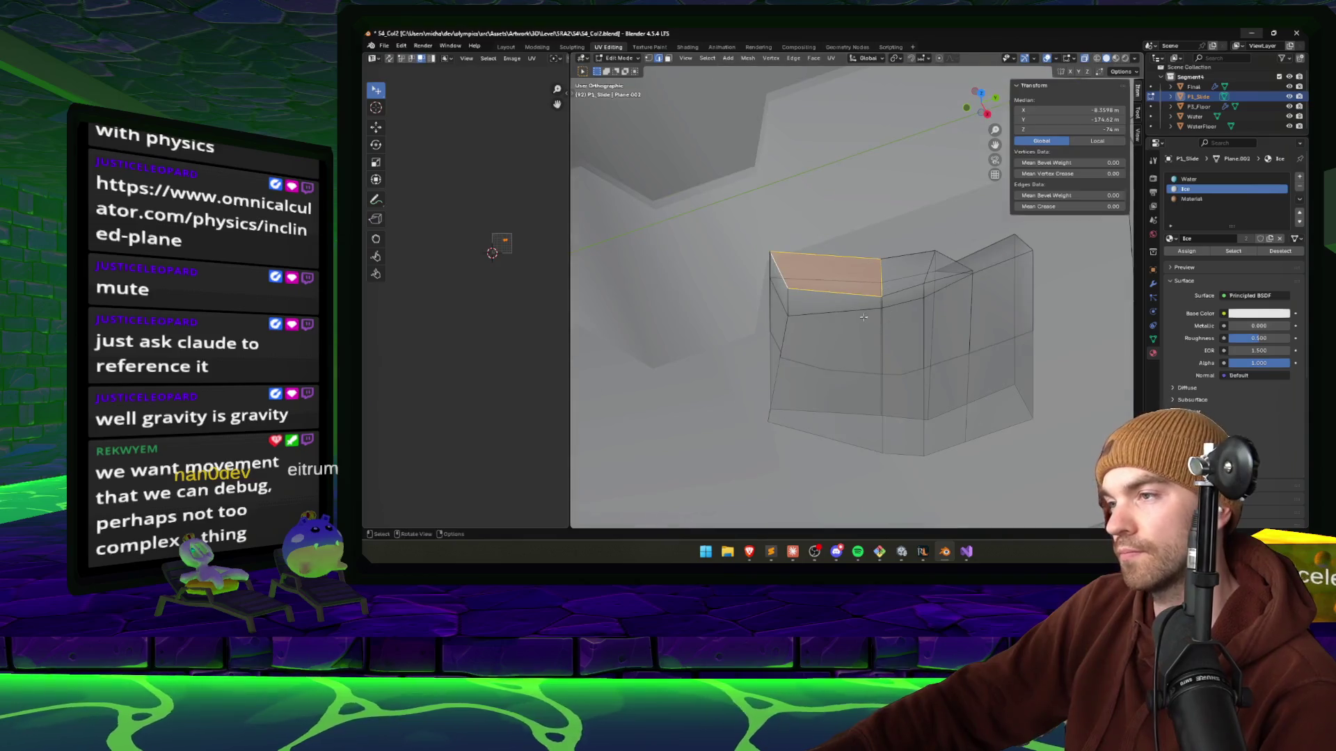
pyautogui.keyDown('ctrl'); pyautogui.click(829, 359); pyautogui.keyUp('ctrl')
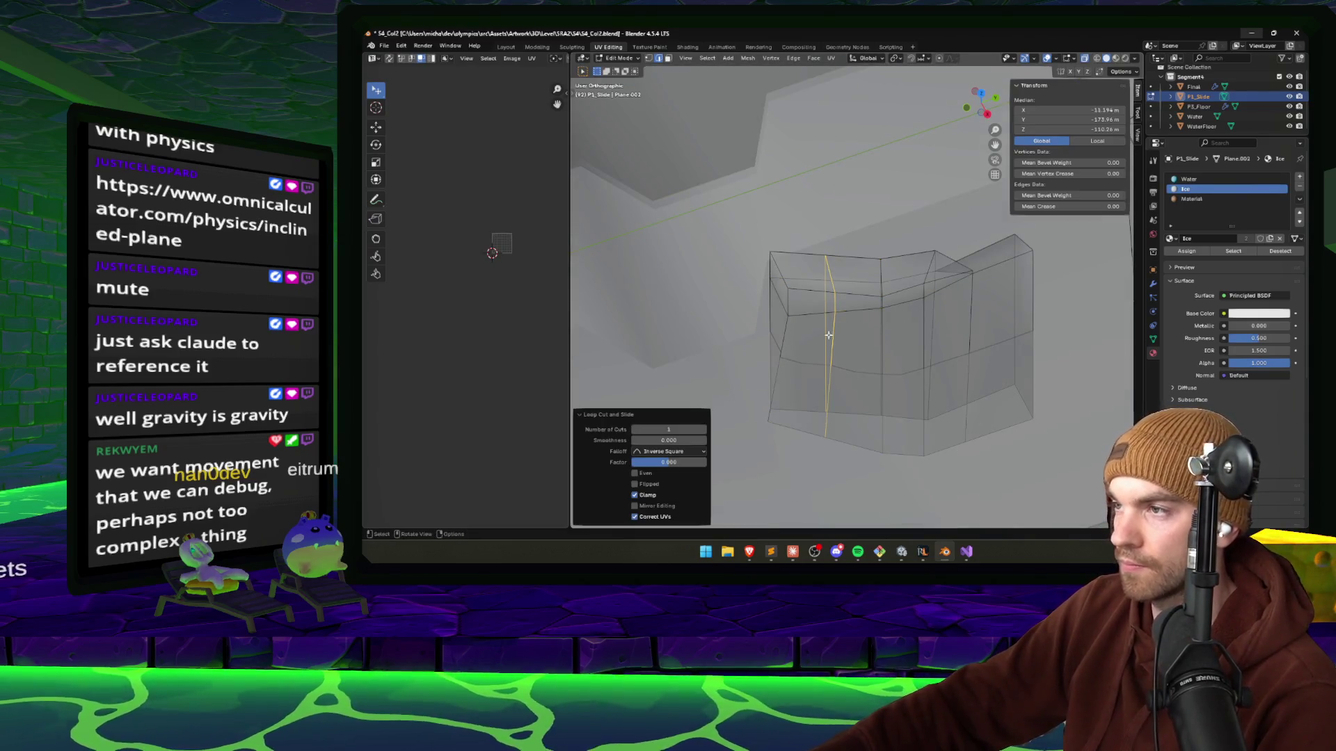
pyautogui.moveTo(829, 359)
pyautogui.mouseDown()
pyautogui.moveTo(861, 288)
pyautogui.moveTo(894, 286)
pyautogui.mouseUp()
pyautogui.press('g')
pyautogui.press('y')
pyautogui.press('x')
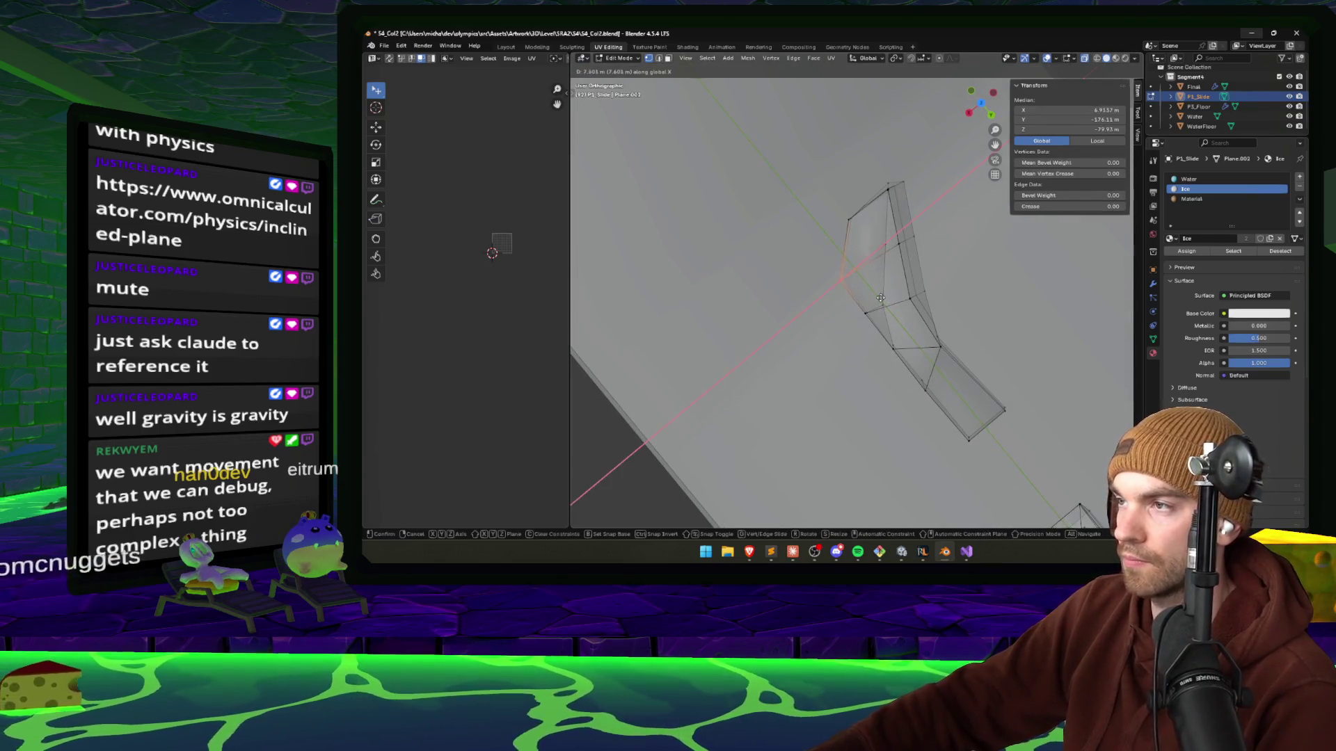
pyautogui.click(892, 294)
# Move the edges a further 2.39 m along X, shift another edge along X, and save.
pyautogui.moveTo(892, 293)
pyautogui.mouseDown()
pyautogui.moveTo(806, 181)
pyautogui.moveTo(880, 313)
pyautogui.moveTo(888, 346)
pyautogui.moveTo(854, 358)
pyautogui.moveTo(1032, 356)
pyautogui.moveTo(992, 398)
pyautogui.mouseUp()
pyautogui.press('g')
pyautogui.press('x')
pyautogui.click(842, 361)
pyautogui.click(959, 336)
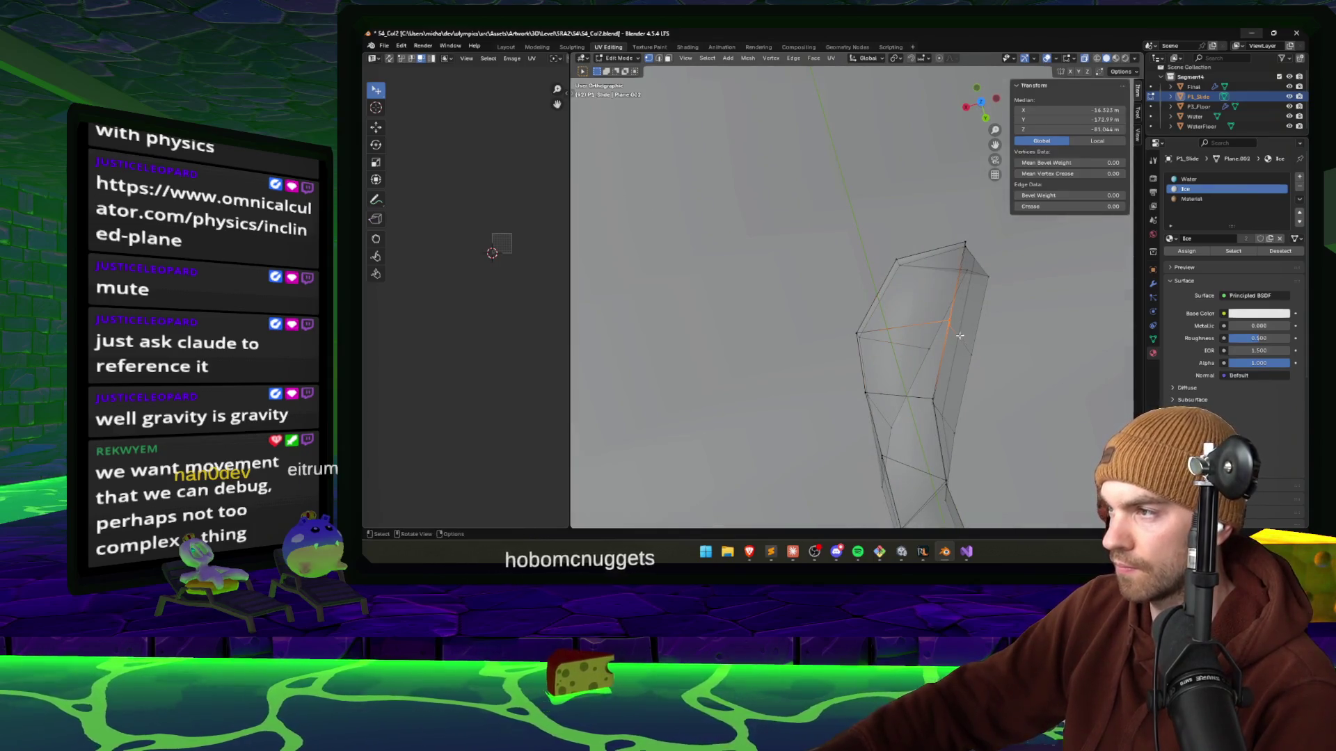
pyautogui.press('g')
pyautogui.press('x')
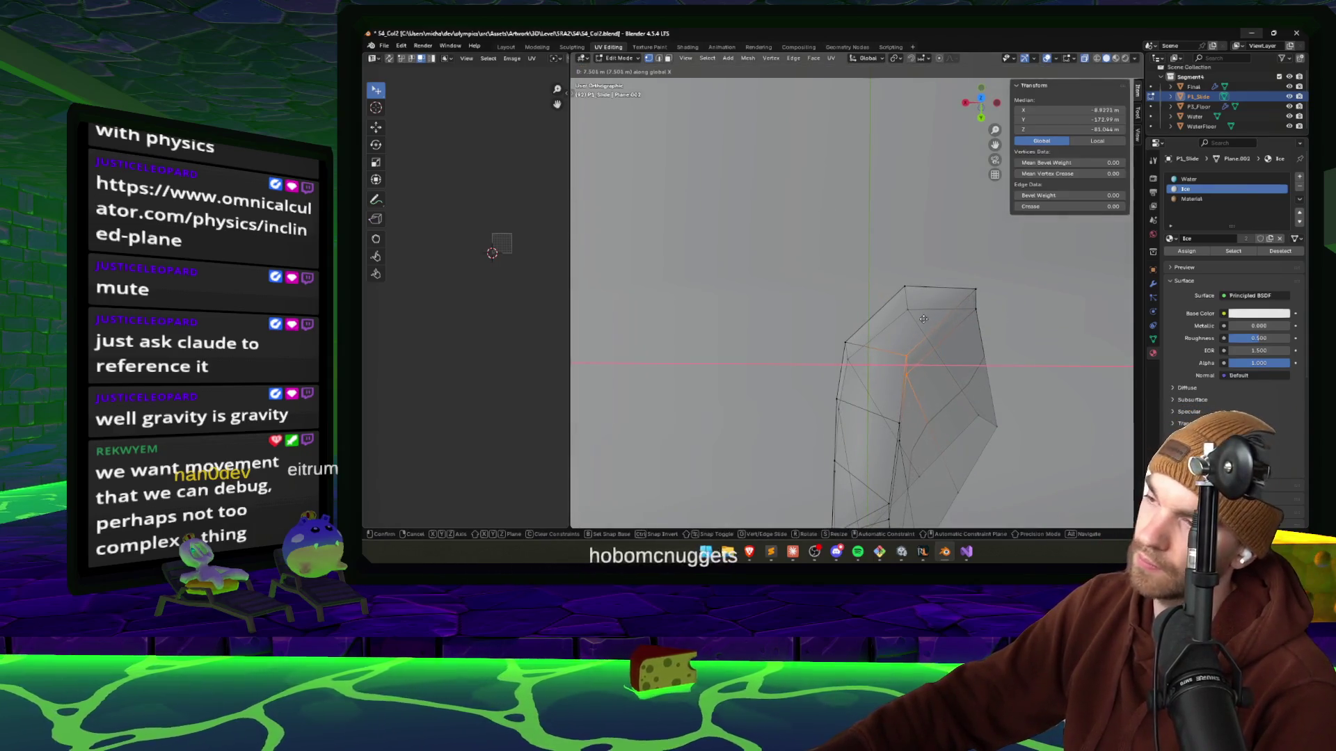
pyautogui.click(923, 318)
pyautogui.moveTo(923, 318)
pyautogui.mouseDown()
pyautogui.moveTo(934, 277)
pyautogui.moveTo(945, 323)
pyautogui.mouseUp()
pyautogui.moveTo(869, 364)
pyautogui.mouseDown()
pyautogui.moveTo(842, 259)
pyautogui.moveTo(820, 278)
pyautogui.mouseUp()
pyautogui.hotkey('ctrl', 's')
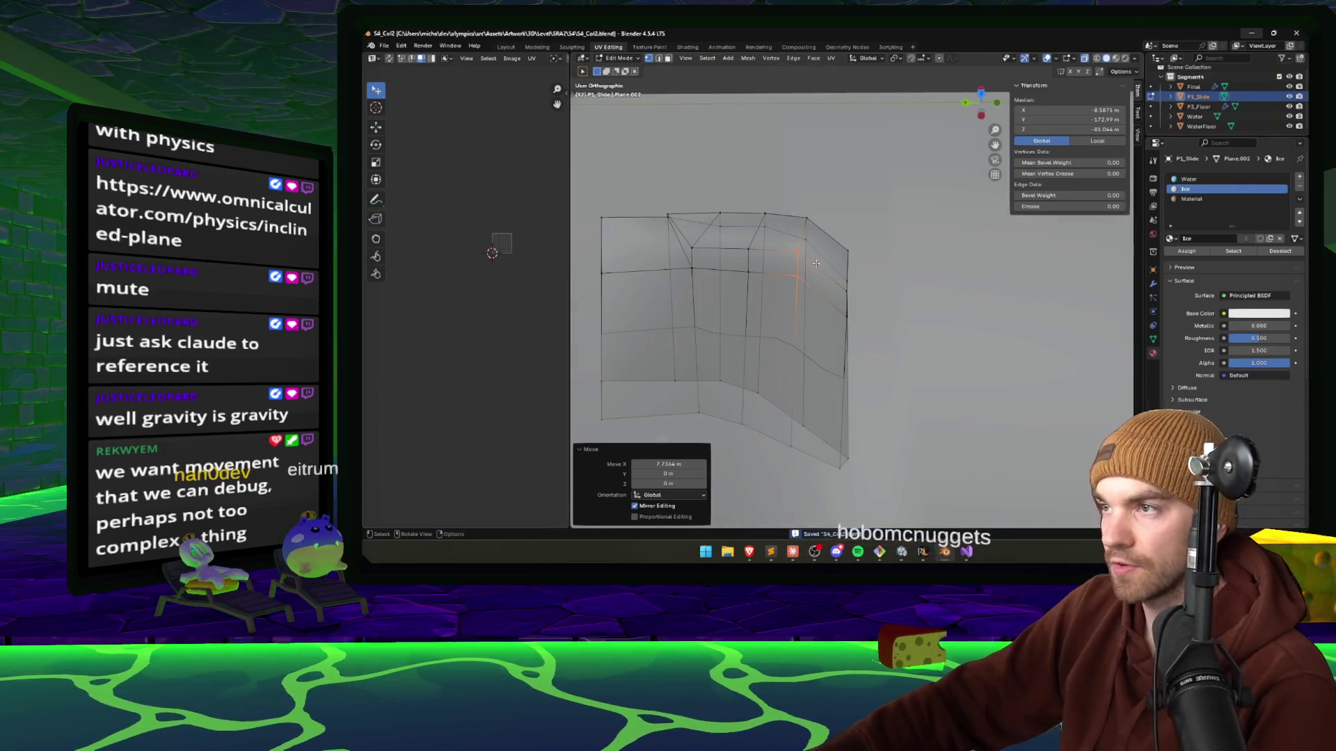
# Assign the plain Material slot to the slide's top row of faces and save.
pyautogui.press('3')
pyautogui.keyDown('shift'); pyautogui.click(824, 254); pyautogui.keyUp('shift')
pyautogui.keyDown('shift'); pyautogui.click(765, 229); pyautogui.keyUp('shift')
pyautogui.keyDown('shift'); pyautogui.click(694, 219); pyautogui.keyUp('shift')
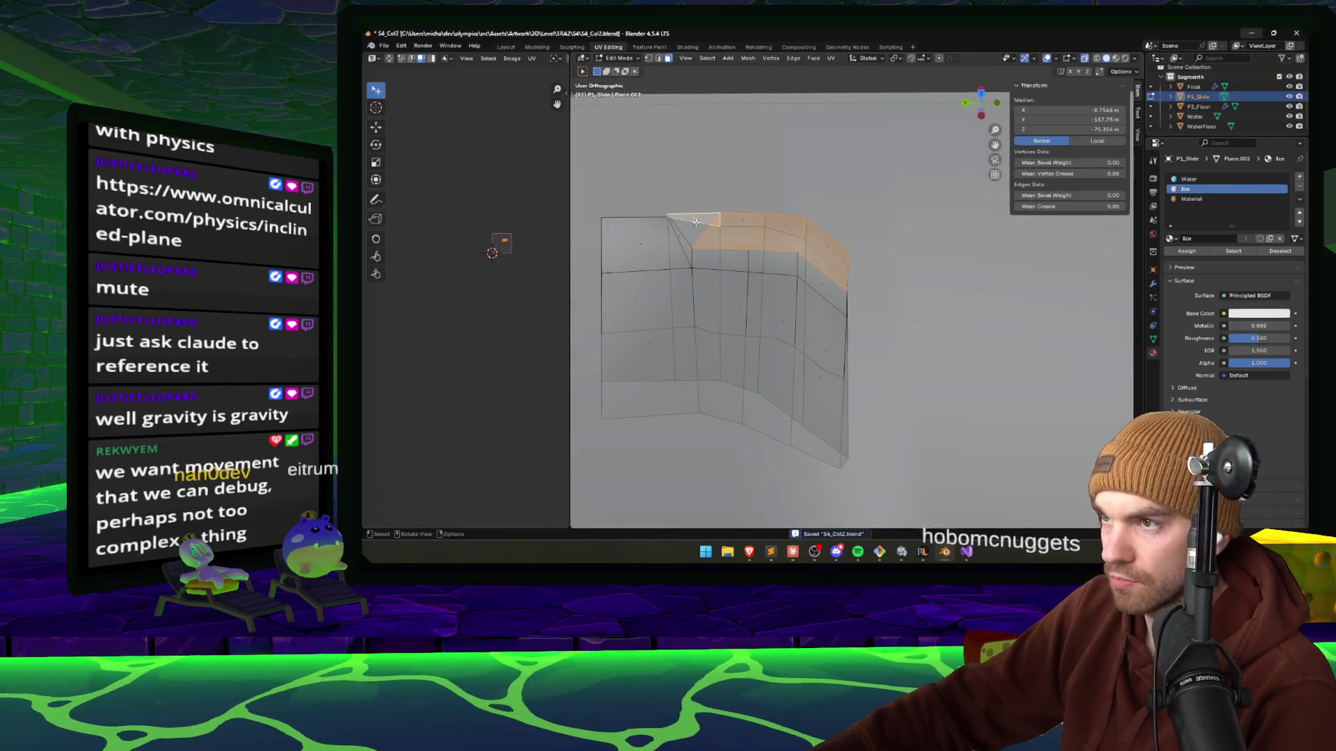
pyautogui.click(695, 221)
pyautogui.keyDown('shift'); pyautogui.click(741, 226); pyautogui.keyUp('shift')
pyautogui.keyDown('shift'); pyautogui.click(782, 230); pyautogui.keyUp('shift')
pyautogui.keyDown('shift'); pyautogui.click(825, 256); pyautogui.keyUp('shift')
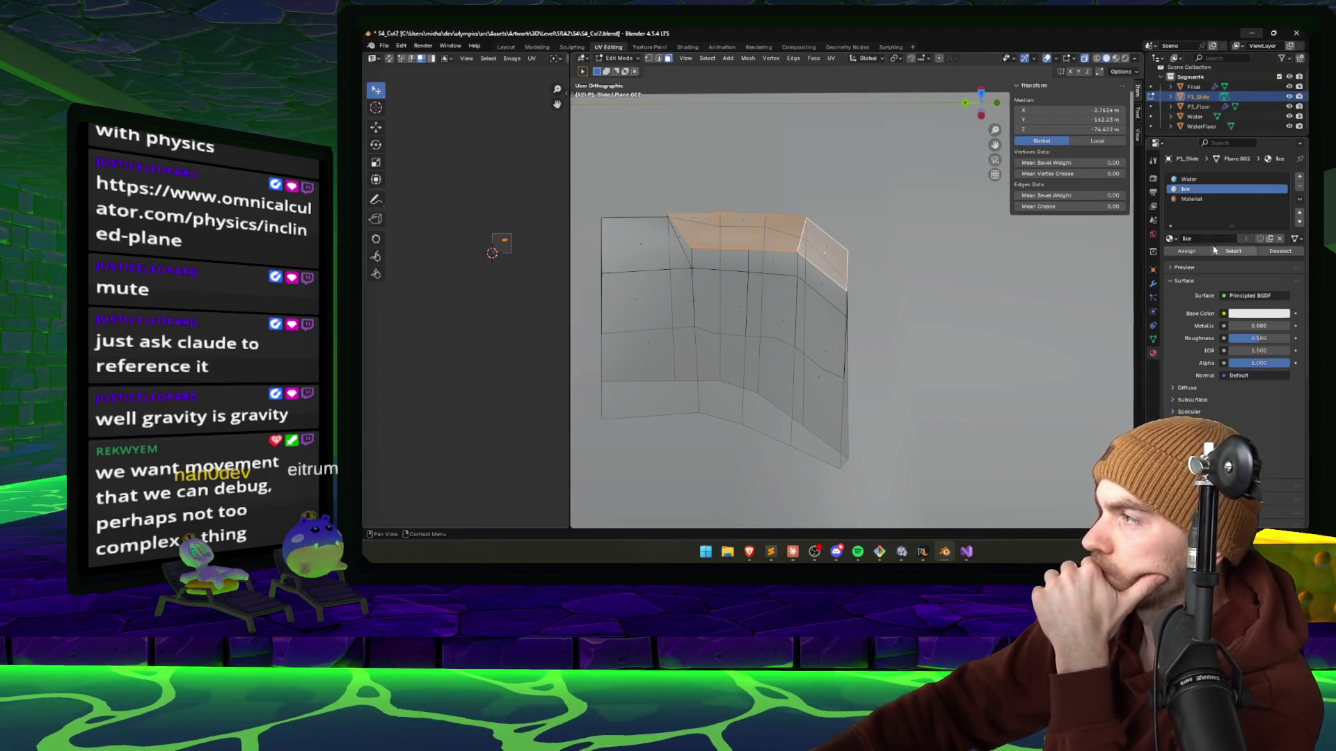
pyautogui.click(1195, 200)
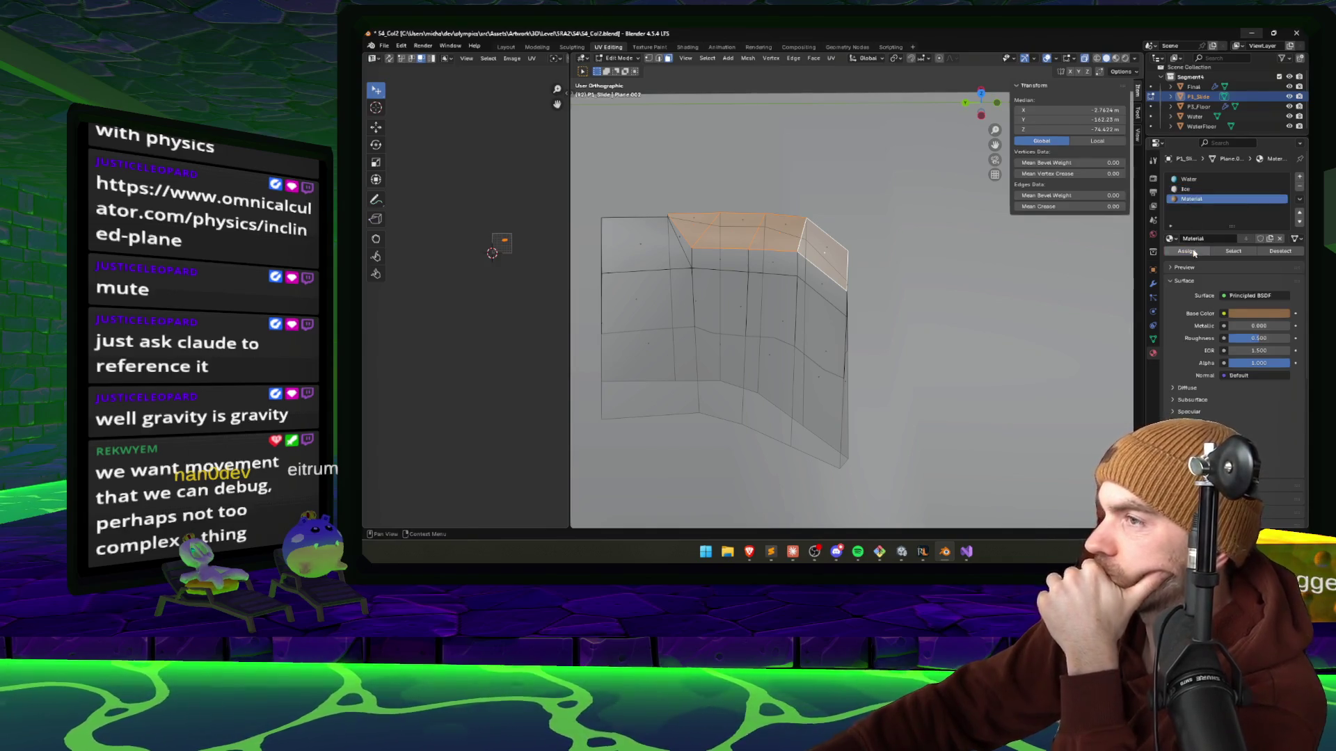
pyautogui.click(1193, 252)
pyautogui.hotkey('alt', 'a')
pyautogui.hotkey('ctrl', 's')
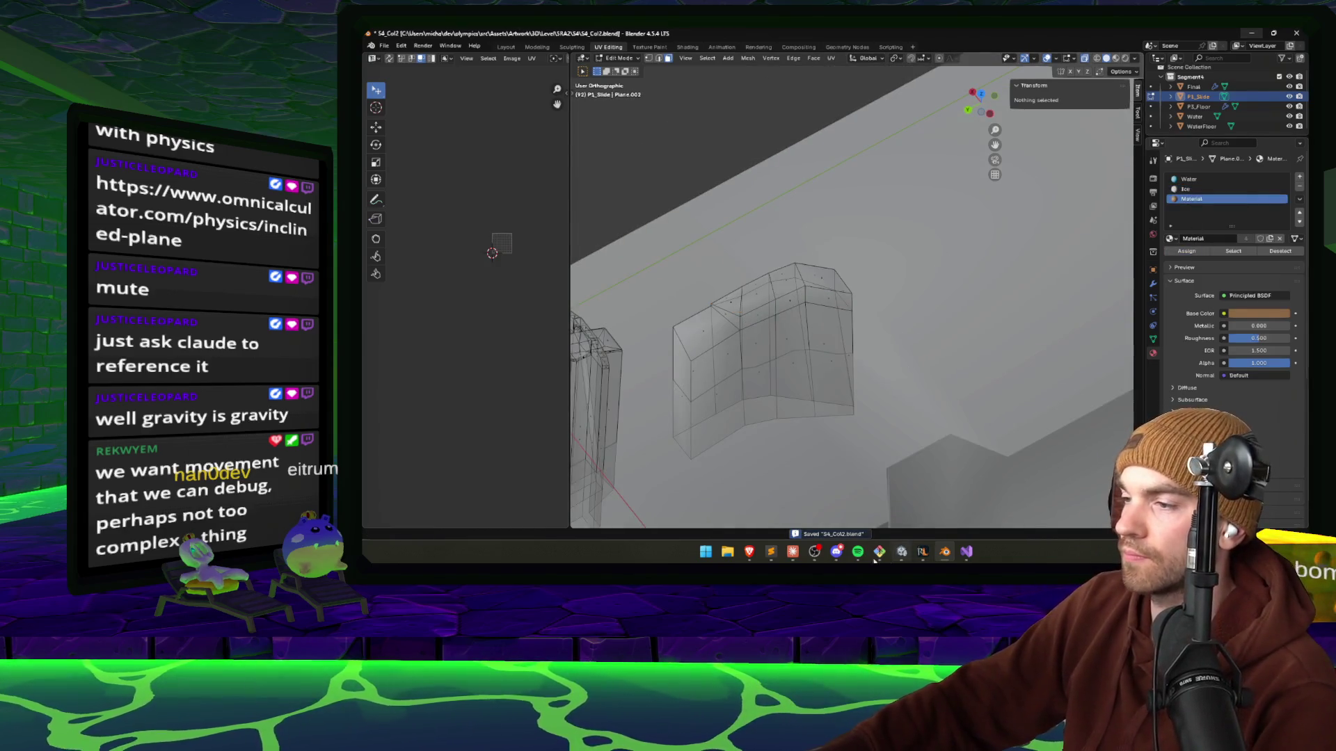
pyautogui.click(900, 552)
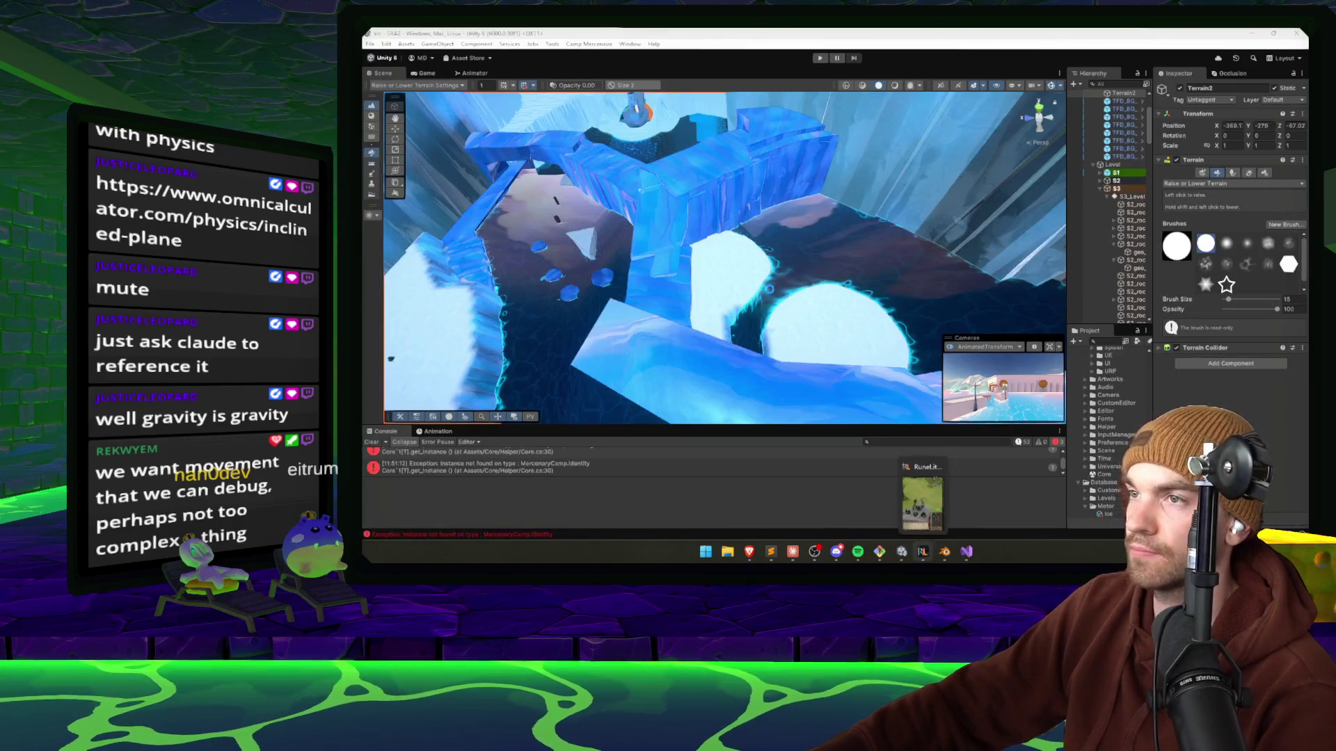
# Orbit around the icy slide in Unity's Scene view, then return to the Blender collision mesh.
pyautogui.moveTo(733, 303)
pyautogui.mouseDown()
pyautogui.moveTo(498, 270)
pyautogui.moveTo(586, 249)
pyautogui.moveTo(718, 277)
pyautogui.moveTo(683, 260)
pyautogui.moveTo(647, 299)
pyautogui.moveTo(667, 296)
pyautogui.mouseUp()
pyautogui.click(923, 557)
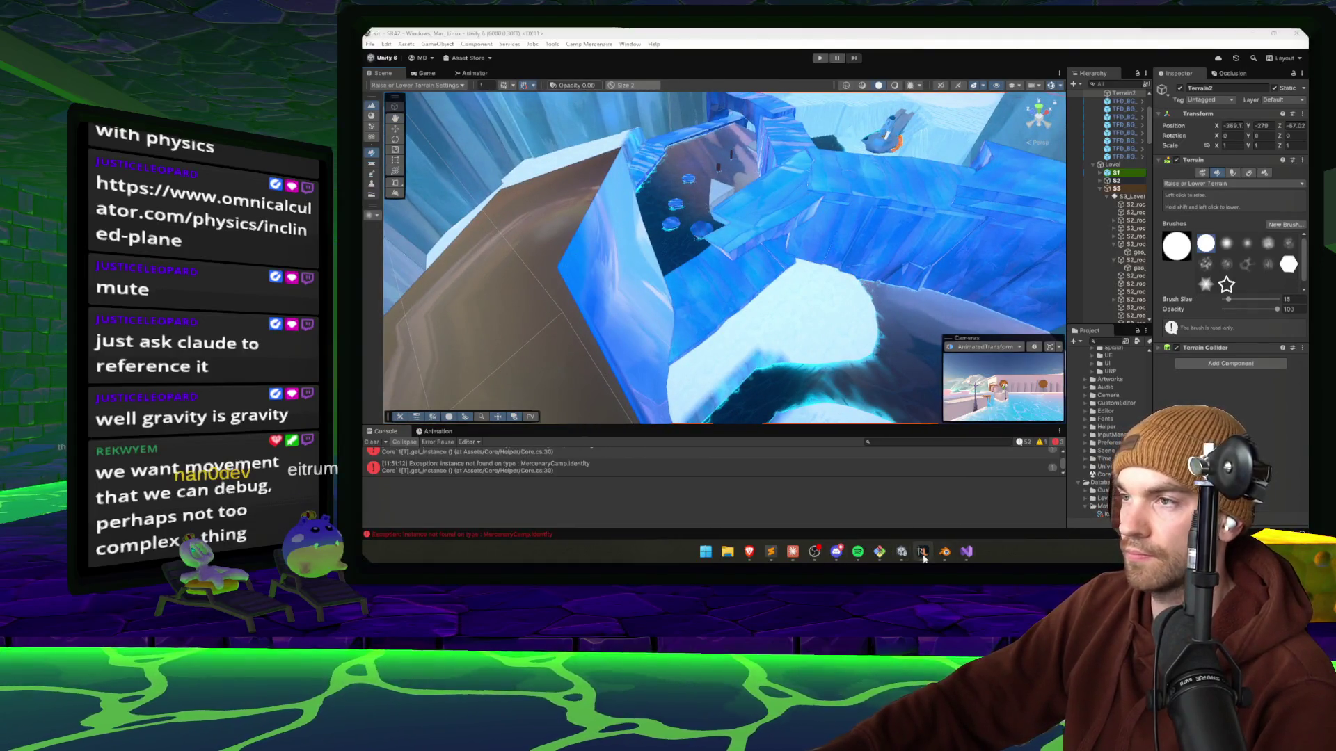
pyautogui.click(946, 555)
pyautogui.moveTo(844, 364); pyautogui.dragTo(814, 286)
pyautogui.moveTo(709, 344); pyautogui.dragTo(792, 275)
pyautogui.press('a')
pyautogui.hotkey('alt', 'a')
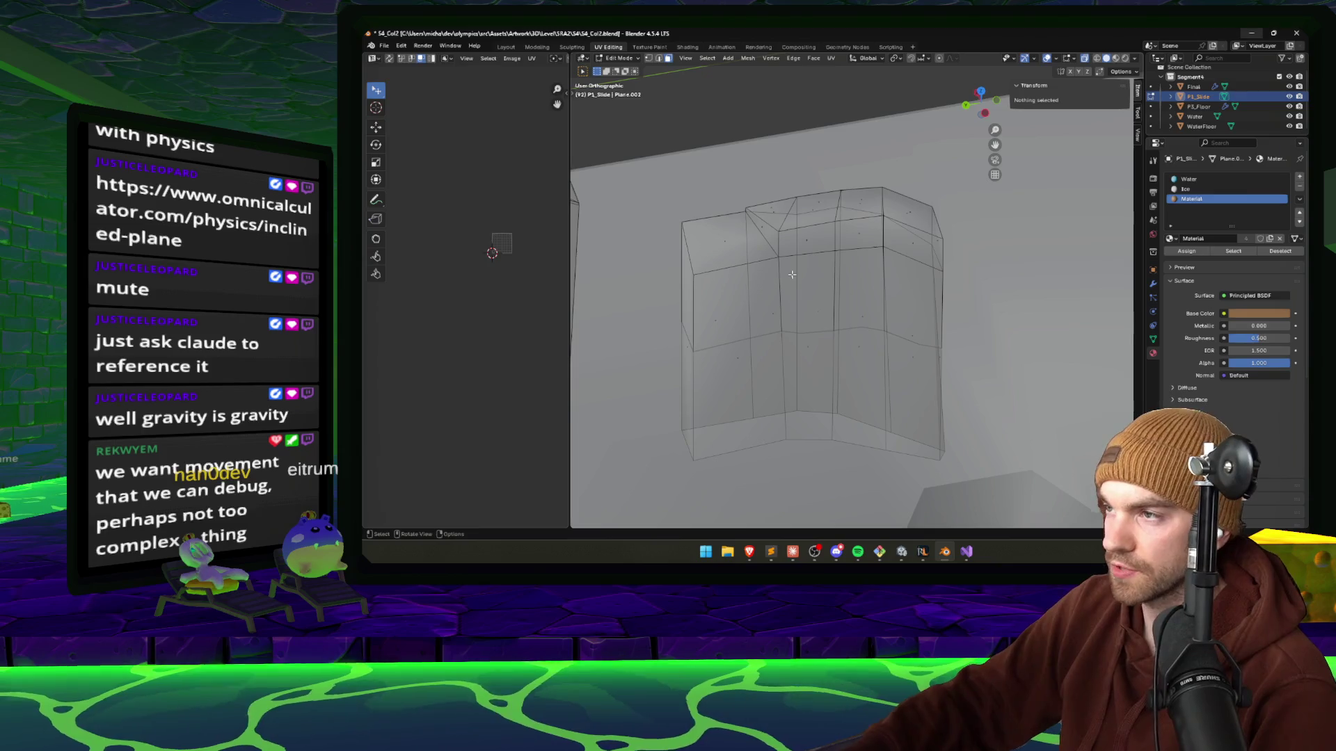
# Select the entire slide collision mesh, lower it 8.12 m along Z, and save.
pyautogui.click(807, 242)
pyautogui.hotkey('ctrl', 'l')
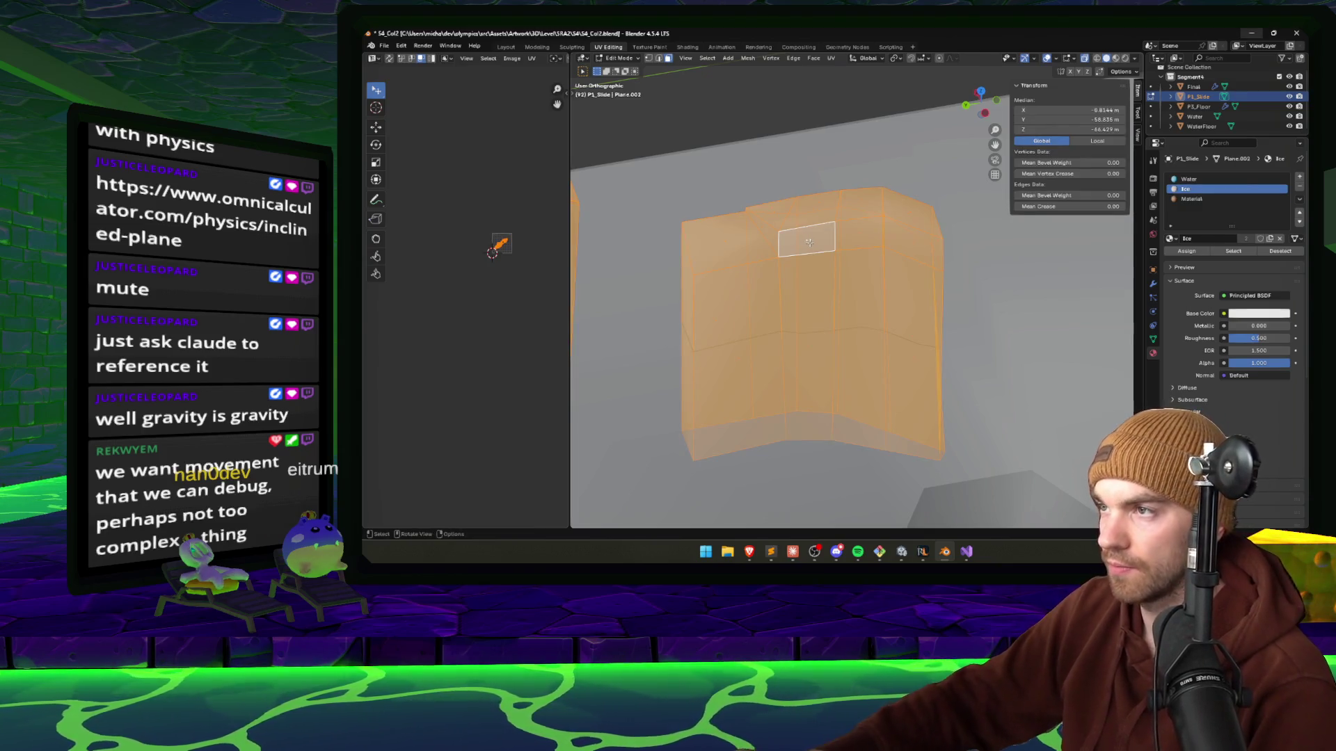
pyautogui.hotkey('ctrl', 'z')
pyautogui.press('ctrl+KP_Add')
pyautogui.press('ctrl+KP_Add')
pyautogui.press('ctrl+KP_Add')
pyautogui.press('g')
pyautogui.press('z')
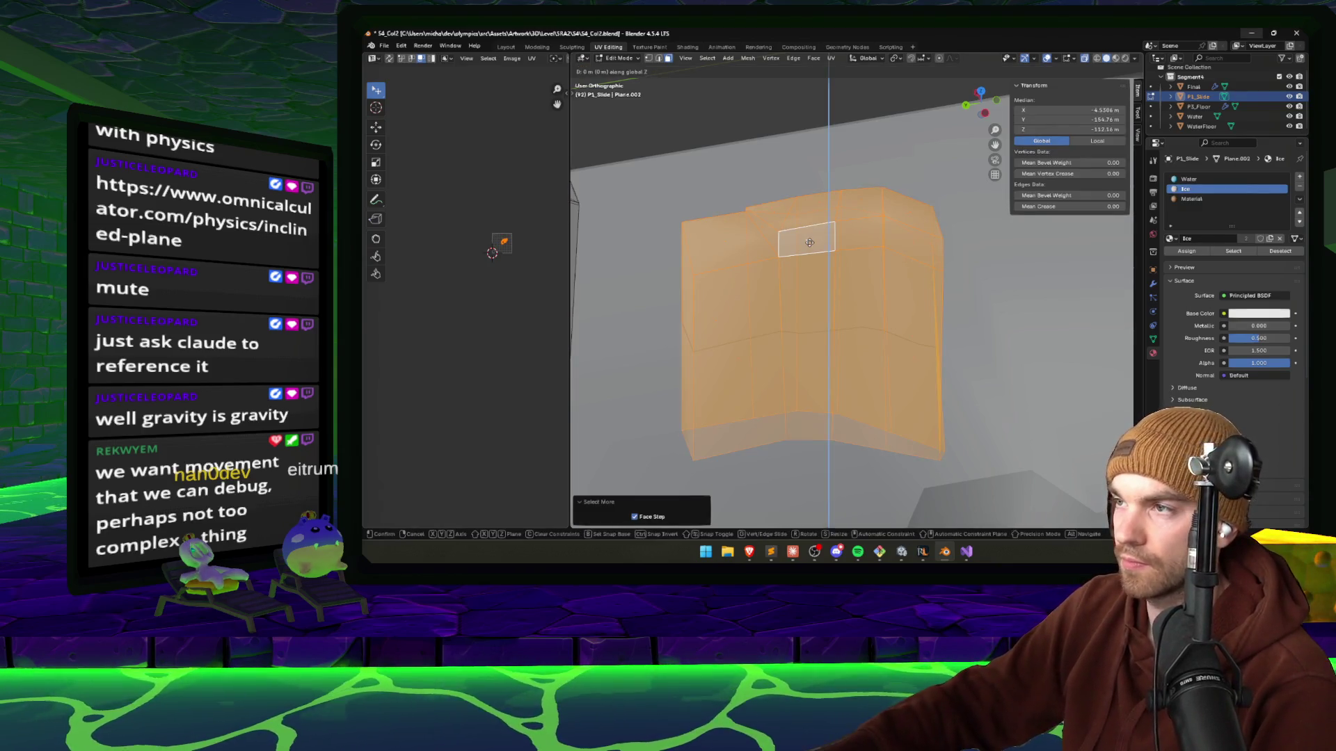
pyautogui.press('Return')
pyautogui.hotkey('ctrl', 's')
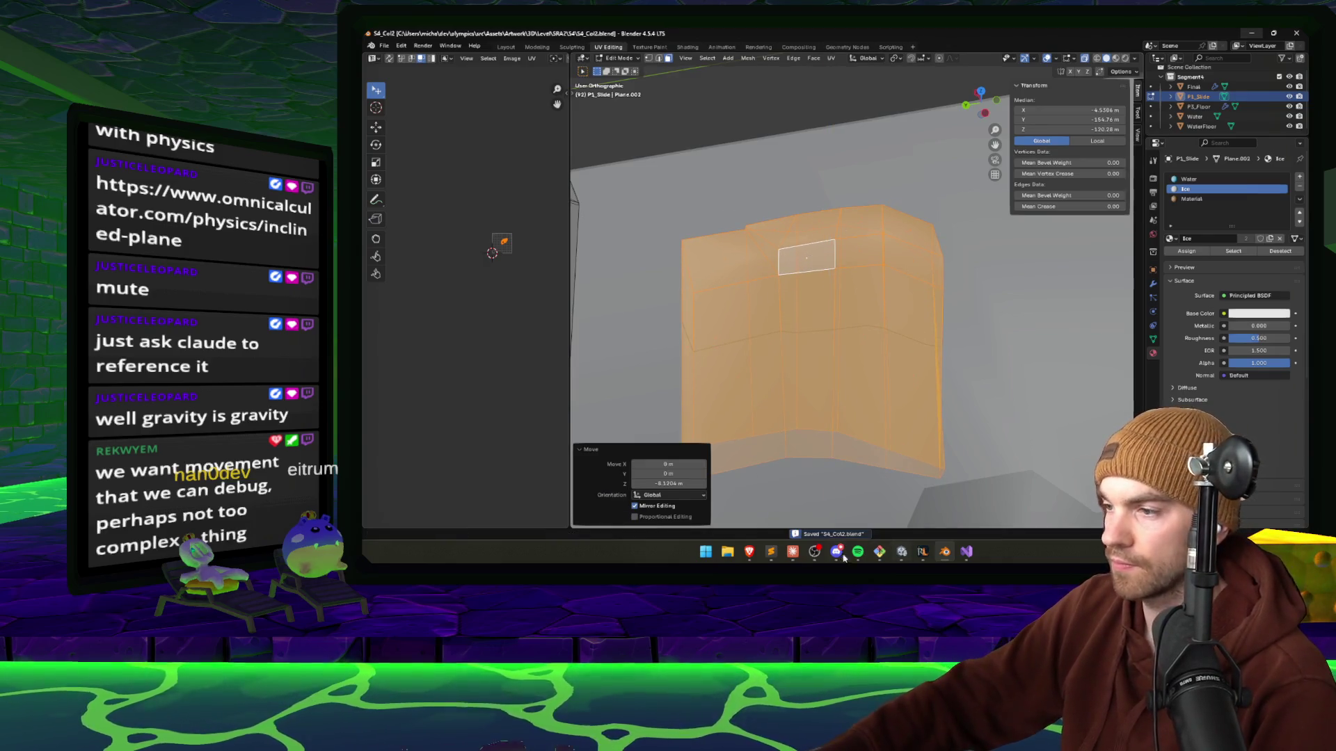
# Glance at Claude, compare the slide in Unity's Scene view, then return to Blender.
pyautogui.click(794, 553)
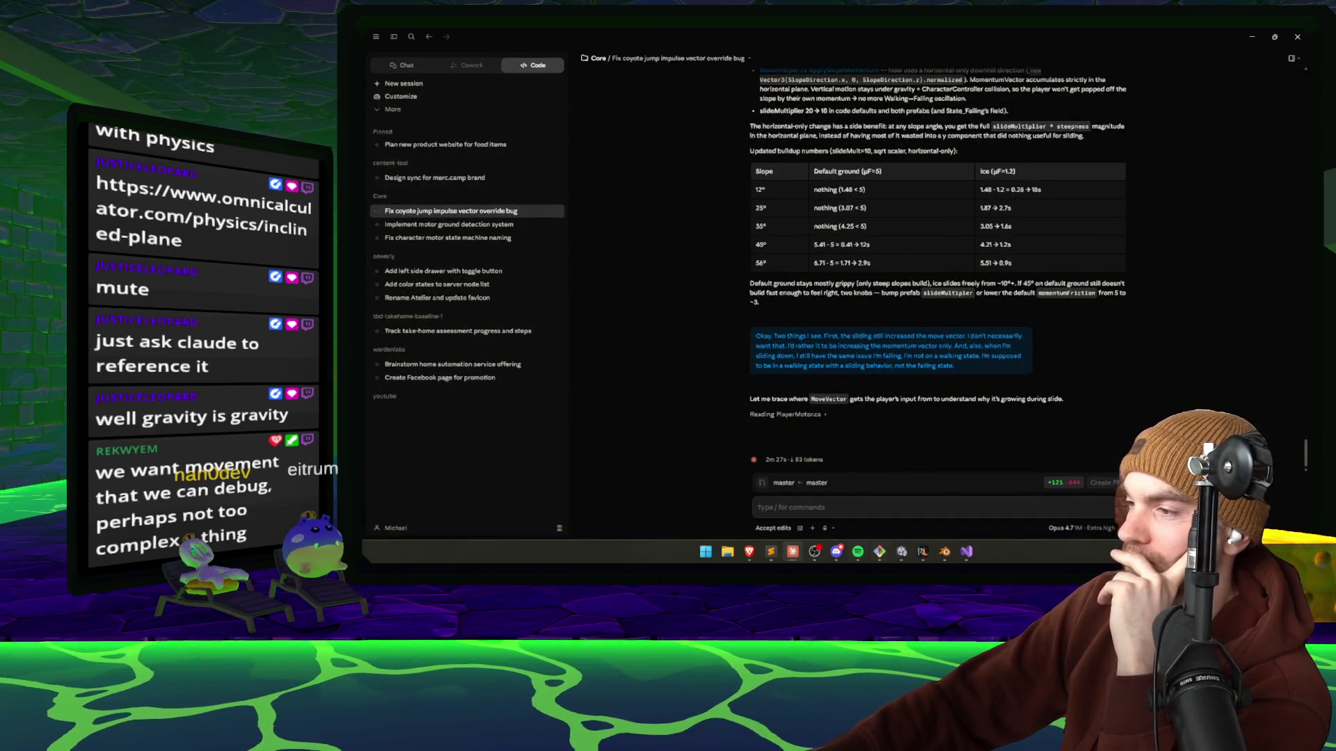
pyautogui.click(901, 553)
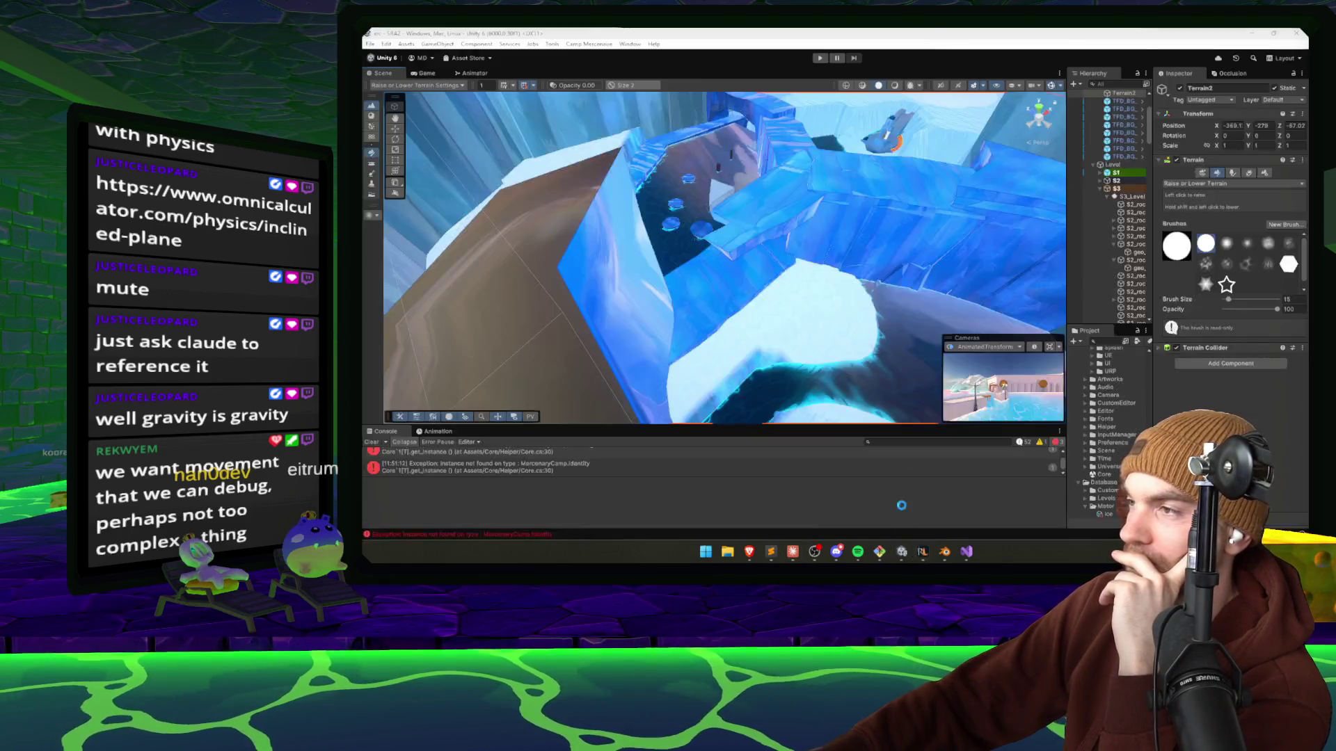
pyautogui.moveTo(818, 312)
pyautogui.mouseDown()
pyautogui.moveTo(562, 239)
pyautogui.moveTo(790, 265)
pyautogui.moveTo(877, 389)
pyautogui.mouseUp()
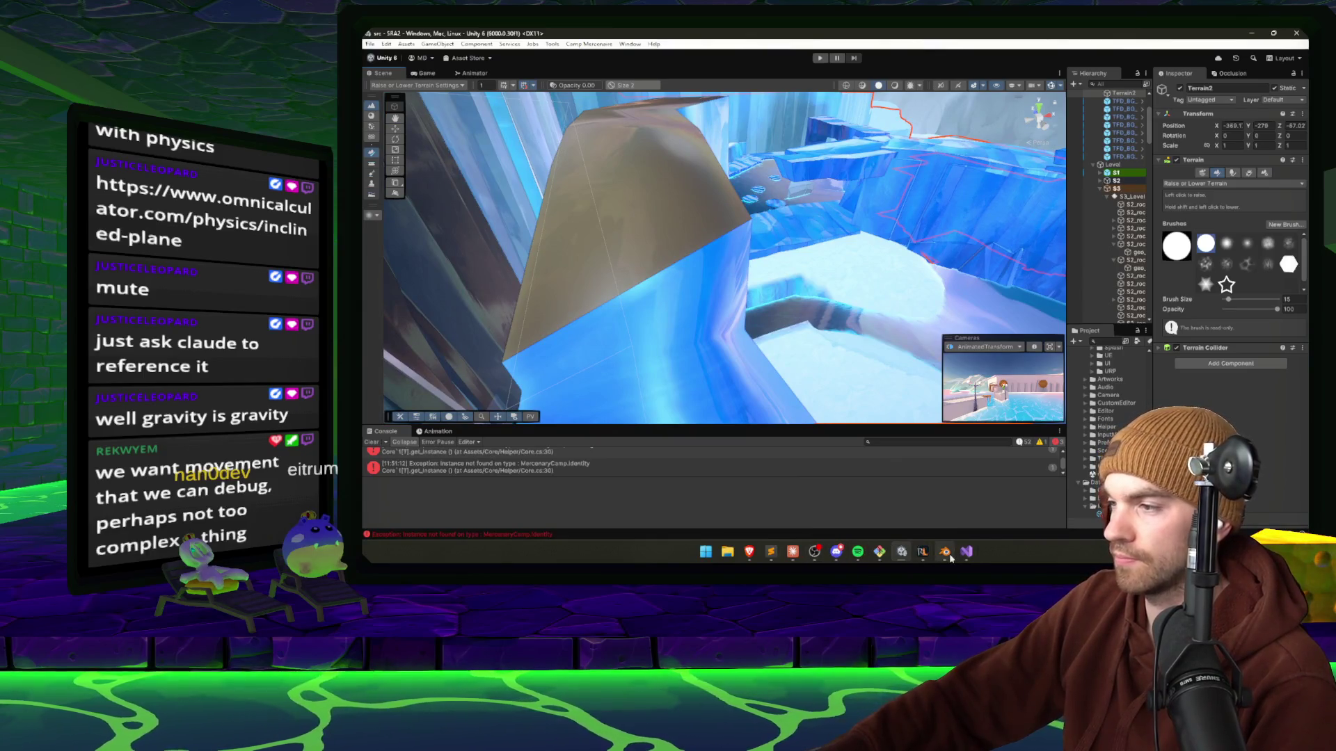
pyautogui.click(945, 551)
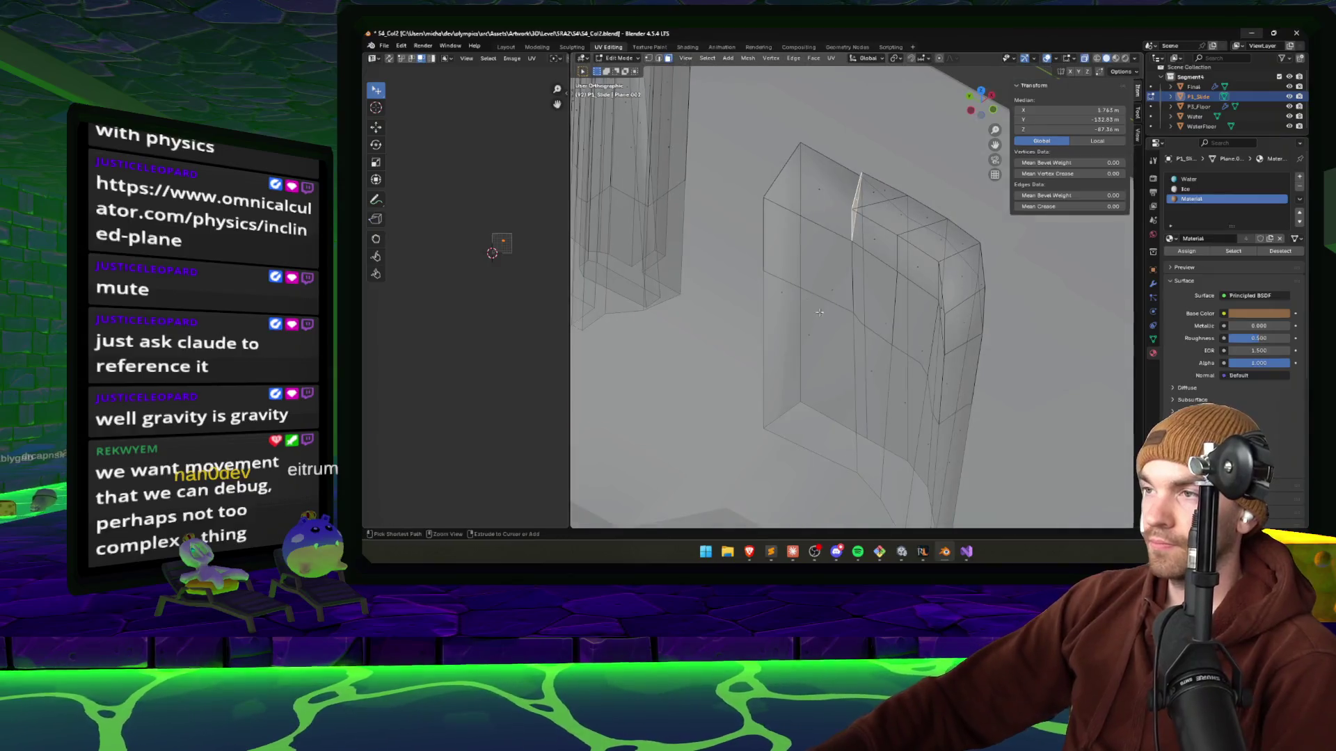
# In solid shading, add an edge loop around the collision column and scale it to 0.732.
pyautogui.hotkey('shift', 'z')
pyautogui.hotkey('ctrl', 's')
pyautogui.press('b')
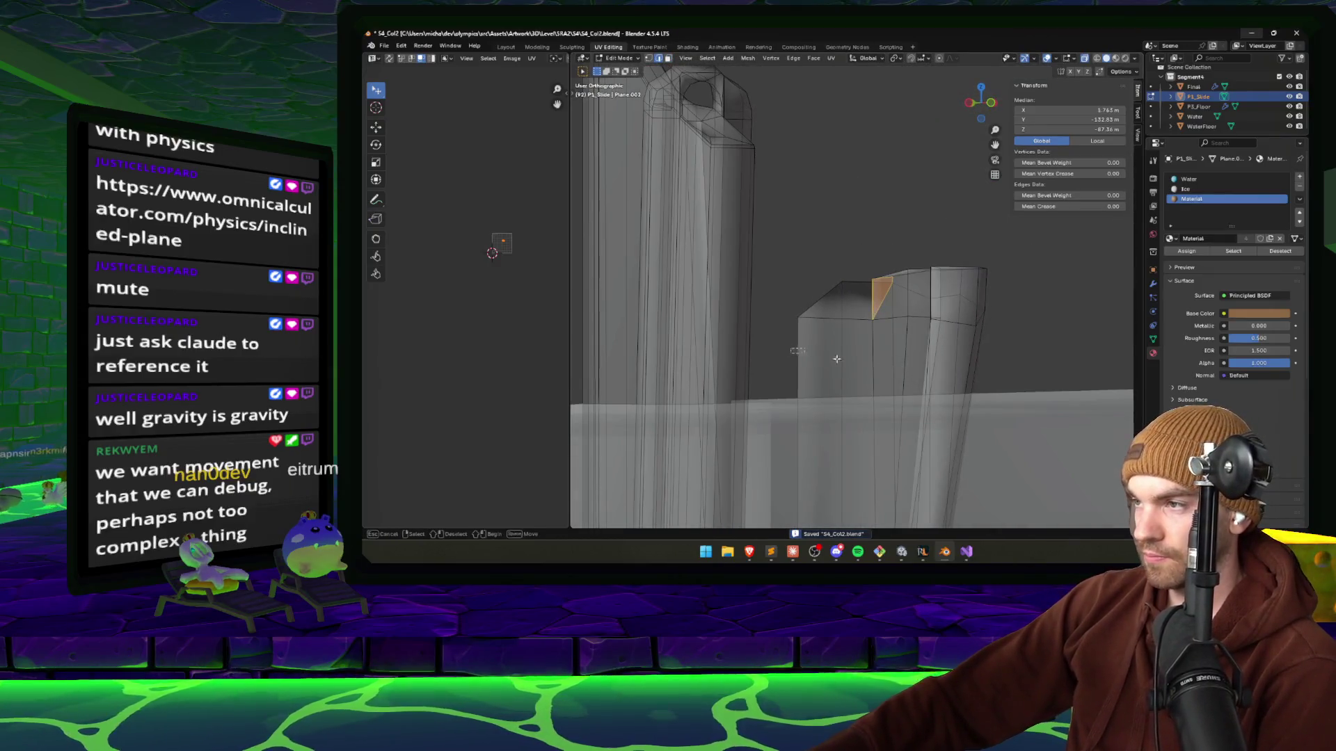
pyautogui.moveTo(836, 358); pyautogui.dragTo(953, 369)
pyautogui.press('Escape')
pyautogui.press('KP_Decimal')
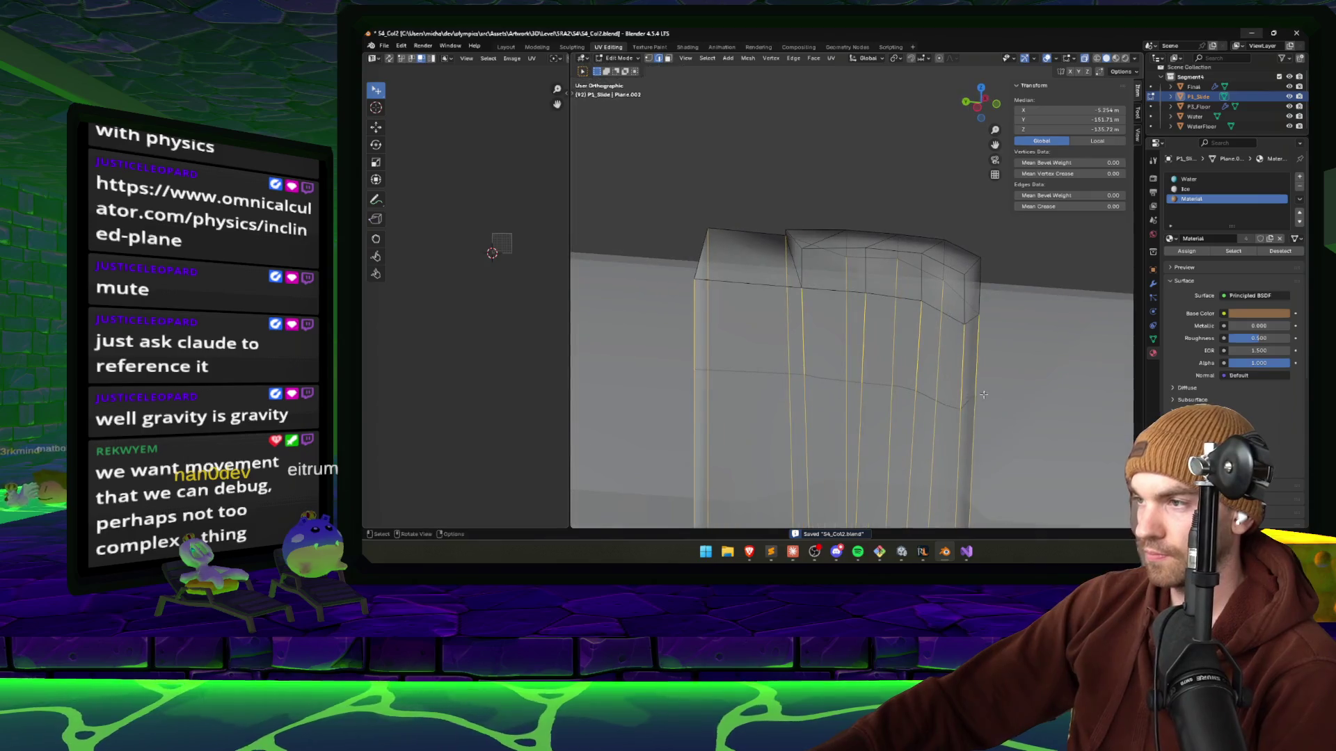
pyautogui.click(913, 284)
pyautogui.scroll(-3, 935, 318)
pyautogui.click(921, 324)
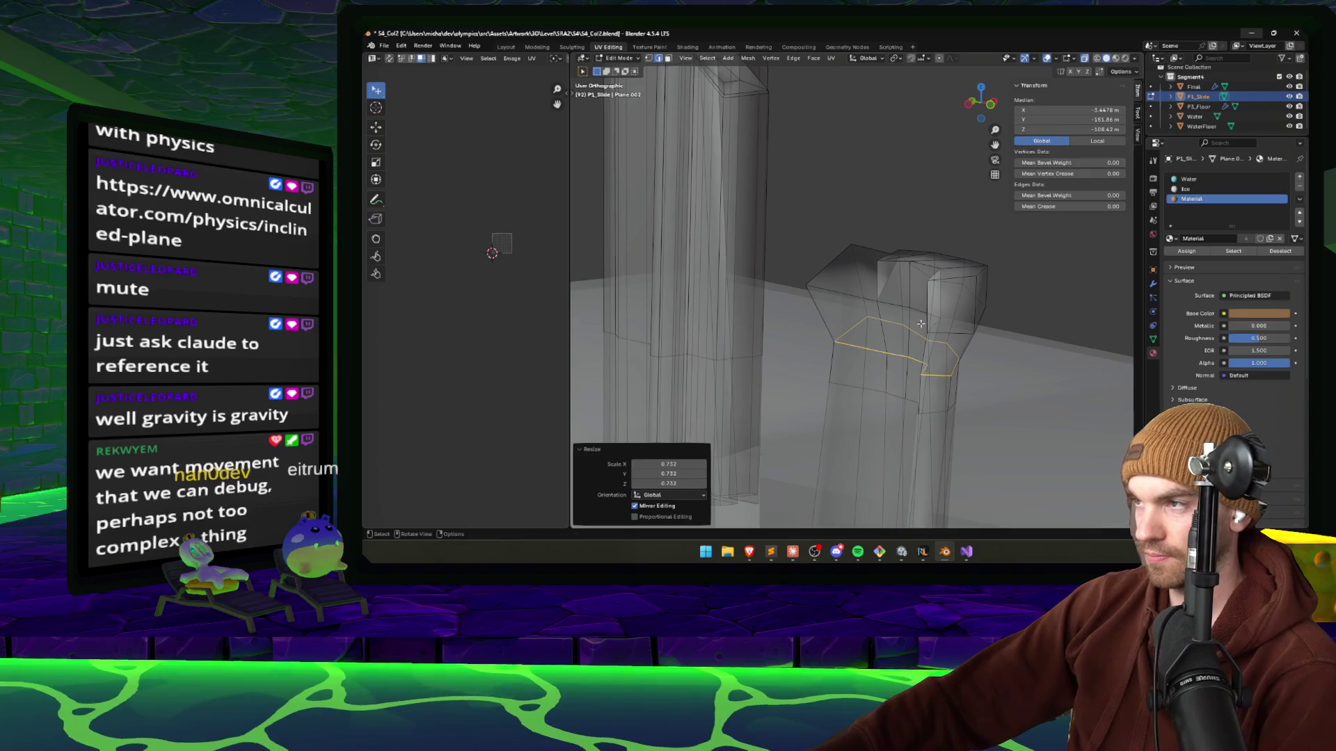
pyautogui.moveTo(907, 365)
pyautogui.mouseDown()
pyautogui.moveTo(958, 377)
pyautogui.moveTo(953, 431)
pyautogui.mouseUp()
# Inspect the slide in Unity's Scene view, then return to the column in Blender.
pyautogui.click(901, 553)
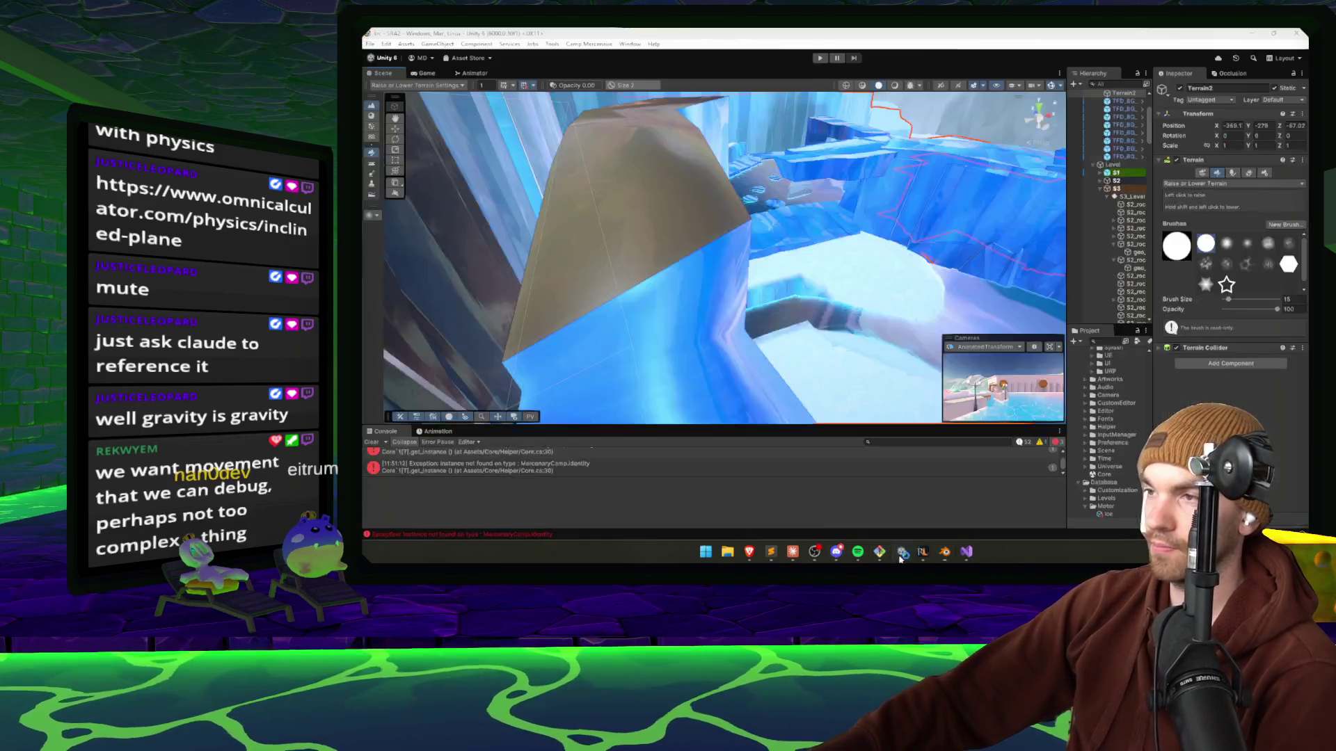
pyautogui.moveTo(837, 370)
pyautogui.mouseDown()
pyautogui.moveTo(717, 271)
pyautogui.moveTo(840, 272)
pyautogui.moveTo(639, 233)
pyautogui.moveTo(709, 253)
pyautogui.moveTo(671, 262)
pyautogui.moveTo(695, 292)
pyautogui.mouseUp()
pyautogui.click(945, 552)
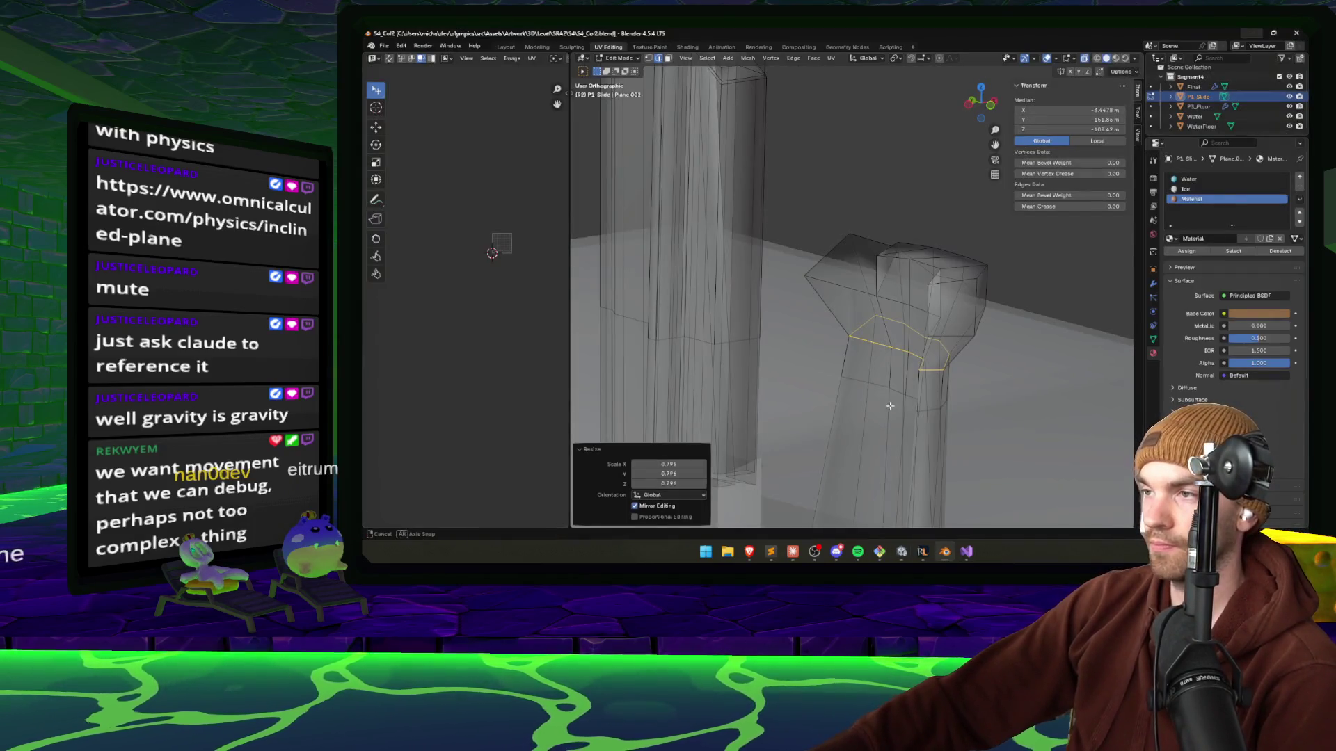
pyautogui.moveTo(889, 405); pyautogui.dragTo(878, 406)
# Rescale the new loop, reposition the column's edges, and save S4_Col2.blend.
pyautogui.press('s')
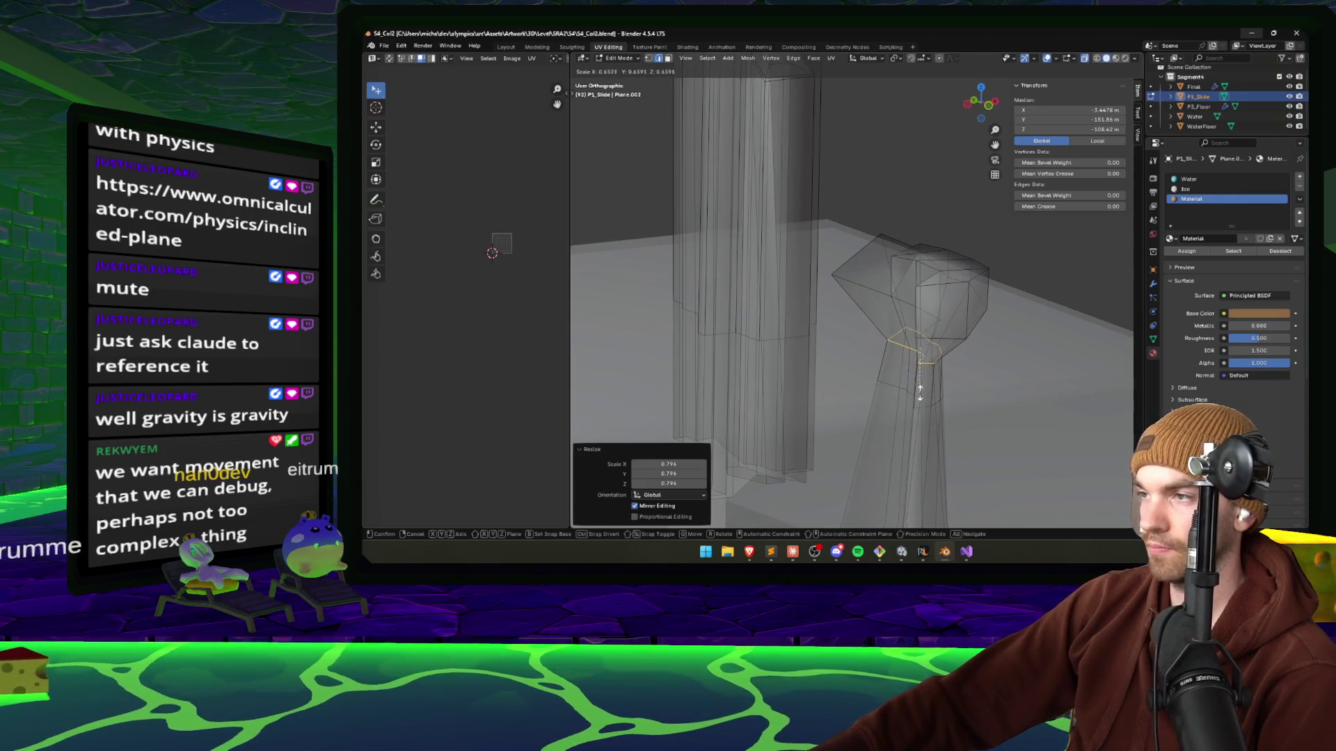
pyautogui.click(919, 393)
pyautogui.press('KP_Decimal')
pyautogui.click(766, 318)
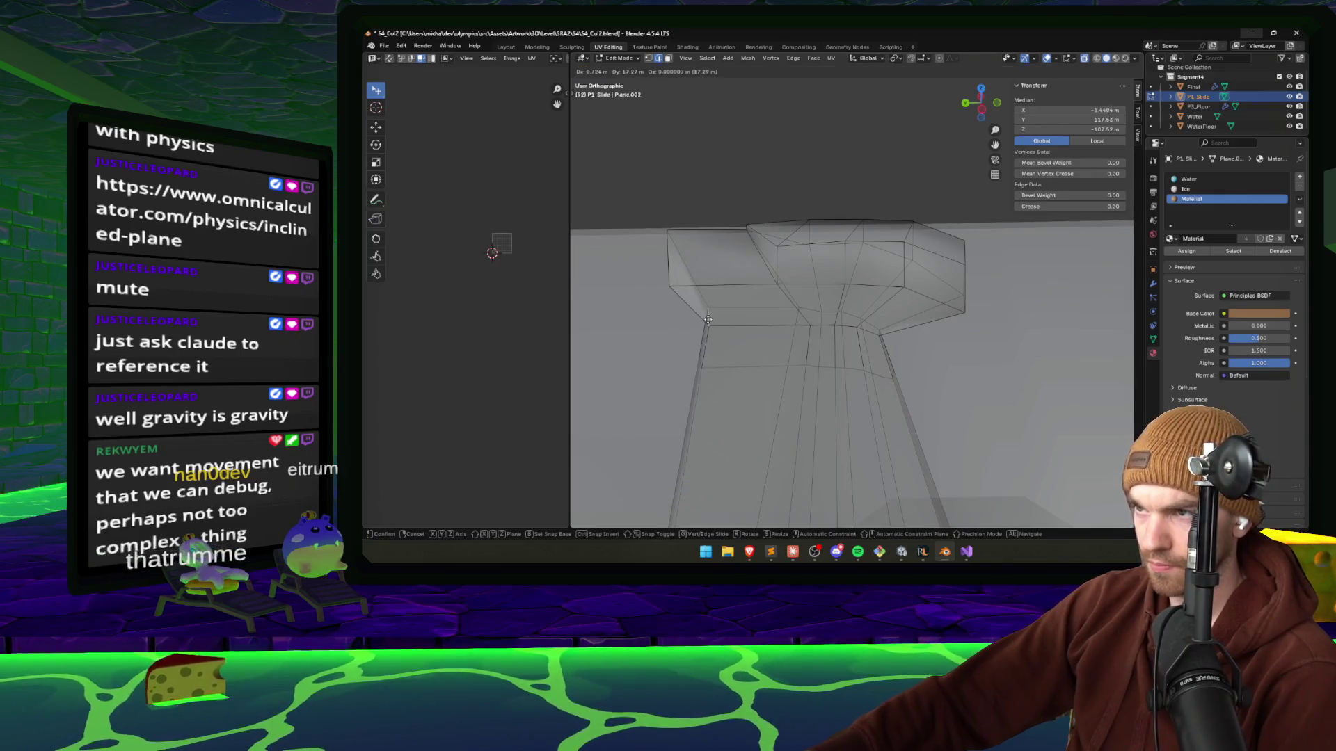
pyautogui.click(694, 319)
pyautogui.hotkey('ctrl', 's')
pyautogui.moveTo(695, 321); pyautogui.dragTo(845, 400)
pyautogui.press('g')
pyautogui.click(840, 446)
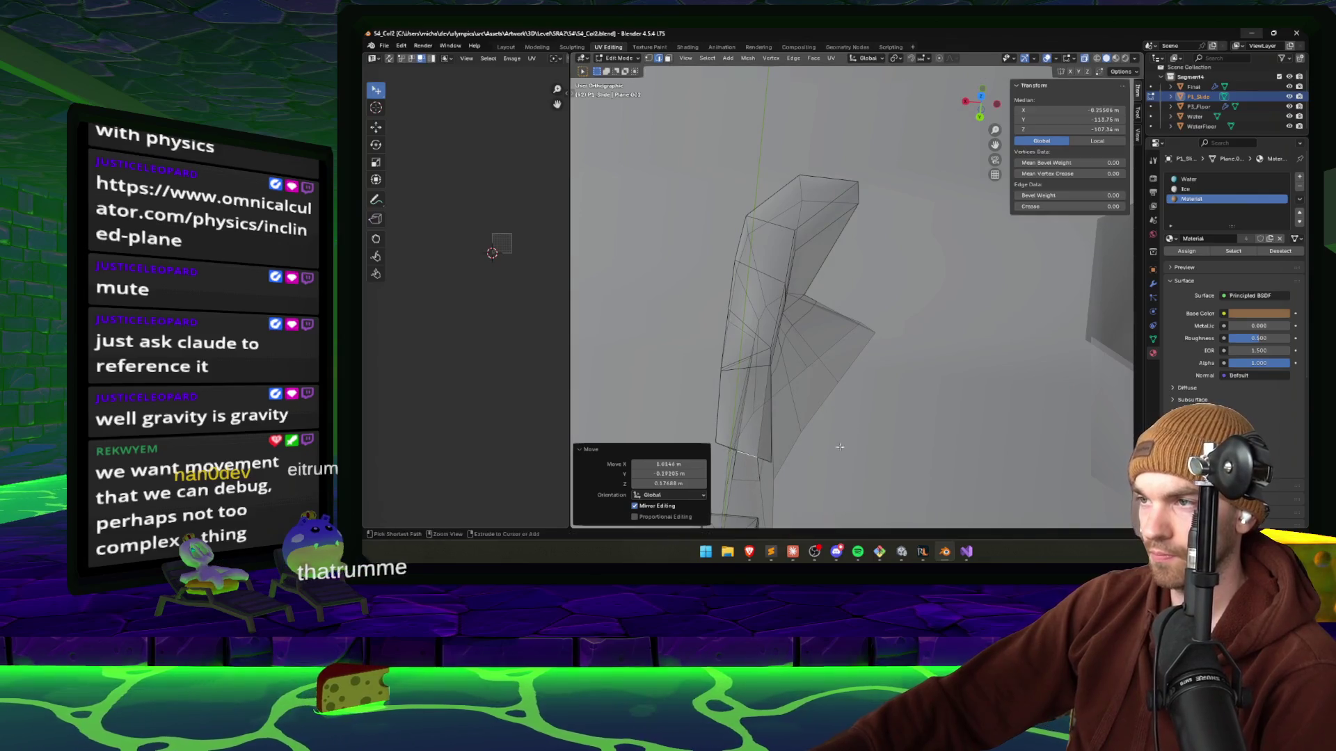
pyautogui.click(903, 552)
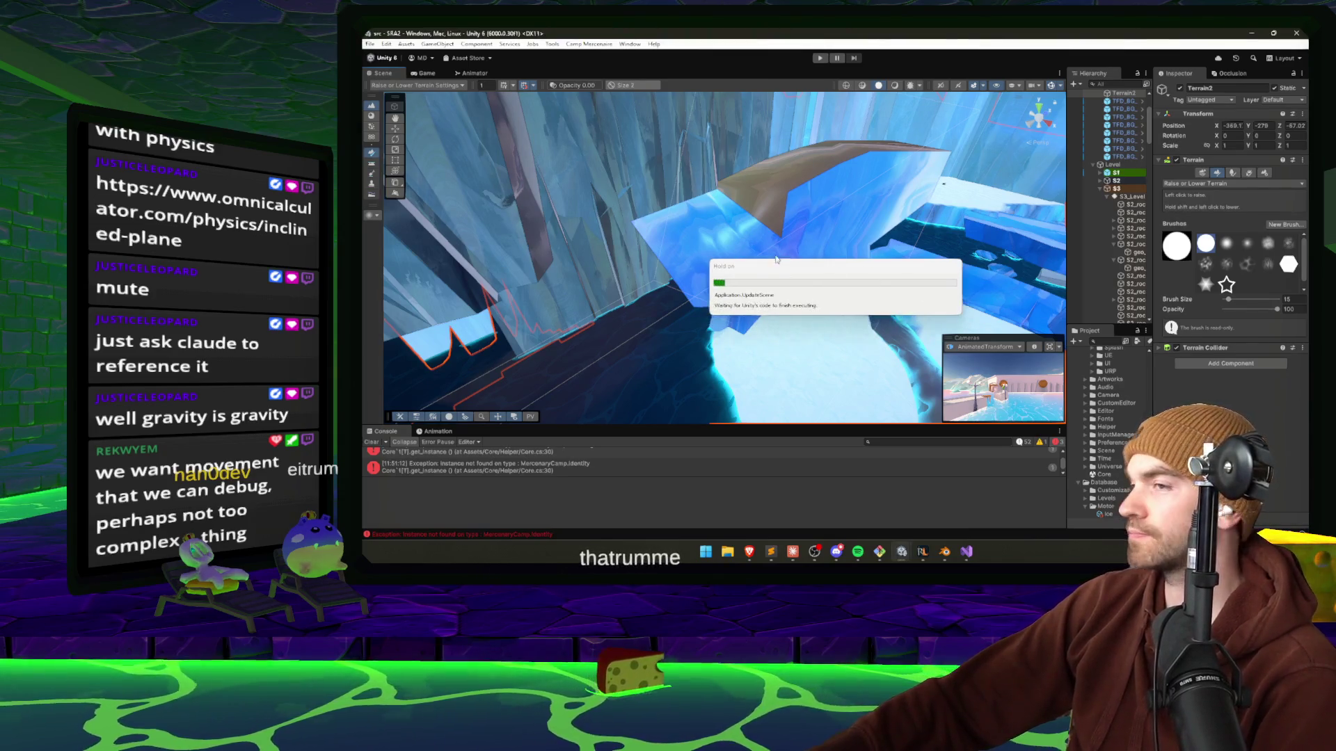
# Orbit Unity's Scene view over the reloaded ice slide, then go back to the Blender mesh.
pyautogui.moveTo(781, 256)
pyautogui.mouseDown()
pyautogui.moveTo(887, 280)
pyautogui.moveTo(761, 253)
pyautogui.moveTo(955, 270)
pyautogui.moveTo(898, 322)
pyautogui.moveTo(569, 304)
pyautogui.moveTo(531, 277)
pyautogui.moveTo(820, 299)
pyautogui.mouseUp()
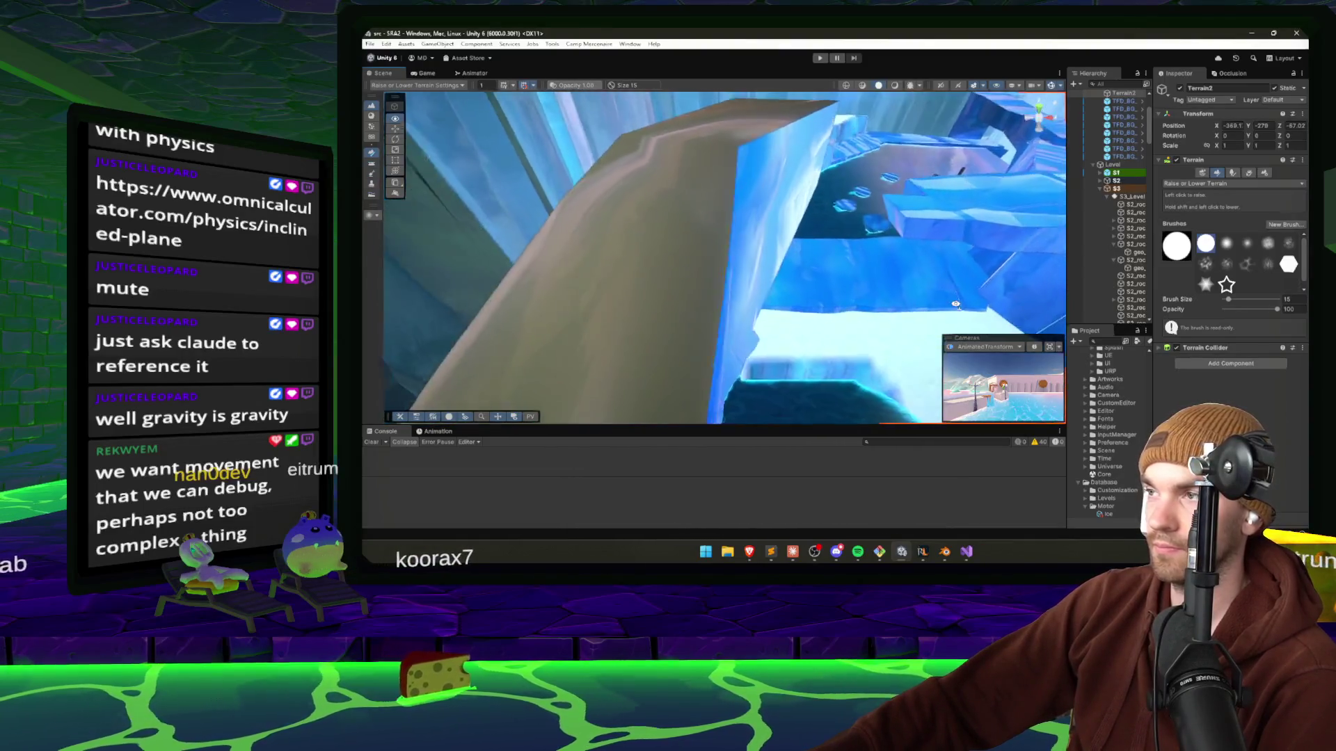
pyautogui.moveTo(953, 306); pyautogui.dragTo(955, 297)
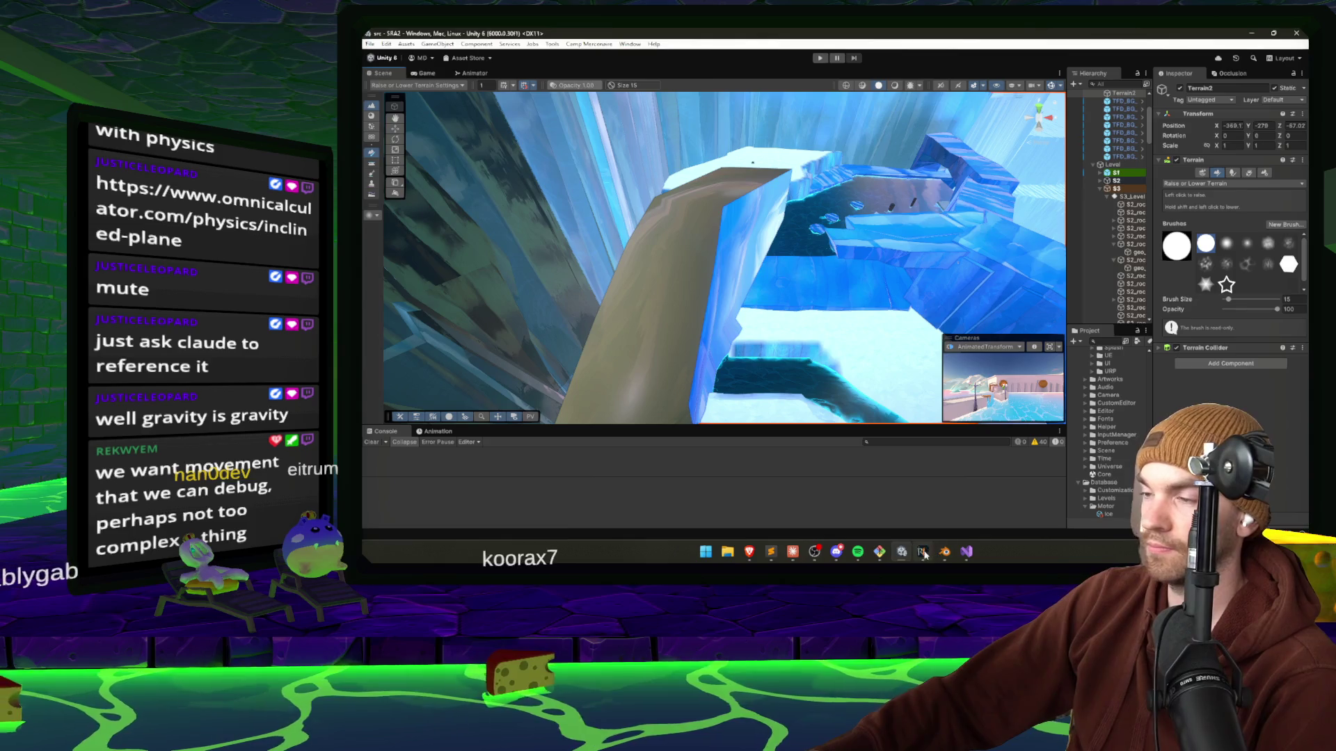
pyautogui.click(944, 551)
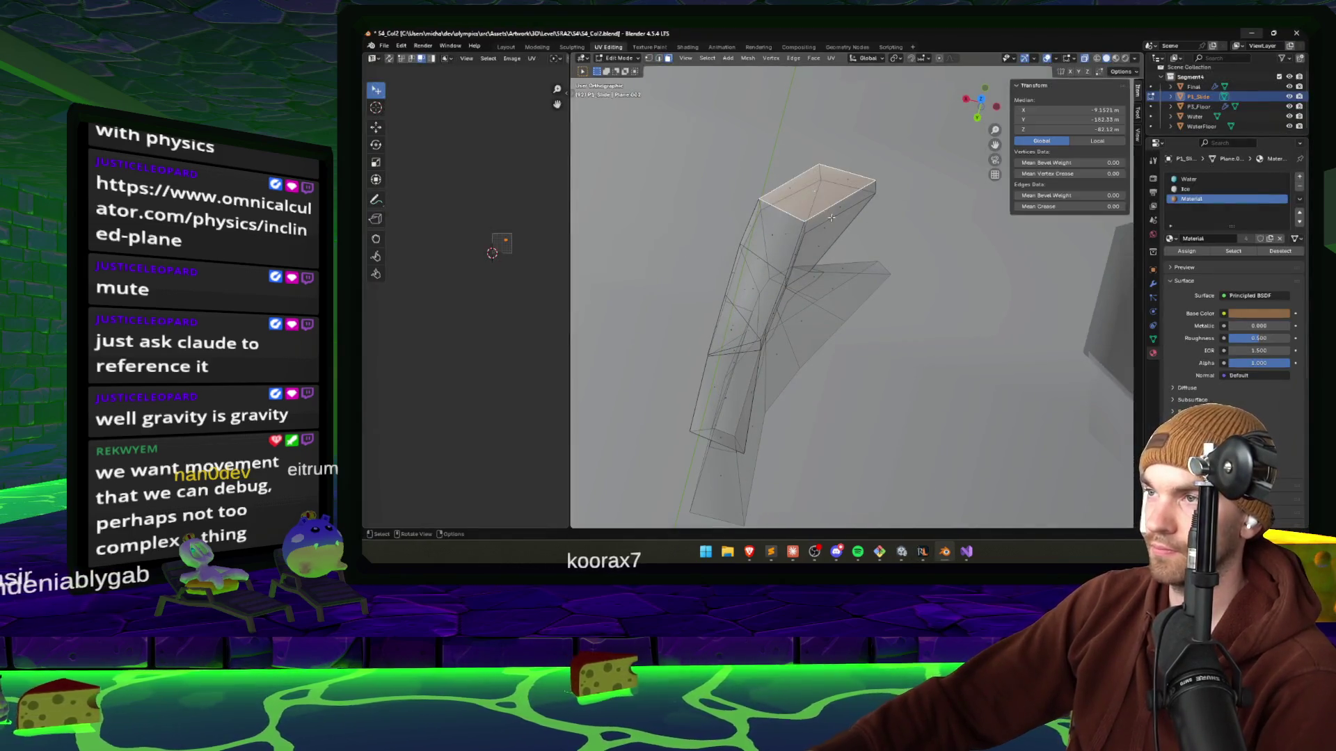
# Extrude the slide mesh's top edges and scale them outward to widen the rim.
pyautogui.moveTo(831, 218); pyautogui.dragTo(811, 207)
pyautogui.moveTo(740, 230)
pyautogui.mouseDown()
pyautogui.moveTo(829, 280)
pyautogui.moveTo(749, 268)
pyautogui.mouseUp()
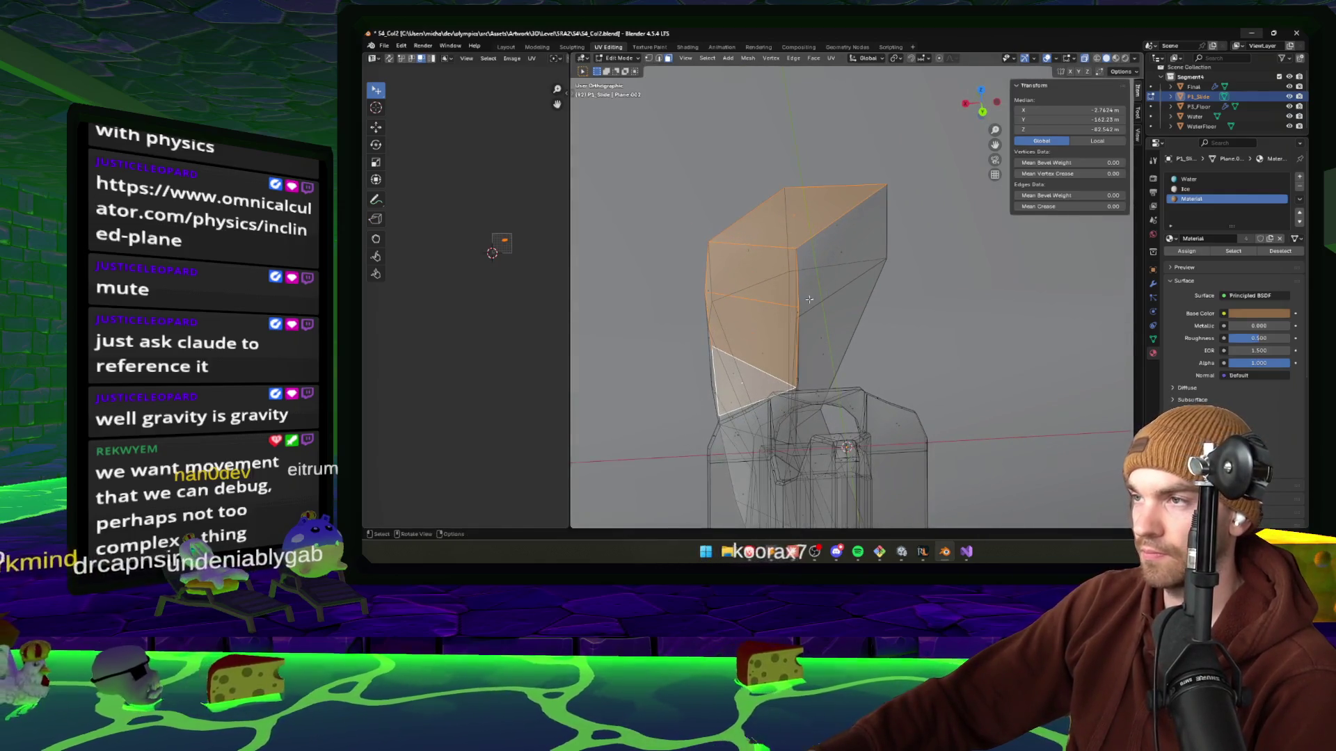
pyautogui.rightClick(749, 268)
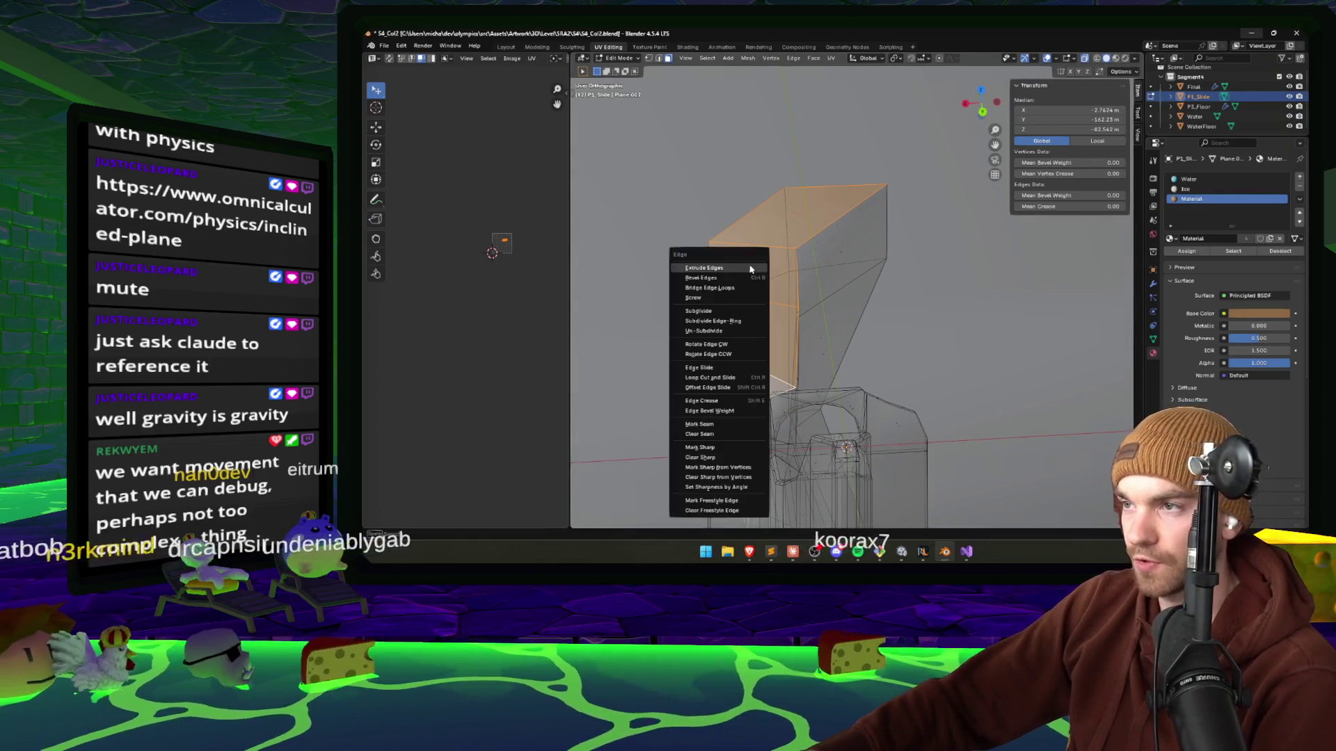
pyautogui.click(750, 270)
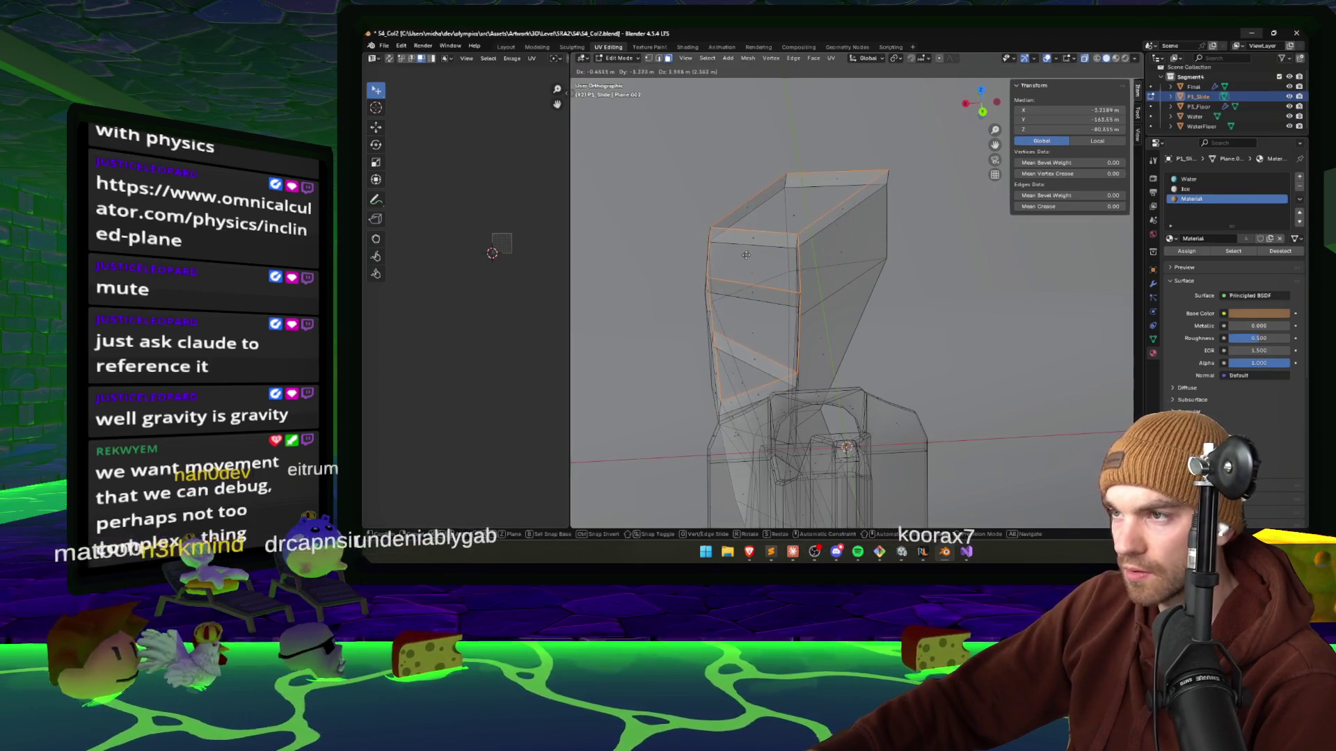
pyautogui.press('s')
pyautogui.click(745, 274)
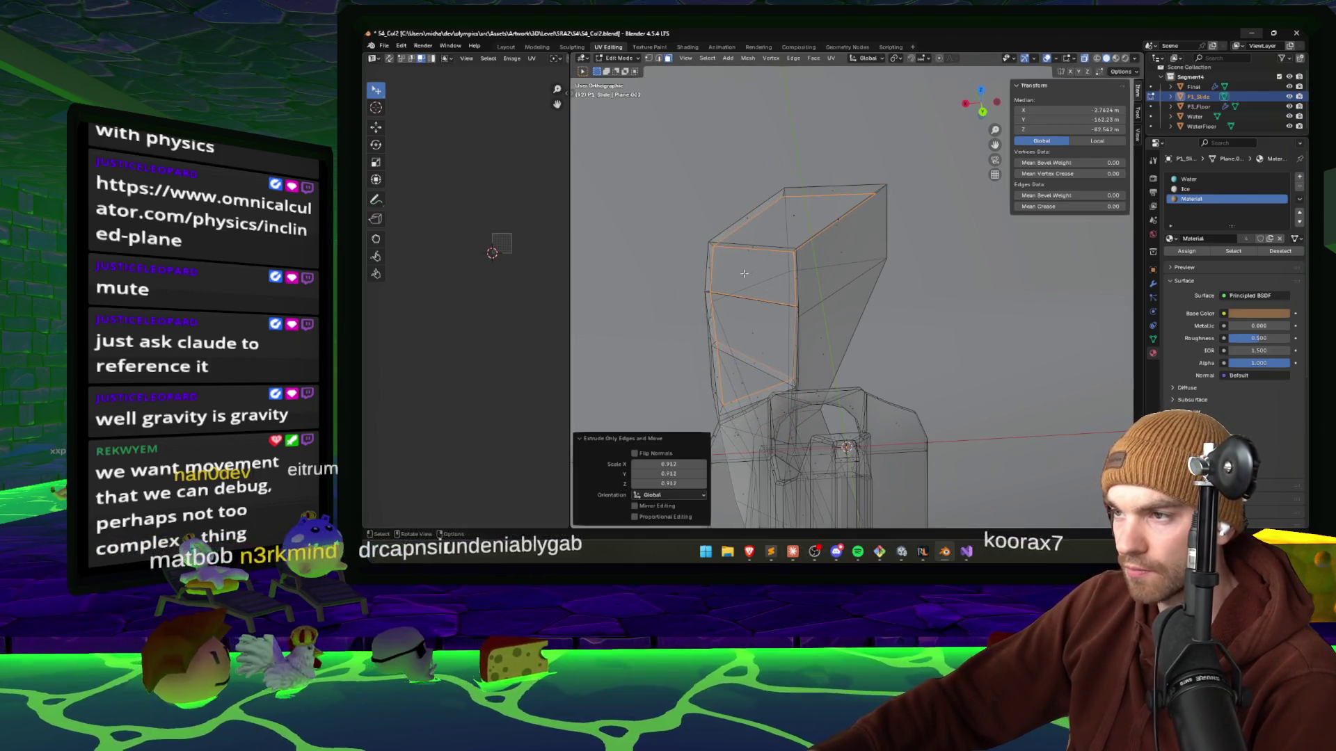
pyautogui.press('g')
pyautogui.press('z')
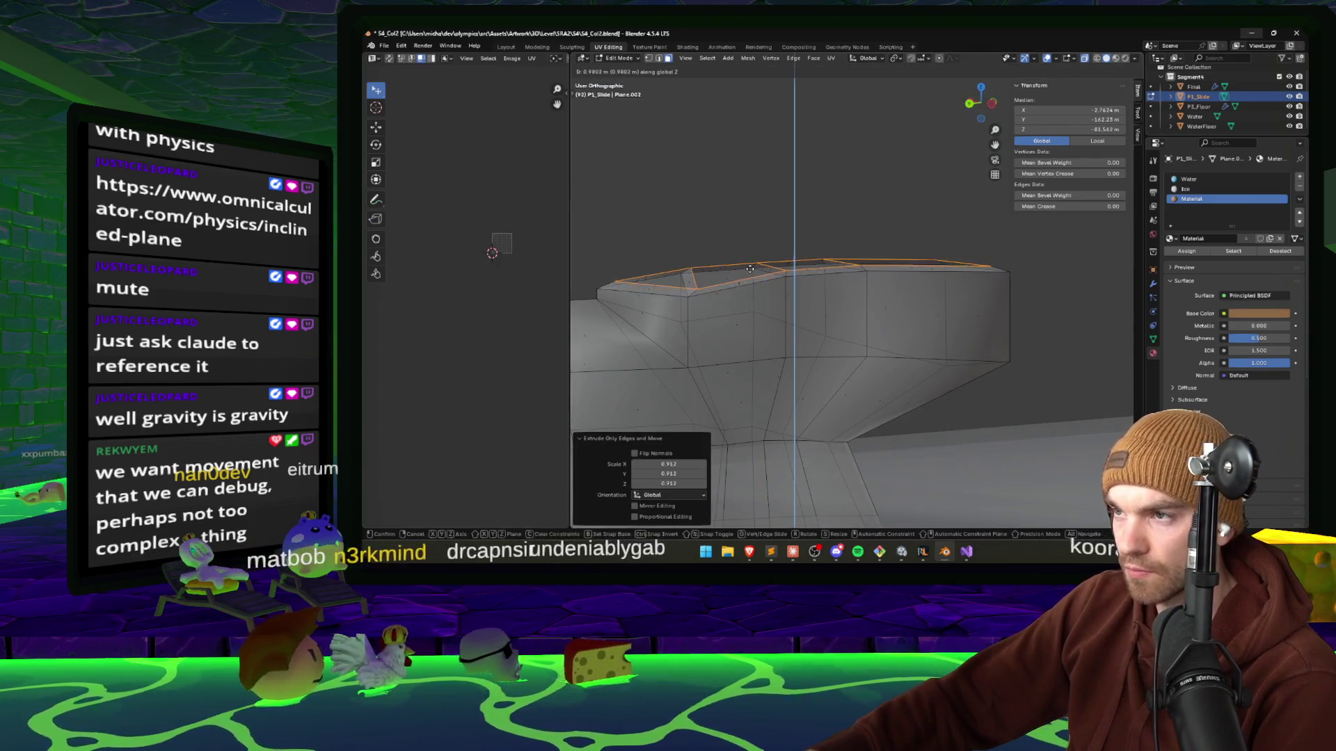
pyautogui.rightClick(750, 271)
pyautogui.hotkey('ctrl', 'z')
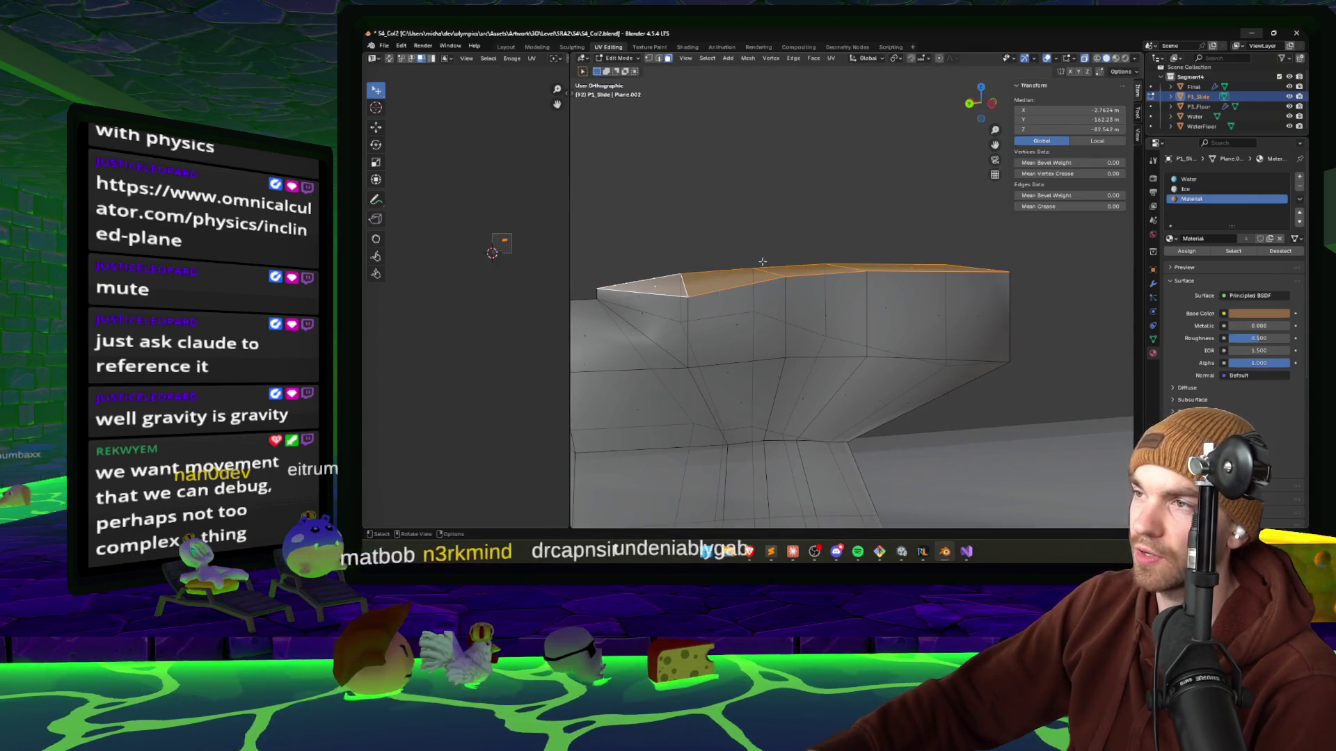
# Bevel the new rim edges from the Edge menu.
pyautogui.hotkey('shift', 'e')
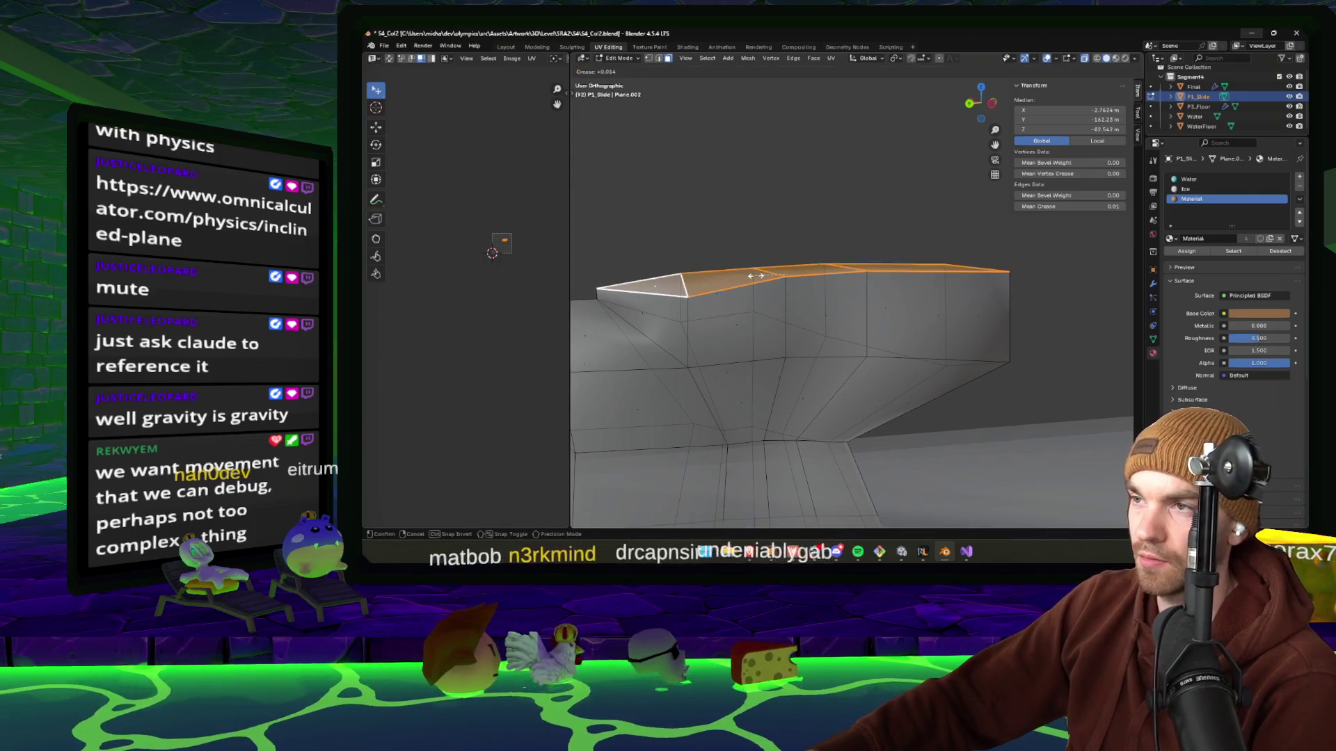
pyautogui.rightClick(806, 273)
pyautogui.moveTo(805, 273); pyautogui.dragTo(687, 288)
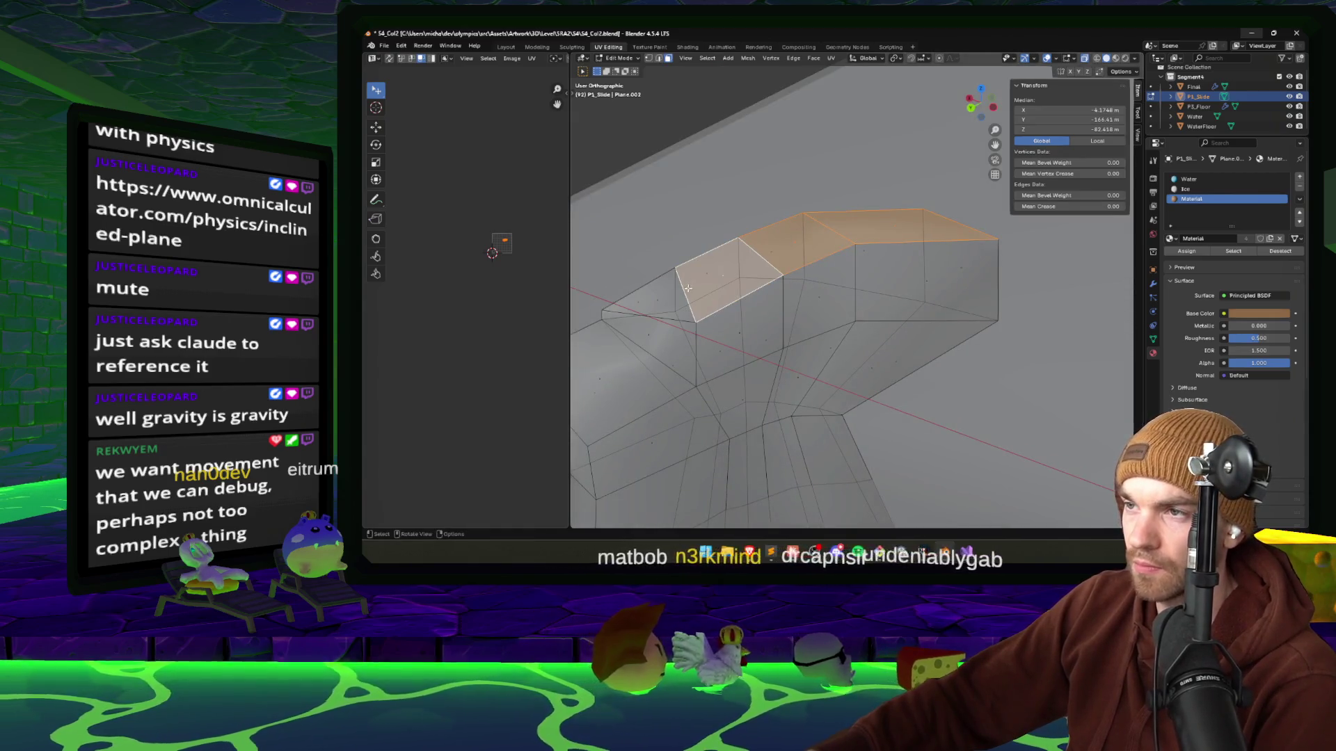
pyautogui.hotkey('ctrl', 'e')
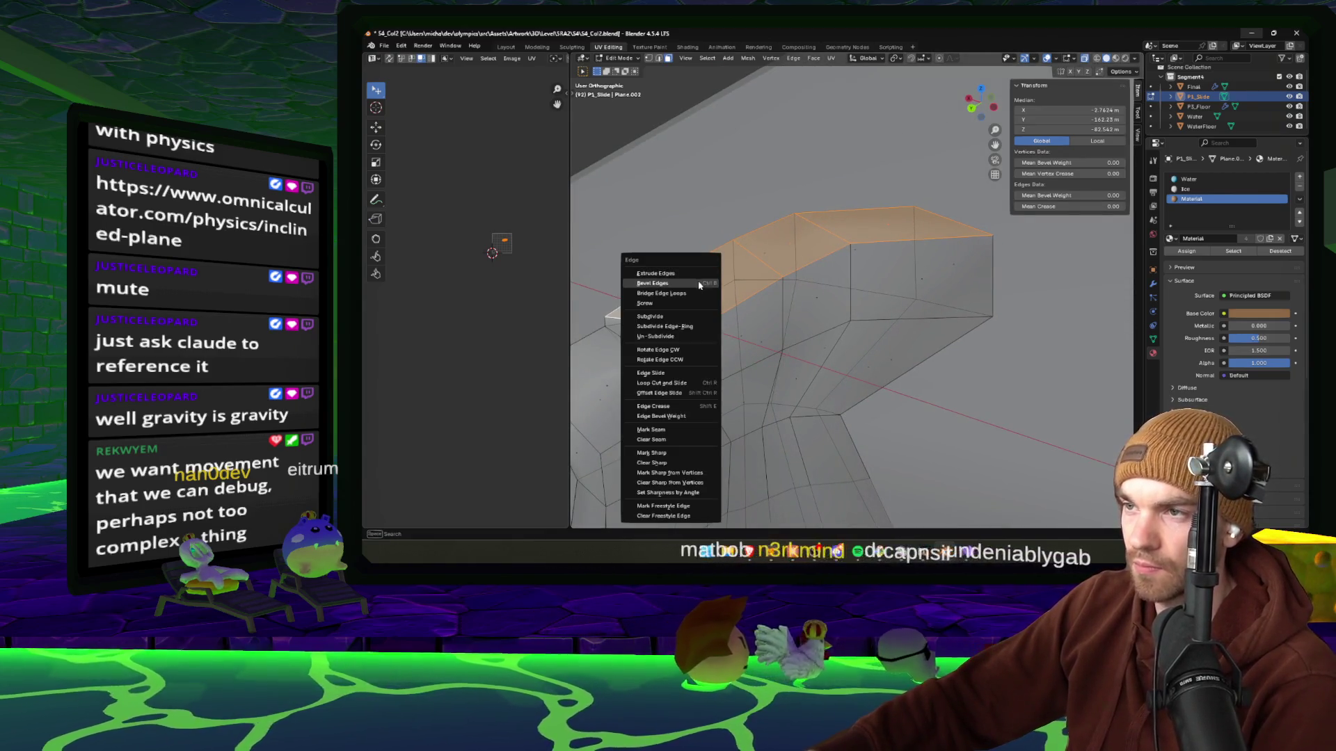
pyautogui.click(699, 284)
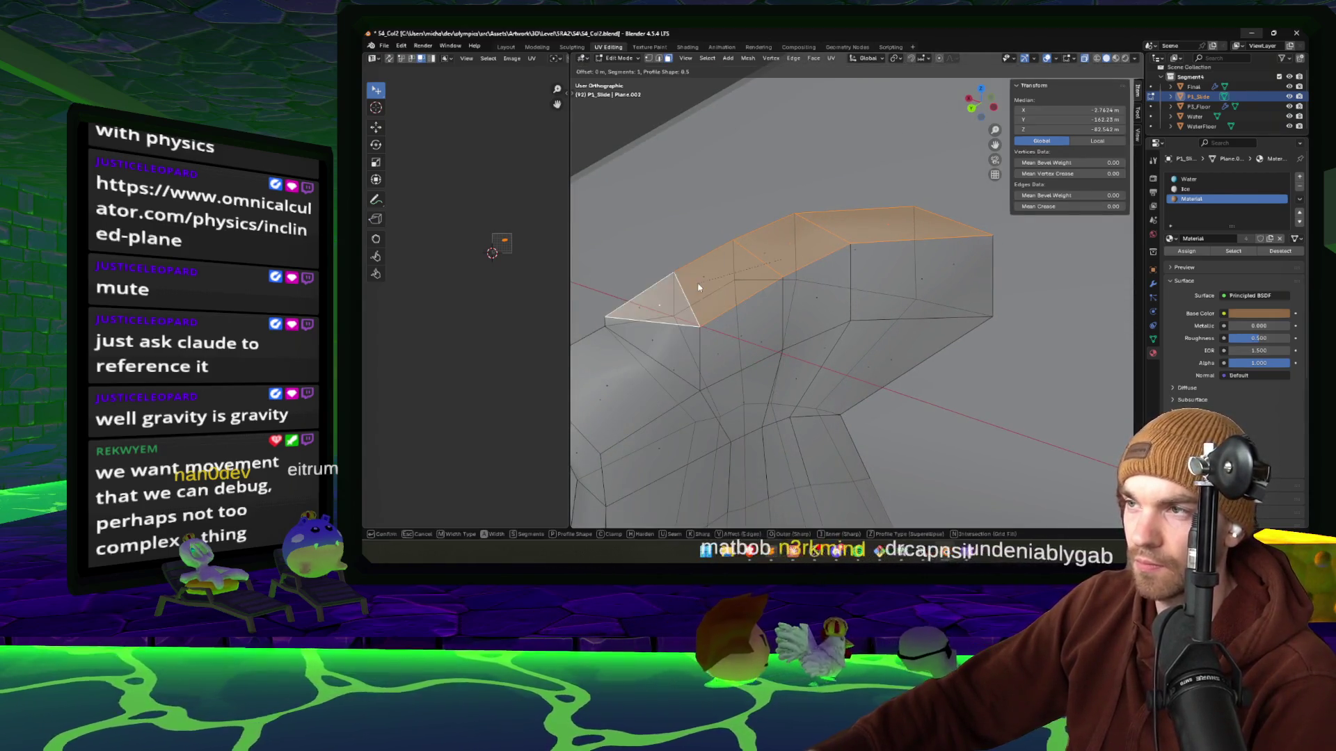
pyautogui.click(683, 246)
# Select the lower, upper and top faces of the bevelled rim.
pyautogui.moveTo(683, 247)
pyautogui.mouseDown()
pyautogui.moveTo(727, 248)
pyautogui.moveTo(719, 229)
pyautogui.moveTo(897, 324)
pyautogui.moveTo(934, 382)
pyautogui.moveTo(824, 424)
pyautogui.mouseUp()
pyautogui.click(789, 427)
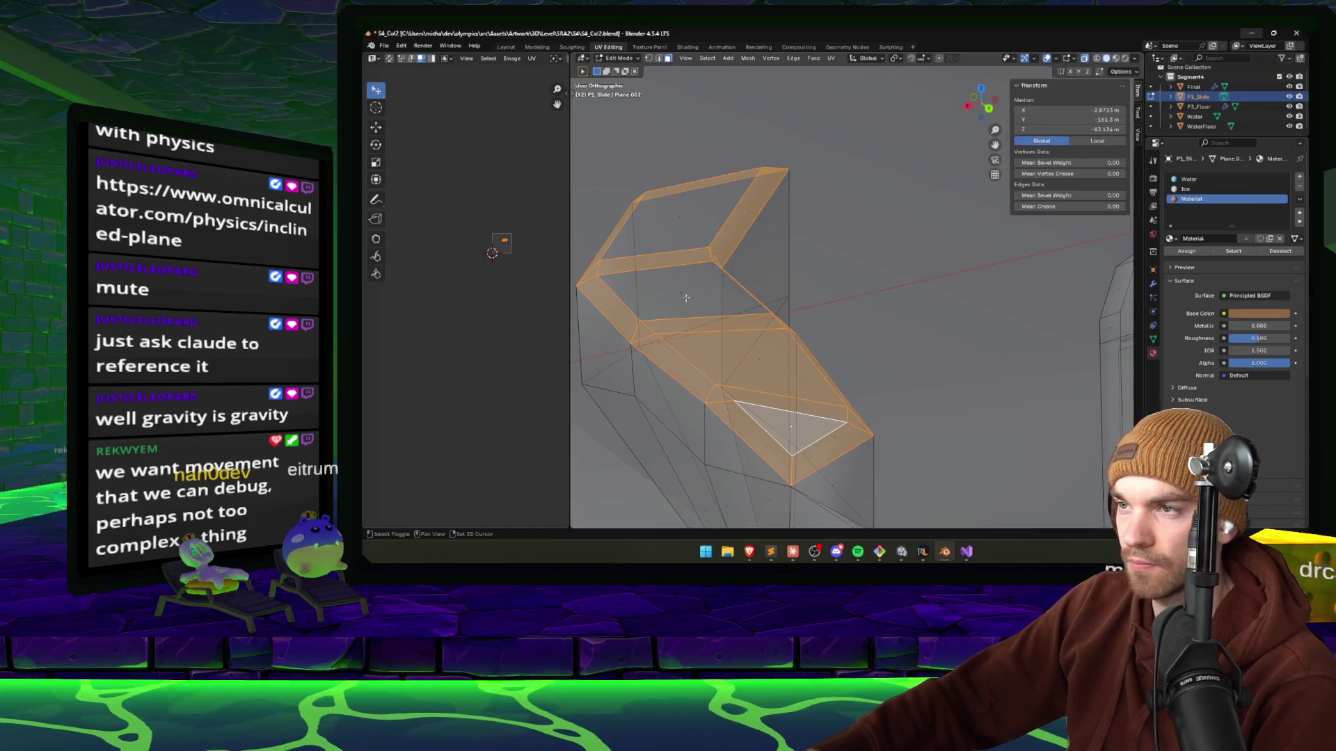
pyautogui.click(684, 295)
pyautogui.click(688, 221)
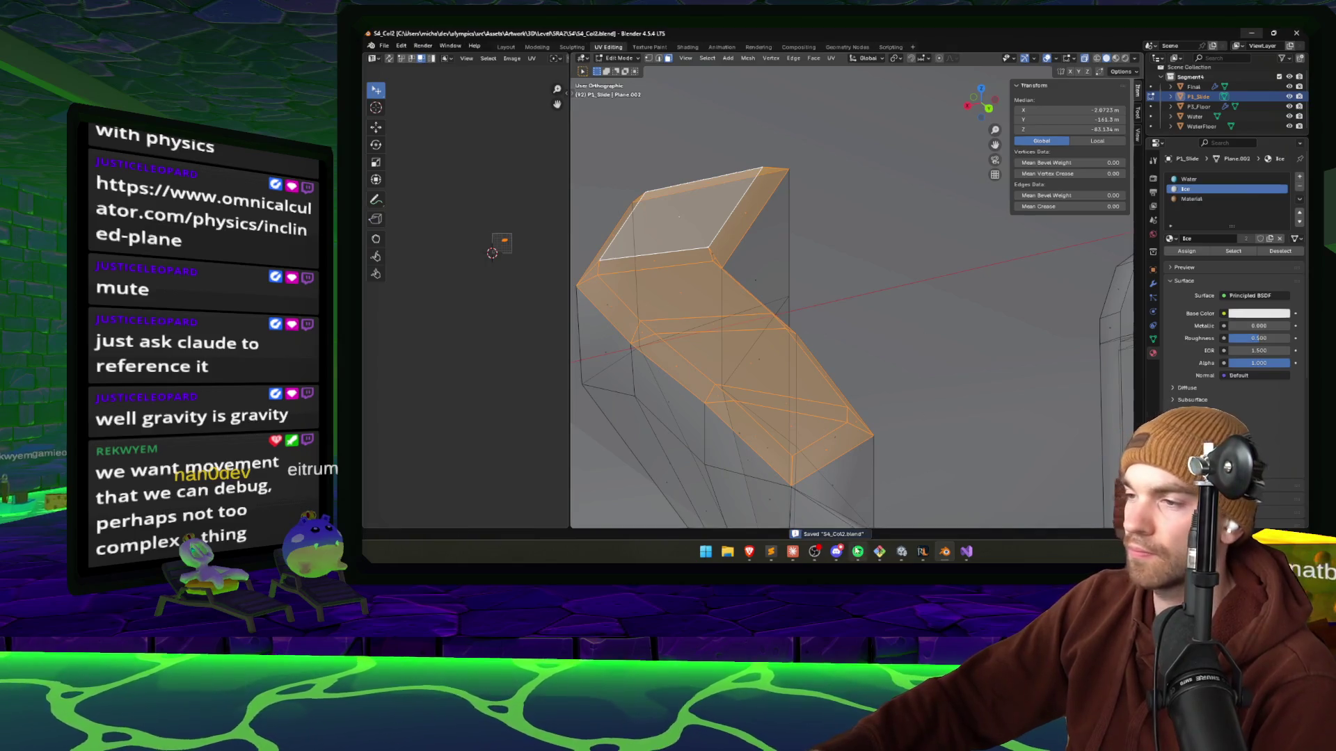
# Glance at the Claude chat and Unity's icy terrain, then return to Blender.
pyautogui.click(792, 552)
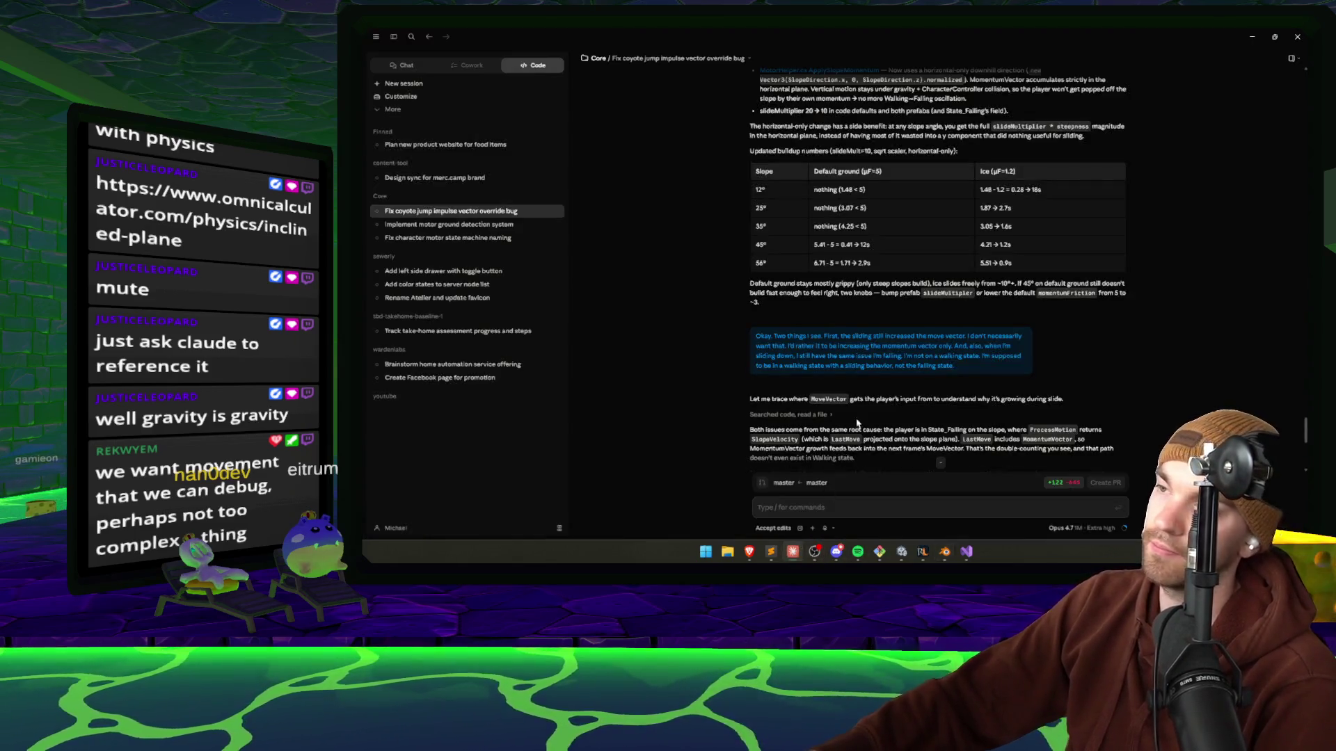
pyautogui.click(905, 557)
pyautogui.moveTo(752, 162)
pyautogui.mouseDown()
pyautogui.moveTo(535, 232)
pyautogui.moveTo(661, 334)
pyautogui.mouseUp()
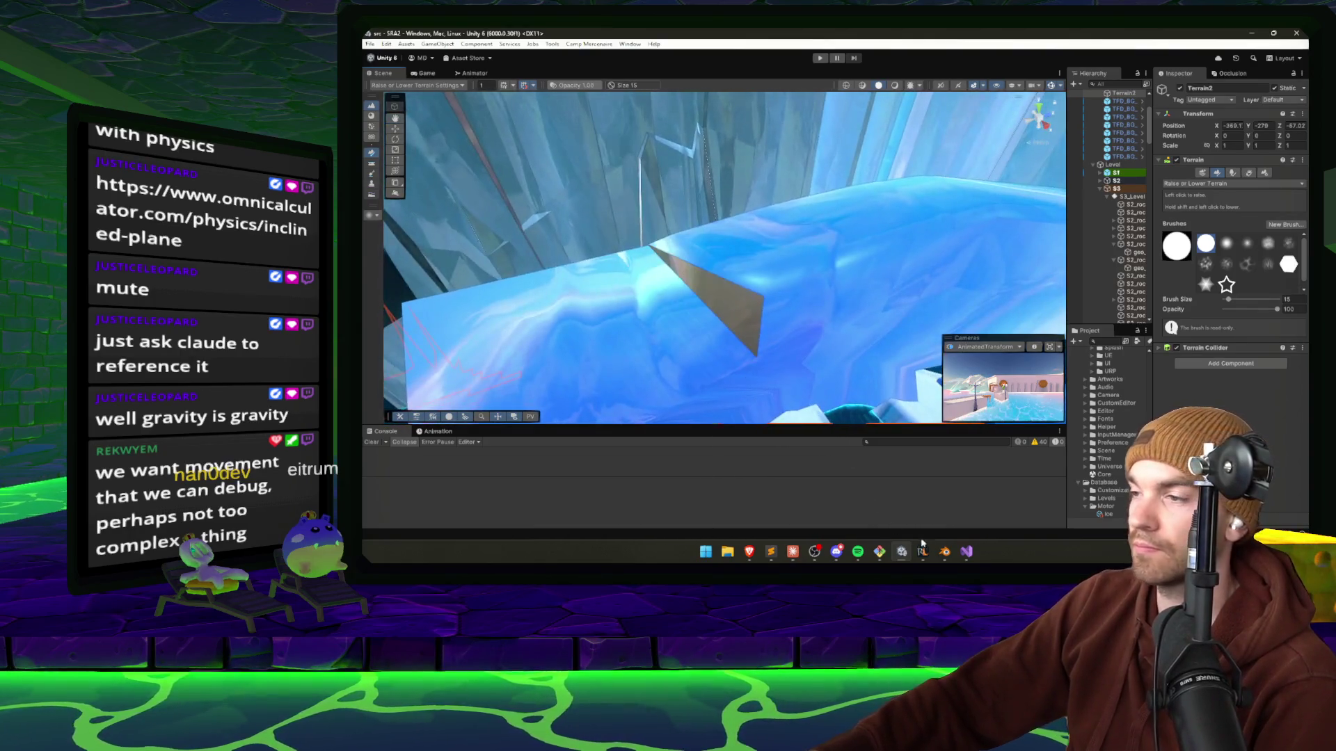
pyautogui.click(944, 553)
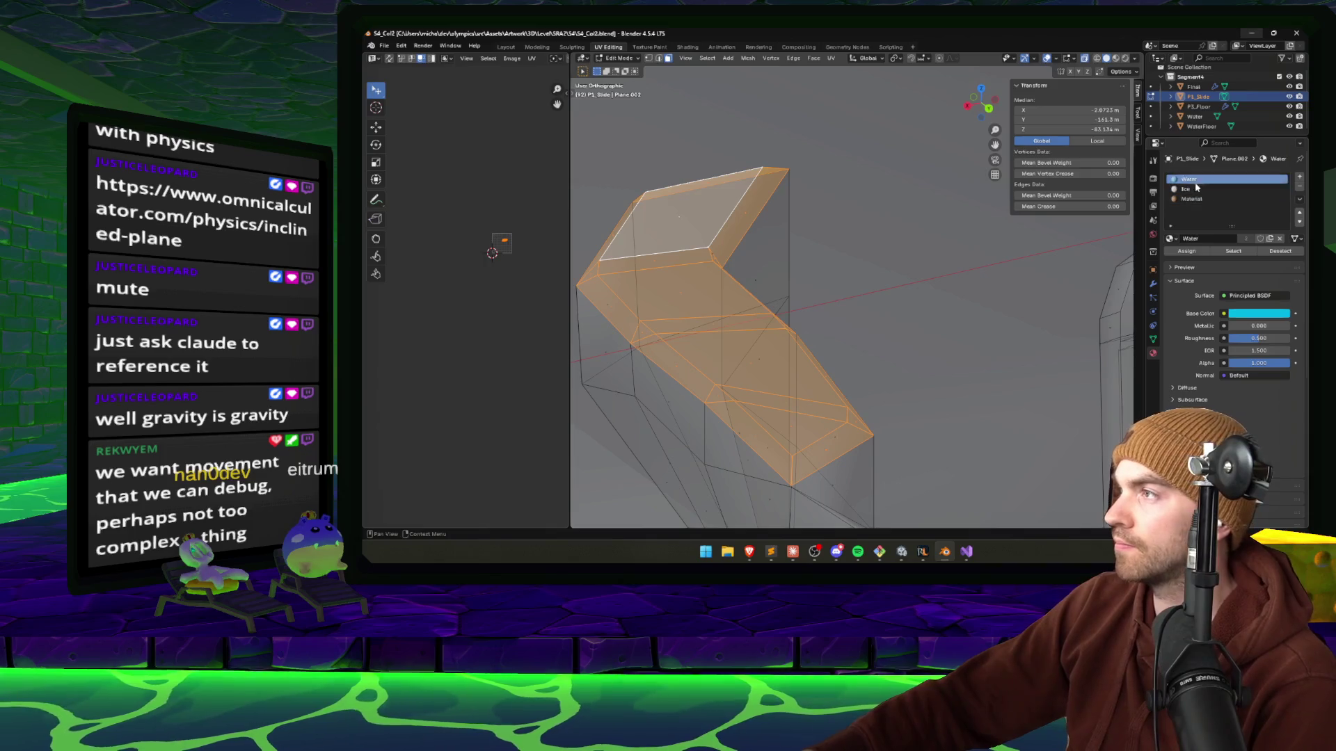
# Survey Unity's ice channel, slabs and walls, then return to Blender's rim view.
pyautogui.click(902, 553)
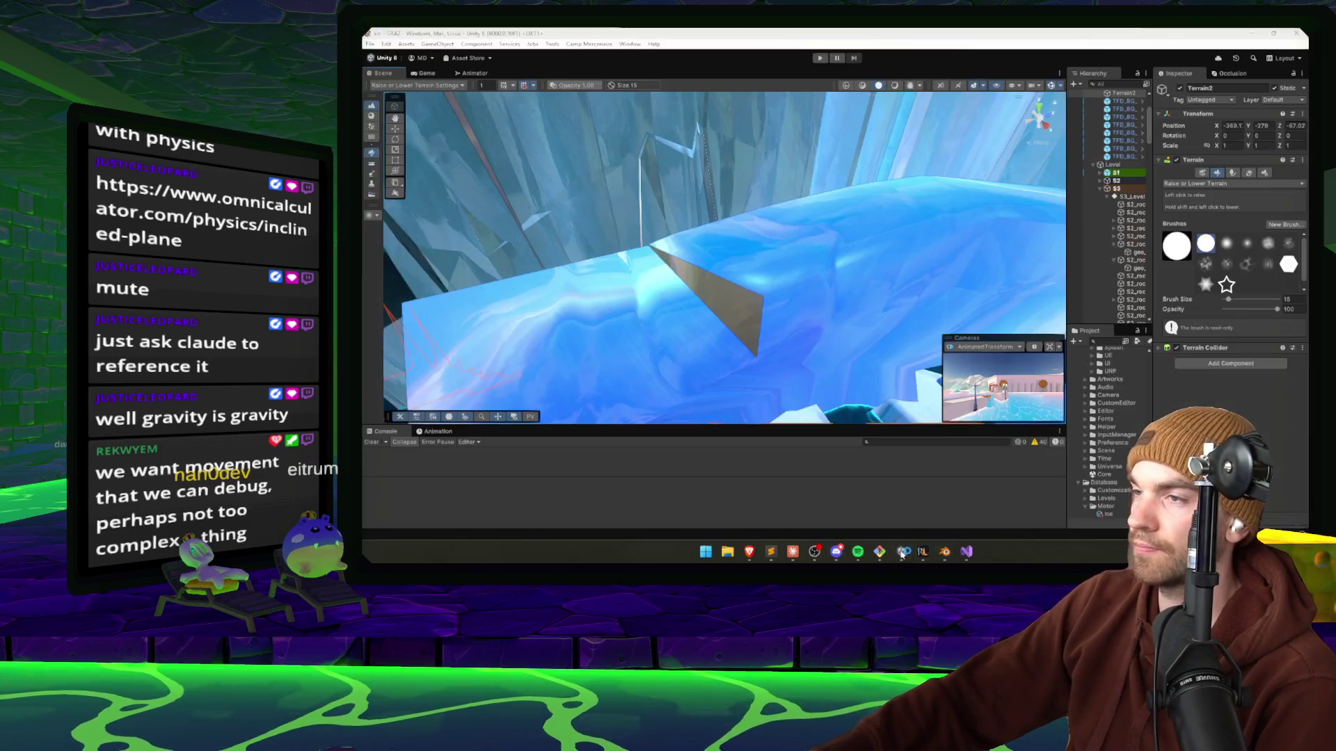
pyautogui.moveTo(765, 292)
pyautogui.mouseDown()
pyautogui.moveTo(991, 297)
pyautogui.moveTo(781, 237)
pyautogui.moveTo(814, 248)
pyautogui.moveTo(993, 217)
pyautogui.moveTo(737, 310)
pyautogui.moveTo(960, 322)
pyautogui.moveTo(1044, 292)
pyautogui.mouseUp()
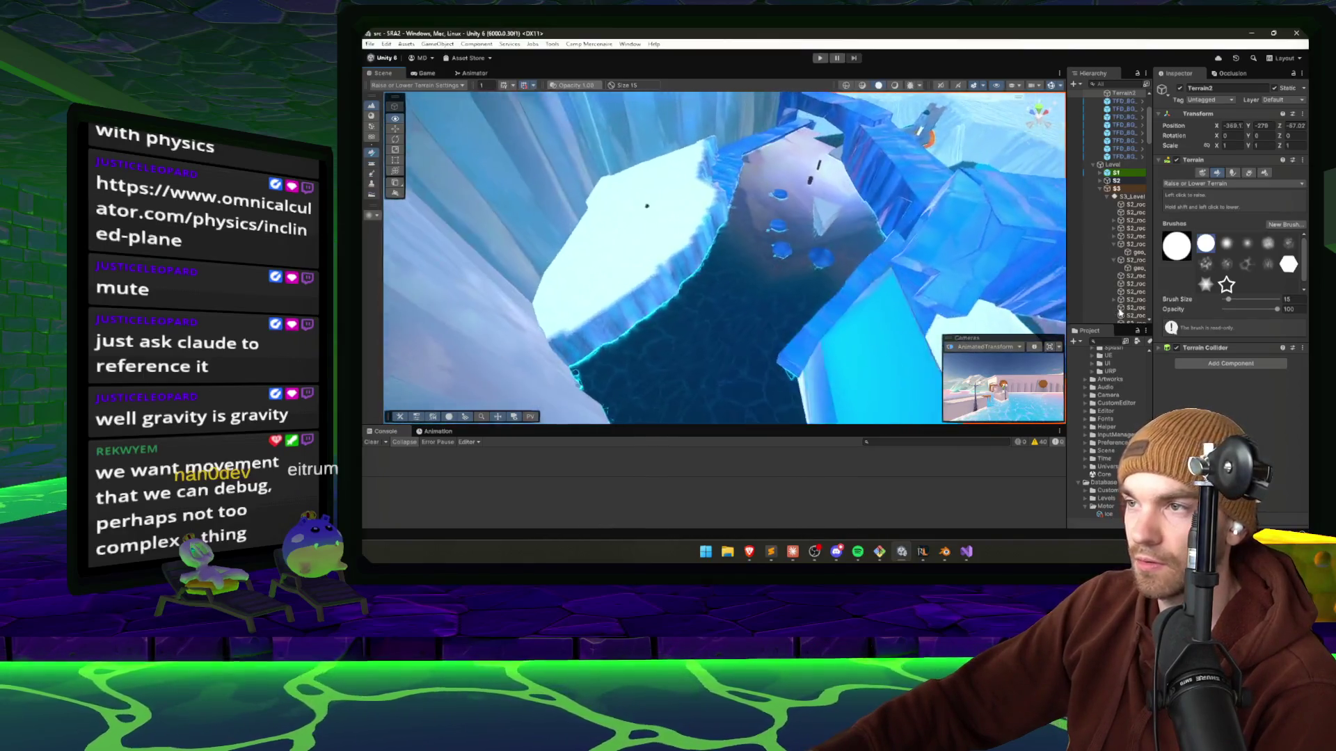
pyautogui.moveTo(834, 292)
pyautogui.mouseDown()
pyautogui.moveTo(649, 293)
pyautogui.moveTo(1208, 264)
pyautogui.moveTo(1167, 228)
pyautogui.mouseUp()
pyautogui.moveTo(798, 306)
pyautogui.mouseDown()
pyautogui.moveTo(762, 272)
pyautogui.moveTo(796, 322)
pyautogui.moveTo(680, 358)
pyautogui.moveTo(815, 359)
pyautogui.moveTo(903, 328)
pyautogui.moveTo(809, 372)
pyautogui.mouseUp()
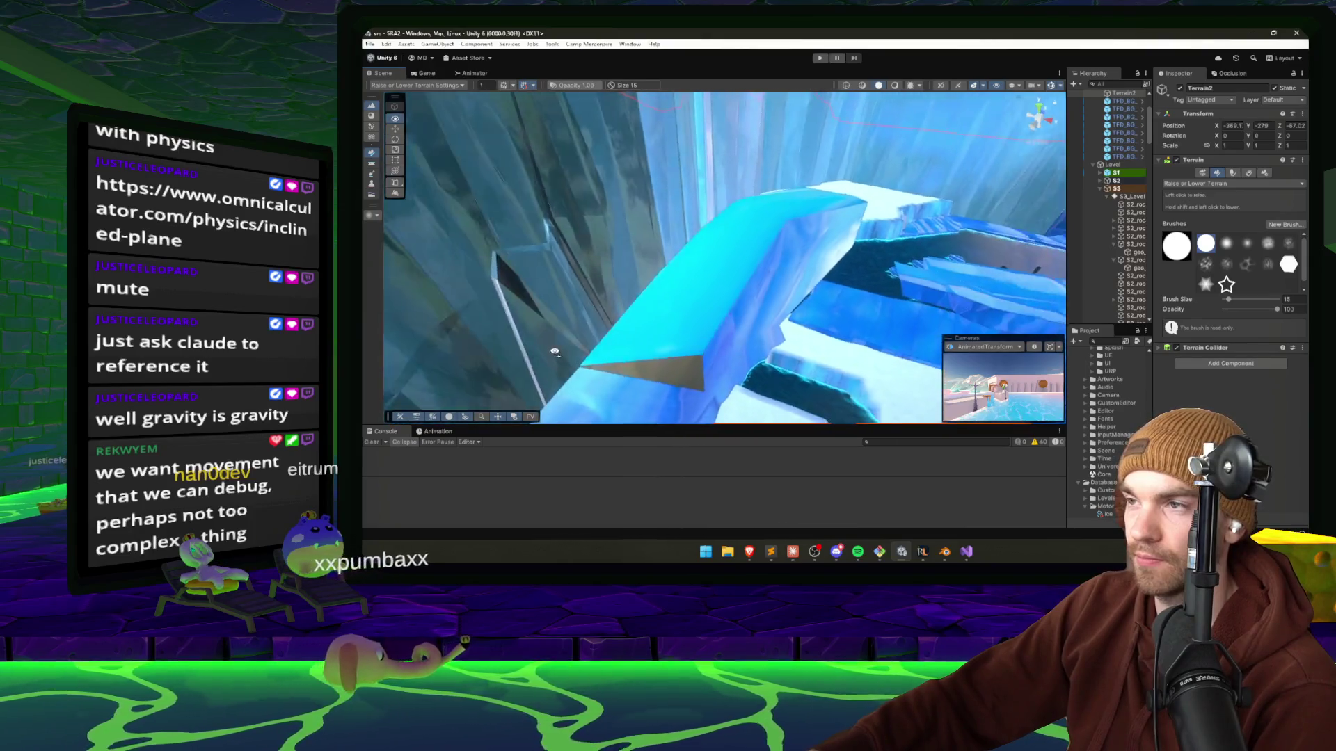
pyautogui.moveTo(637, 376); pyautogui.dragTo(723, 344)
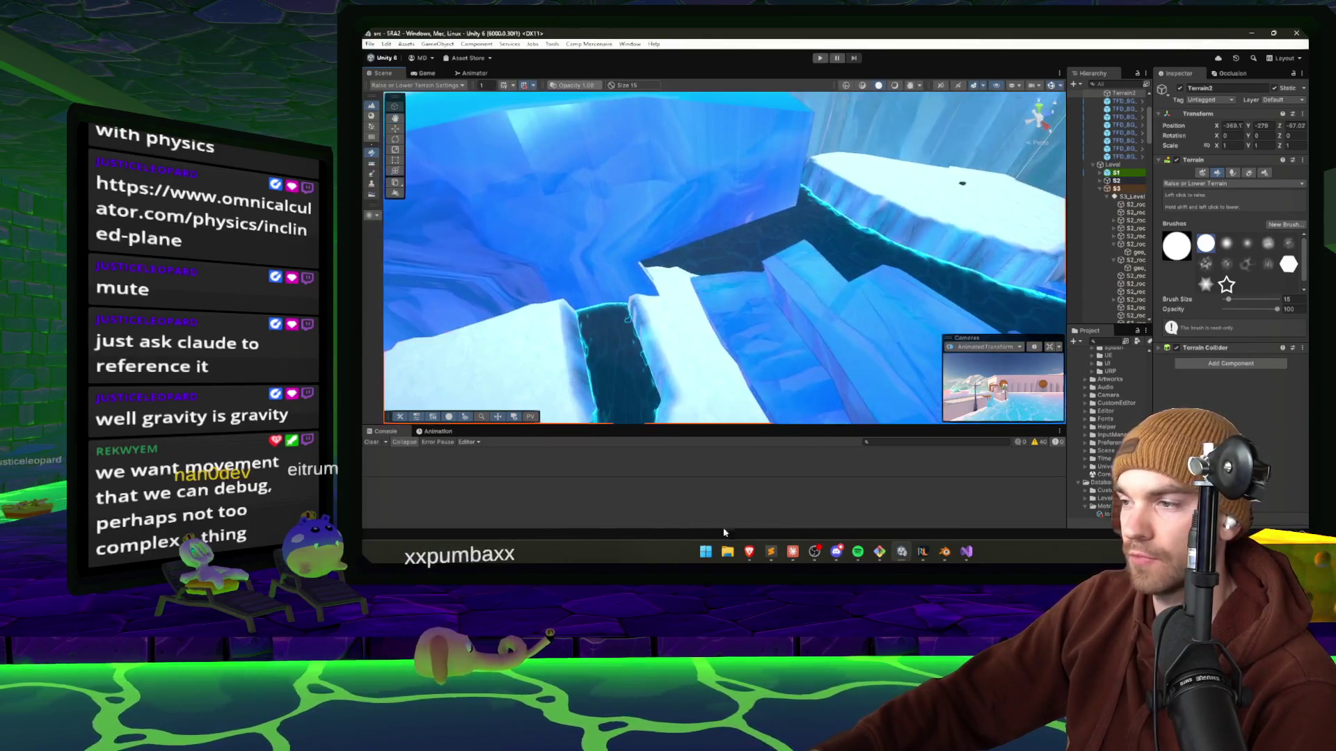
pyautogui.click(944, 552)
pyautogui.moveTo(904, 501); pyautogui.dragTo(862, 468)
# Move the selected upper rim faces twice to their final position, then check in Unity.
pyautogui.press('g')
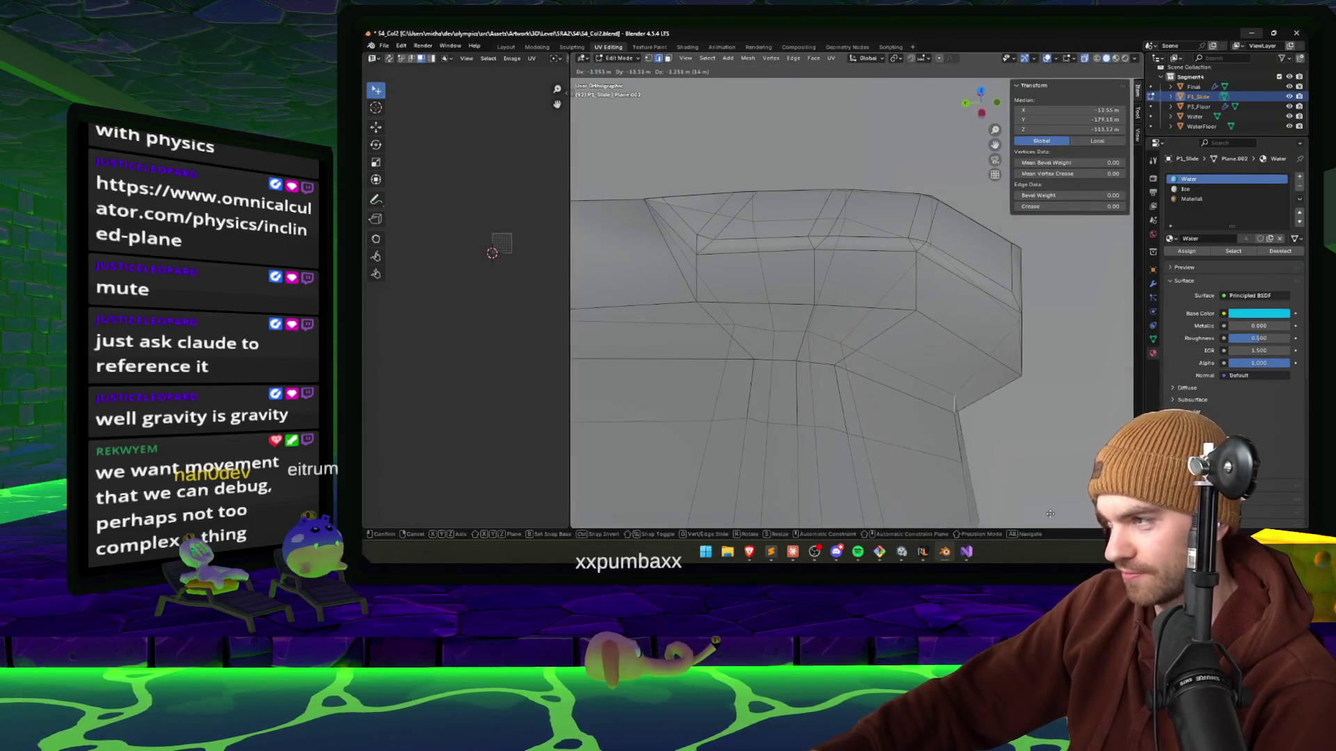
pyautogui.click(1006, 410)
pyautogui.moveTo(1005, 411); pyautogui.dragTo(1010, 464)
pyautogui.press('g')
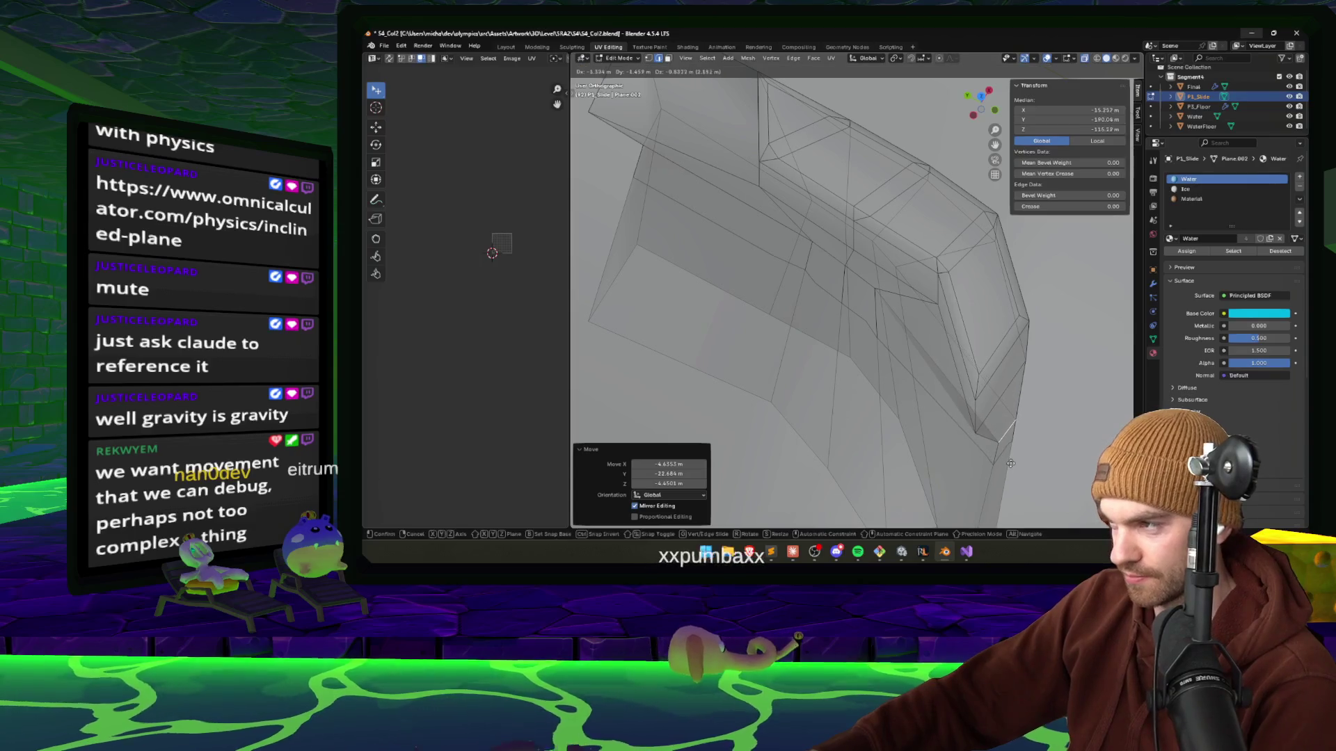
pyautogui.click(1006, 468)
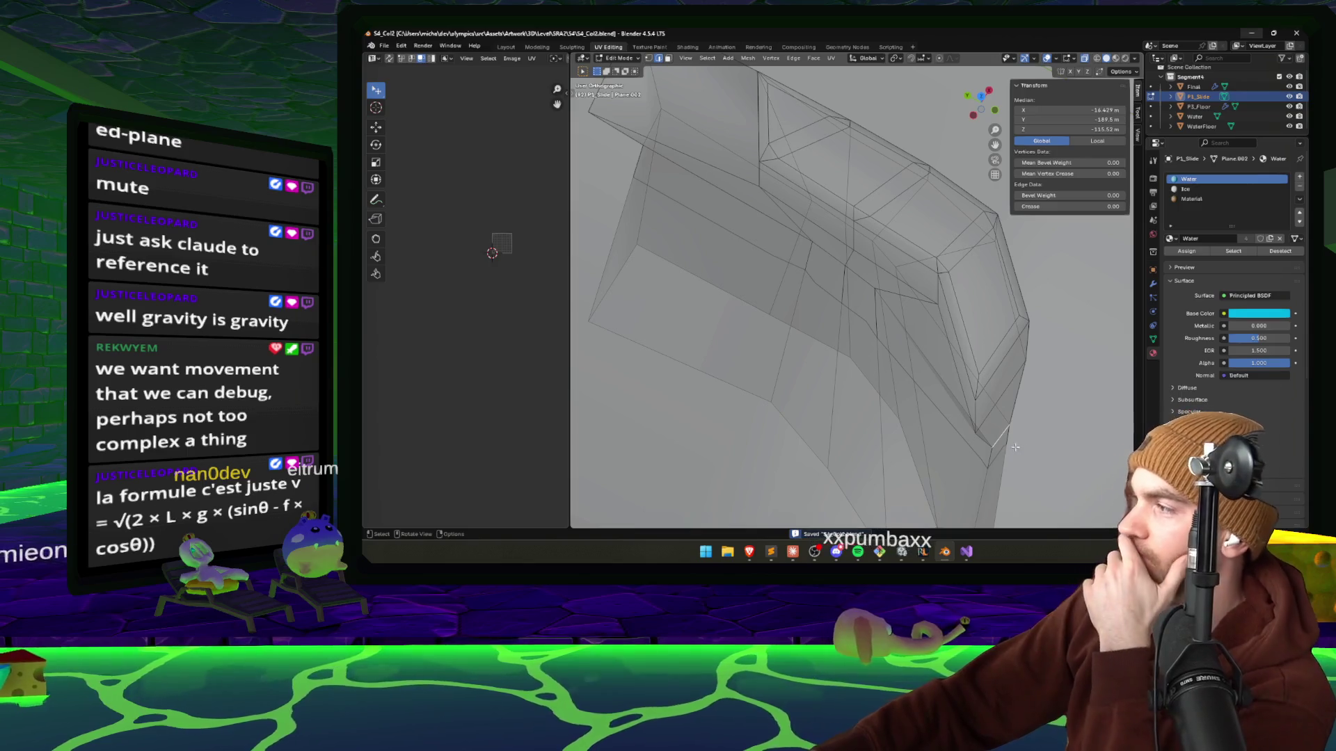
pyautogui.click(901, 551)
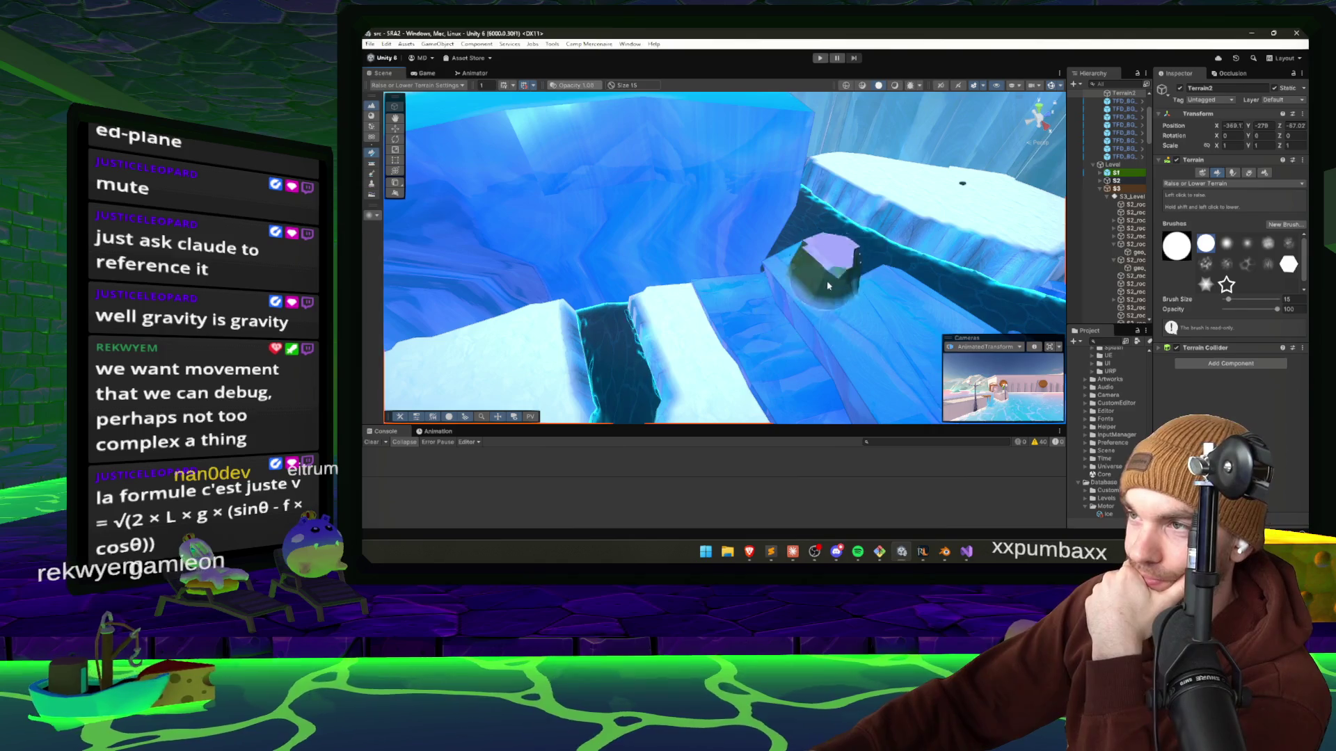
# Orbit Unity's scene over the terrain gaps toward the ice wall, then bring up Claude.
pyautogui.moveTo(825, 272); pyautogui.dragTo(758, 268)
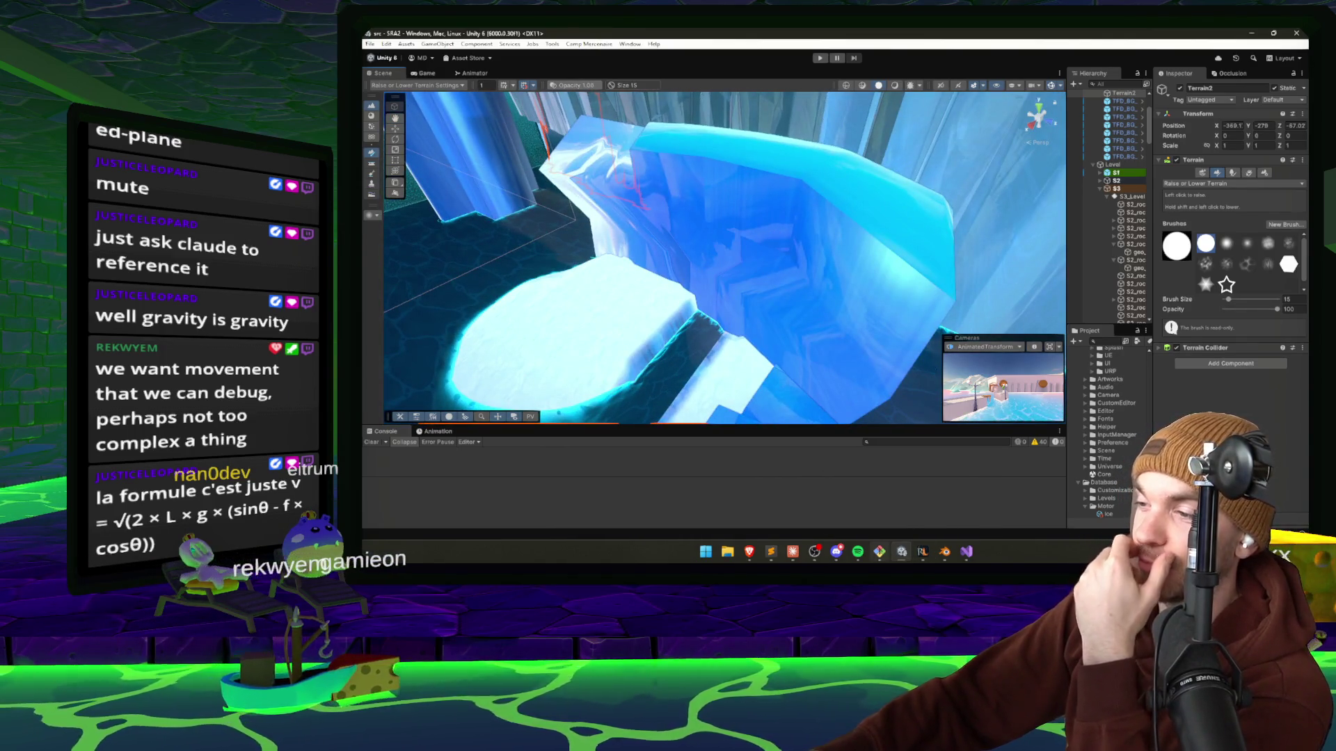
pyautogui.moveTo(925, 557)
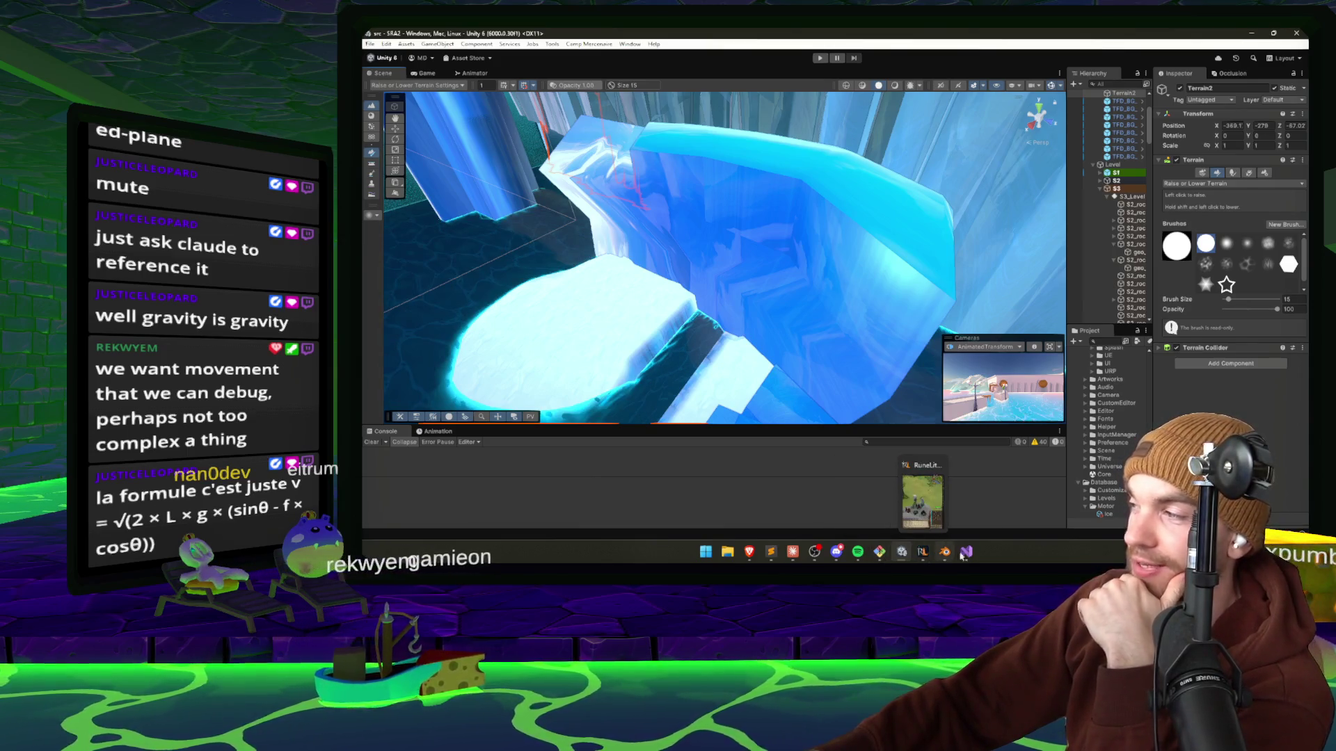
pyautogui.moveTo(823, 278); pyautogui.dragTo(819, 327)
pyautogui.click(793, 552)
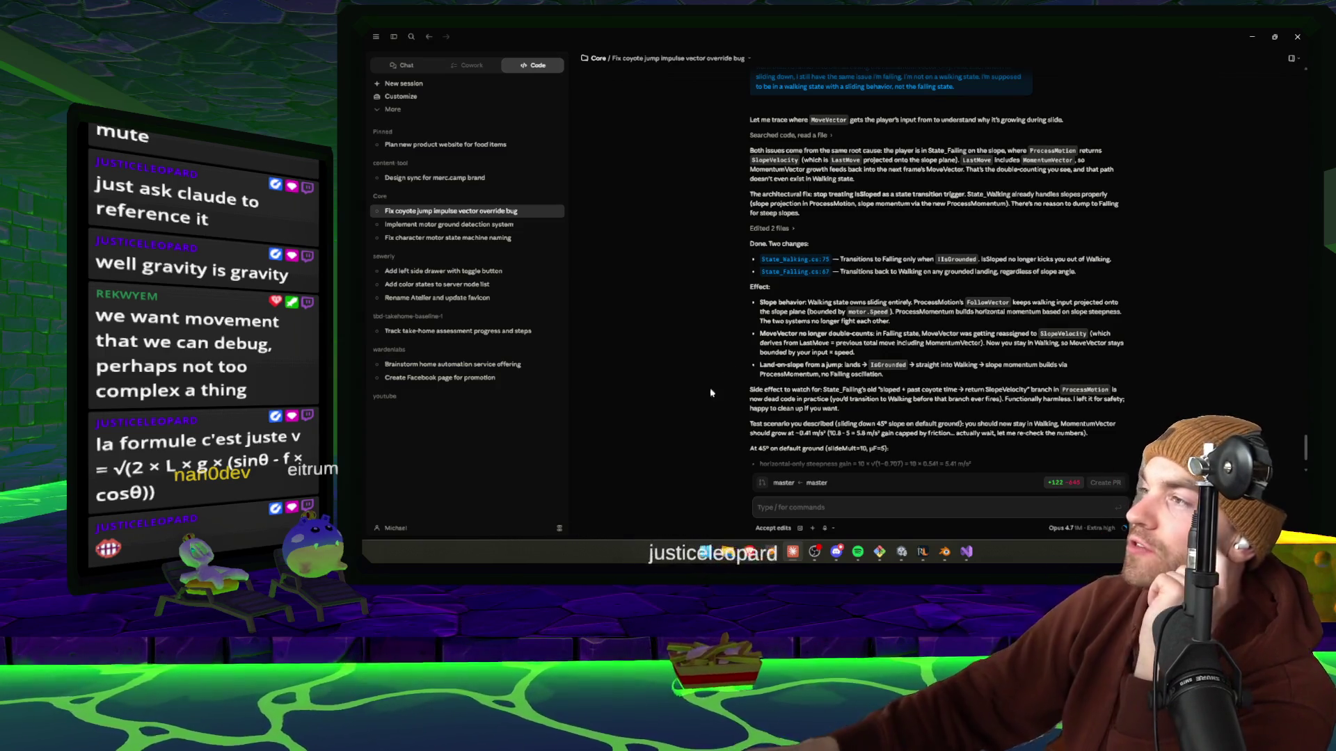
pyautogui.moveTo(1013, 203); pyautogui.dragTo(855, 218)
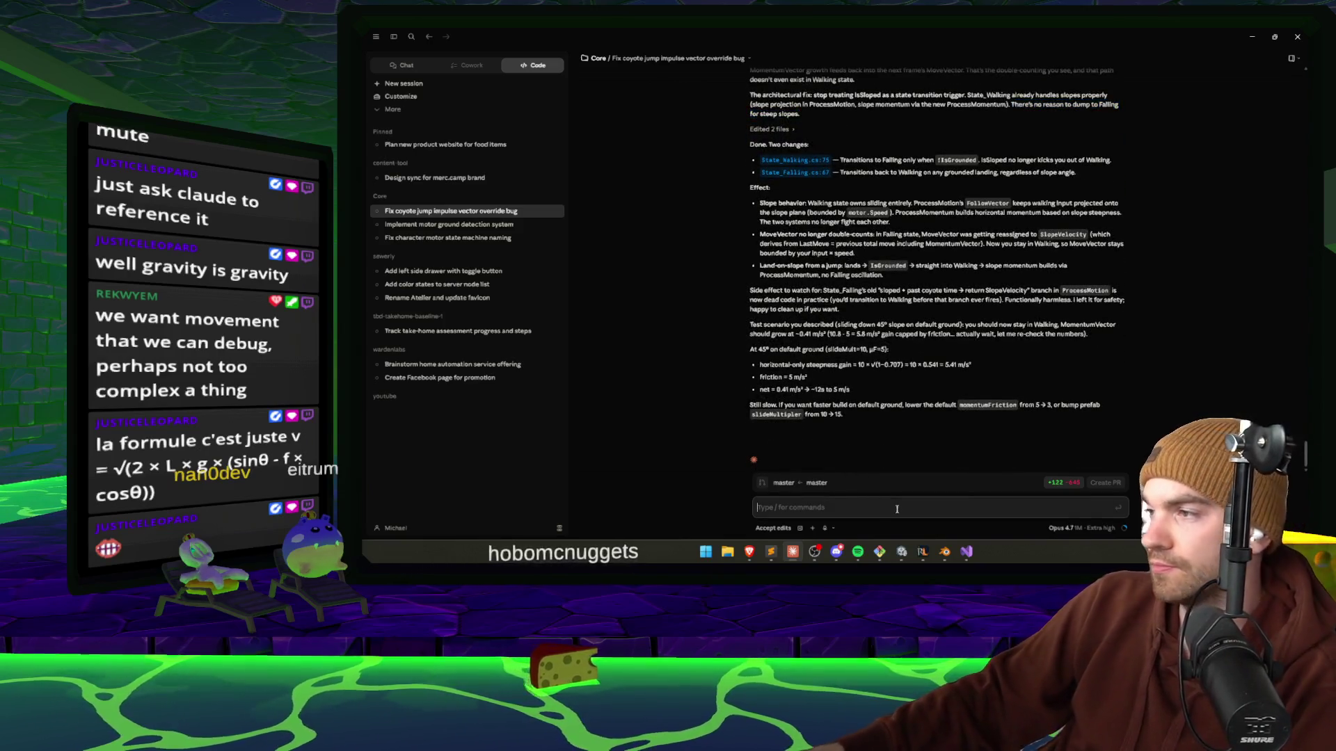
# Send Claude 'try it', check the chat's context usage, then return to Unity.
pyautogui.write('try it')
pyautogui.press('Return')
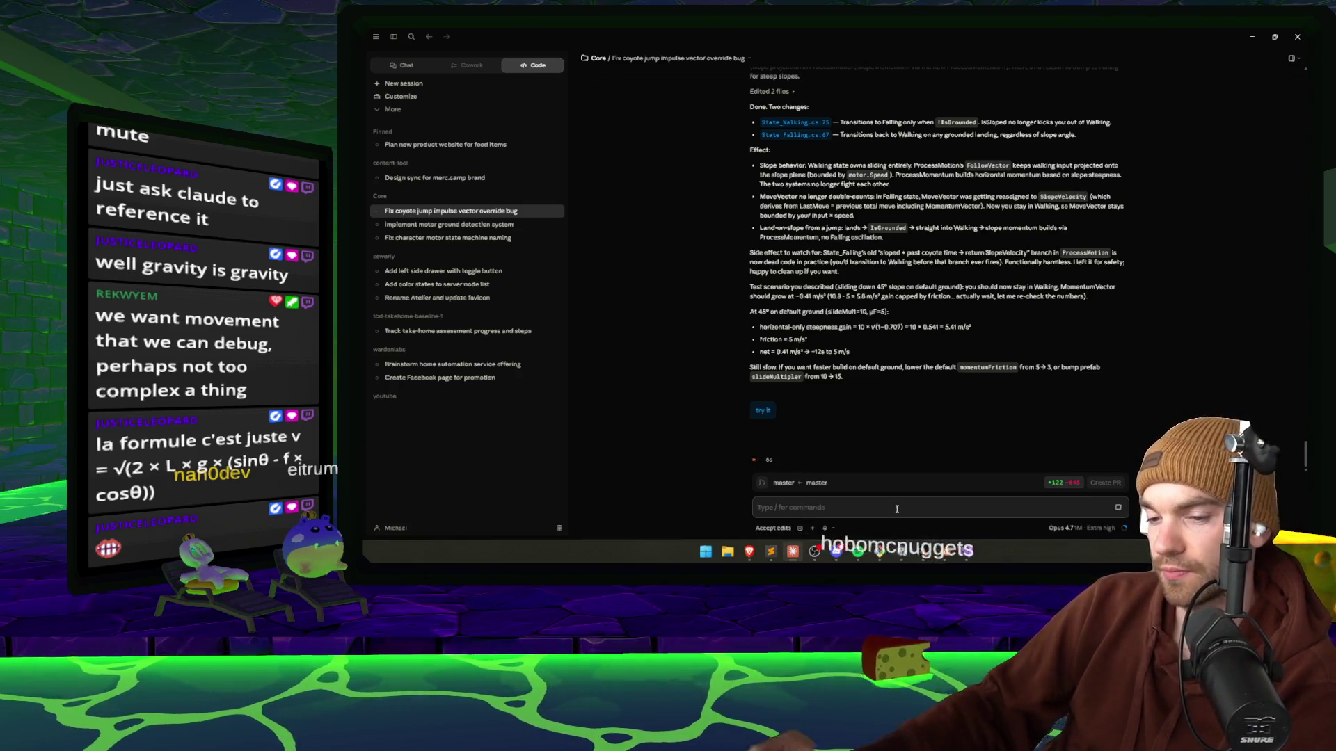
pyautogui.click(1124, 529)
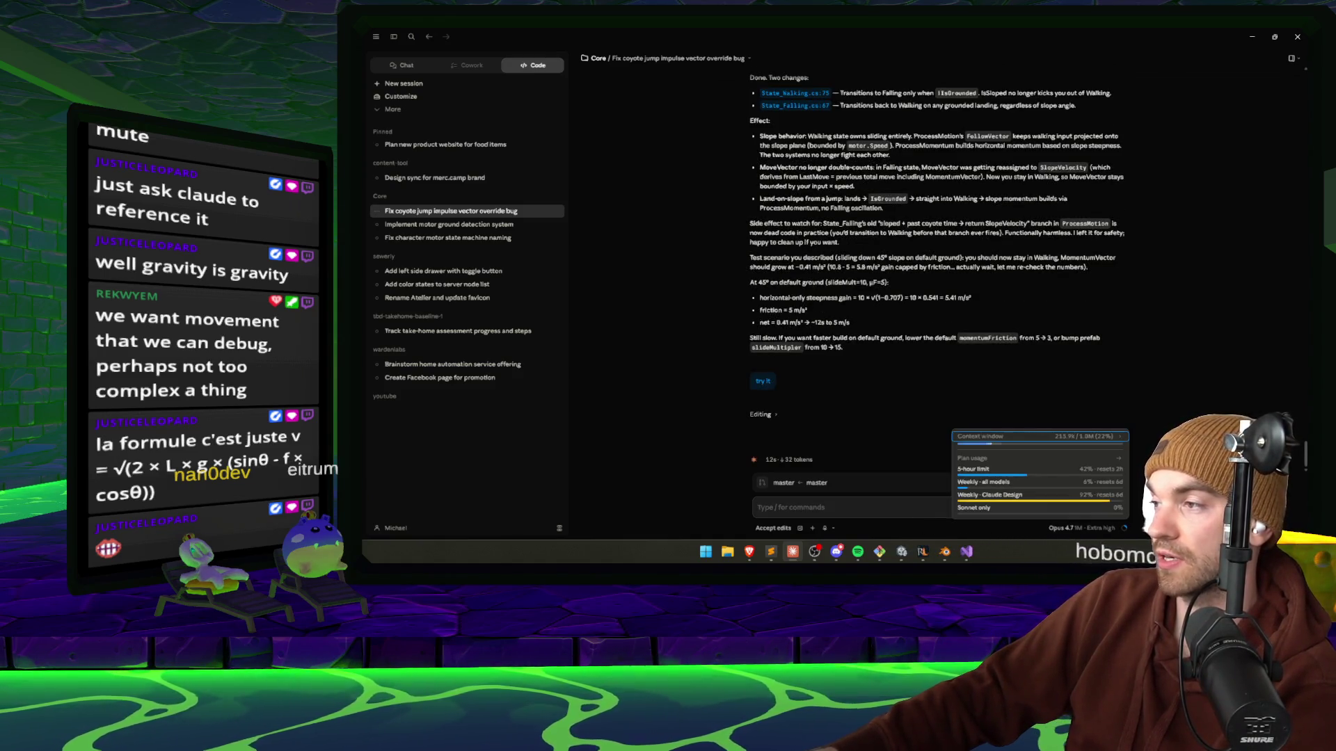
pyautogui.click(882, 553)
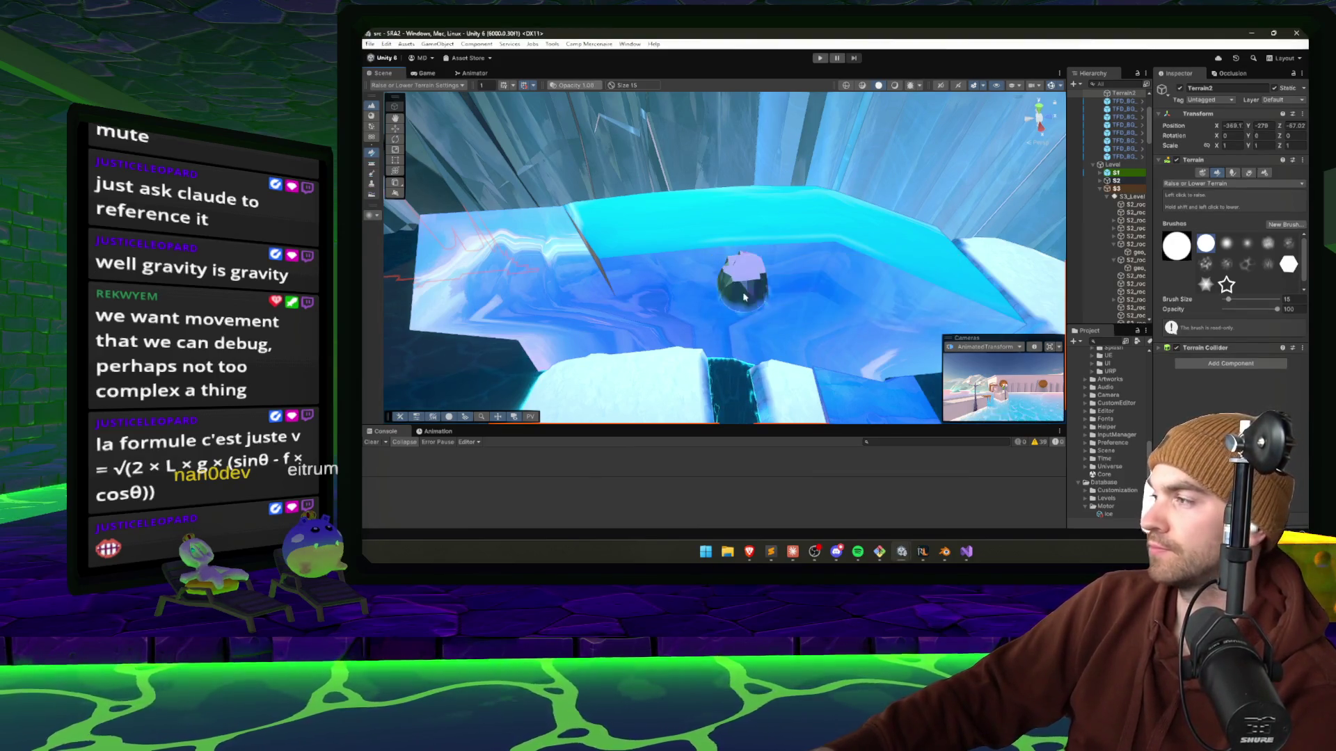
# Orbit into the icy level, select the JumpState trigger and frame it with F.
pyautogui.moveTo(734, 277)
pyautogui.mouseDown()
pyautogui.moveTo(717, 267)
pyautogui.moveTo(712, 224)
pyautogui.moveTo(1077, 254)
pyautogui.moveTo(1154, 201)
pyautogui.mouseUp()
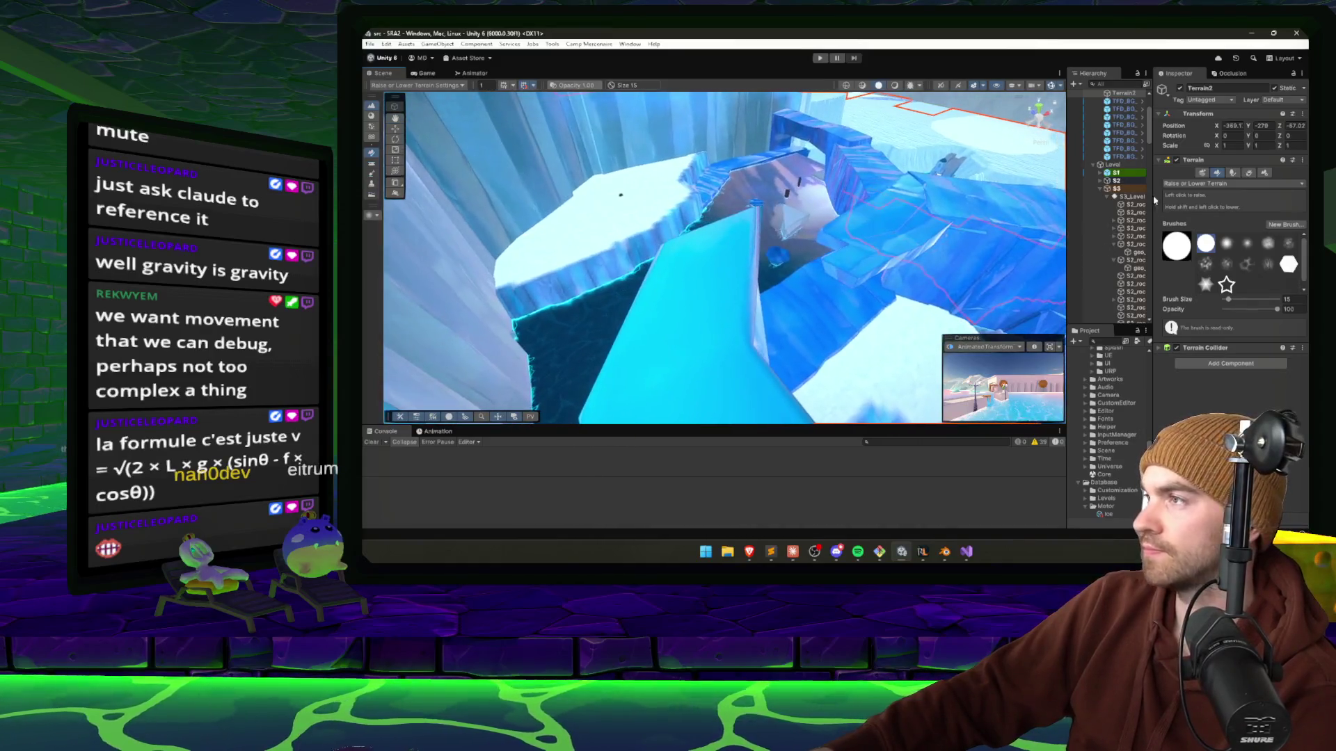
pyautogui.moveTo(873, 206)
pyautogui.mouseDown()
pyautogui.moveTo(776, 201)
pyautogui.moveTo(760, 185)
pyautogui.moveTo(701, 214)
pyautogui.moveTo(574, 144)
pyautogui.moveTo(576, 172)
pyautogui.moveTo(663, 197)
pyautogui.moveTo(1012, 263)
pyautogui.mouseUp()
pyautogui.click(758, 180)
pyautogui.press('f')
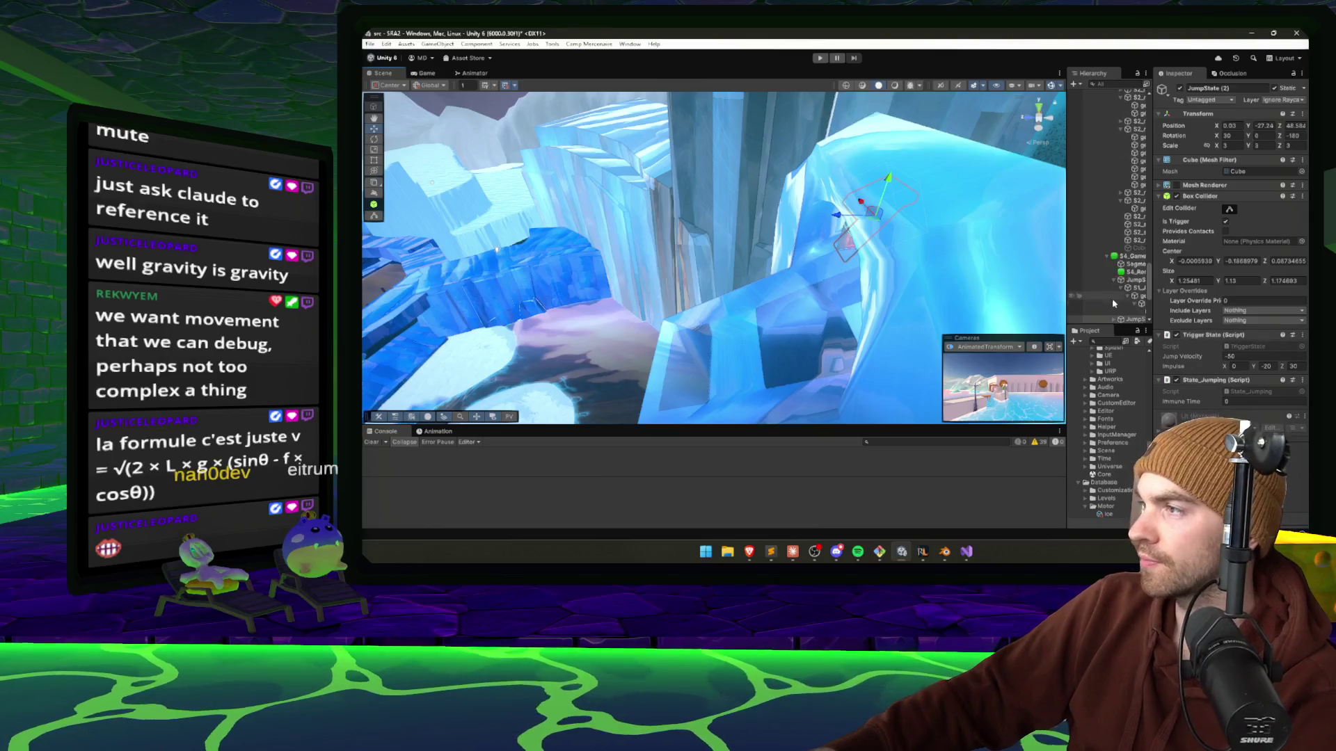
# Set the JumpState pad's Rotation X and Z to 0 and reframe it on the ramp.
pyautogui.click(1111, 281)
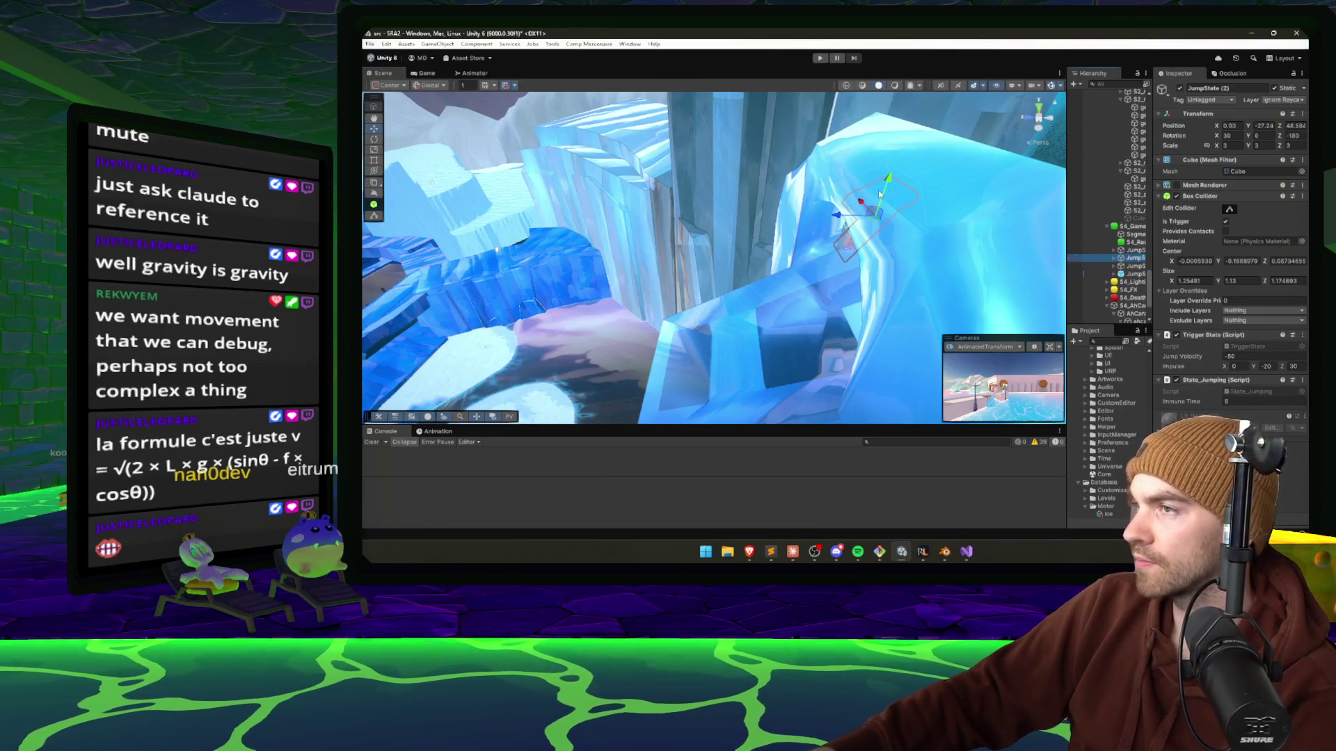
pyautogui.moveTo(878, 189)
pyautogui.mouseDown()
pyautogui.moveTo(902, 208)
pyautogui.moveTo(877, 186)
pyautogui.mouseUp()
pyautogui.press('f')
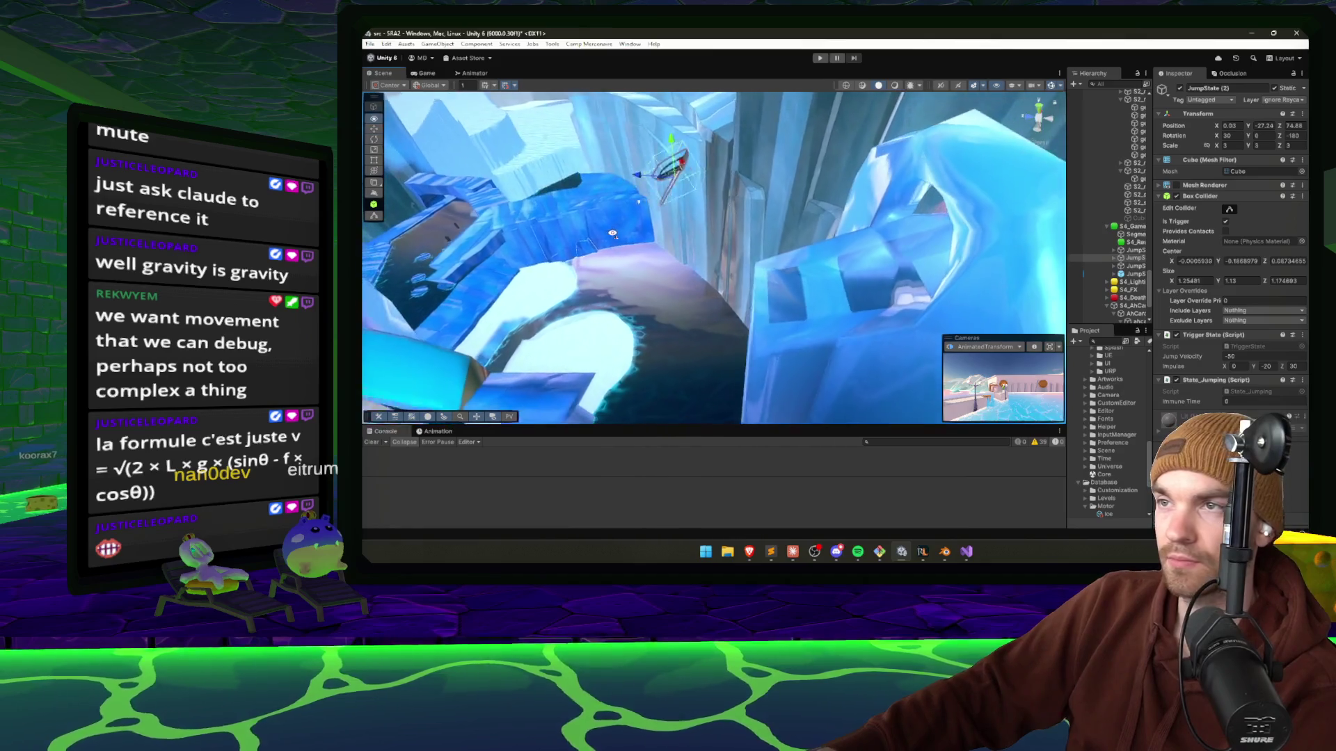
pyautogui.write('0')
pyautogui.press('Tab')
pyautogui.press('Tab')
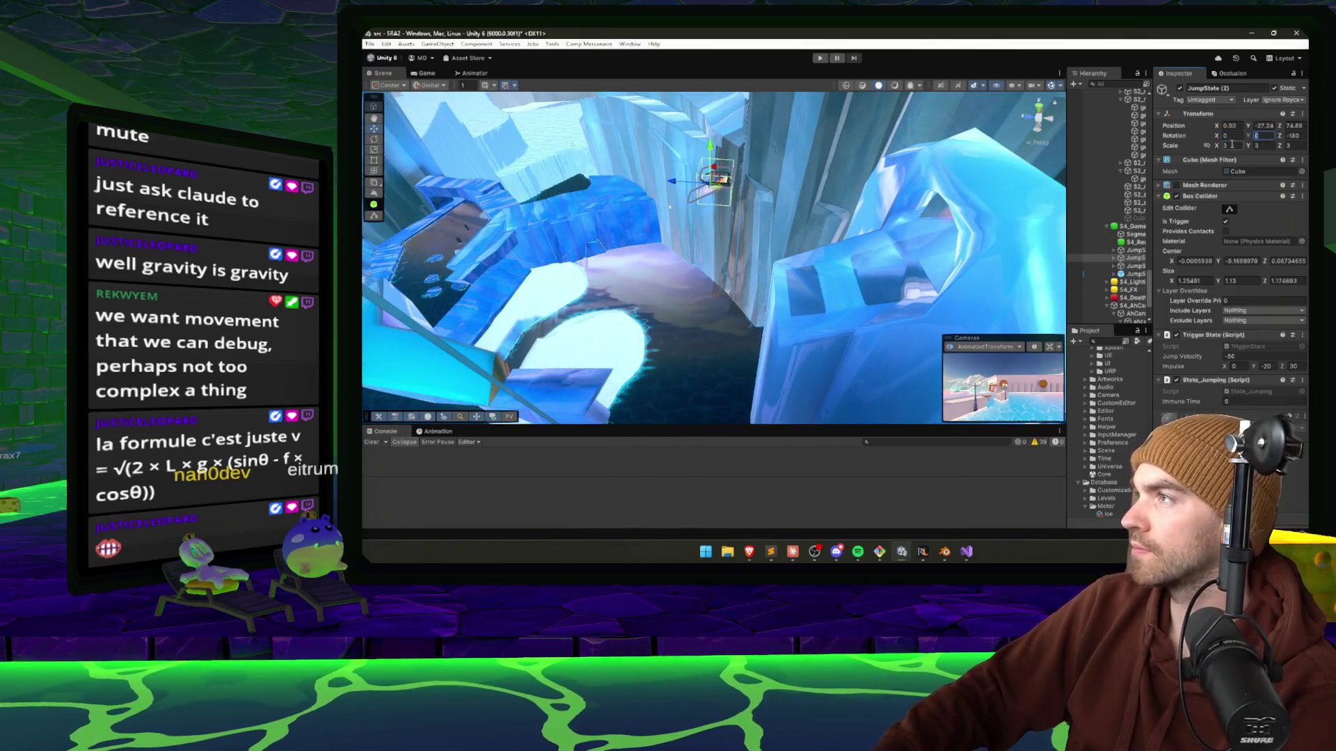
pyautogui.write('0')
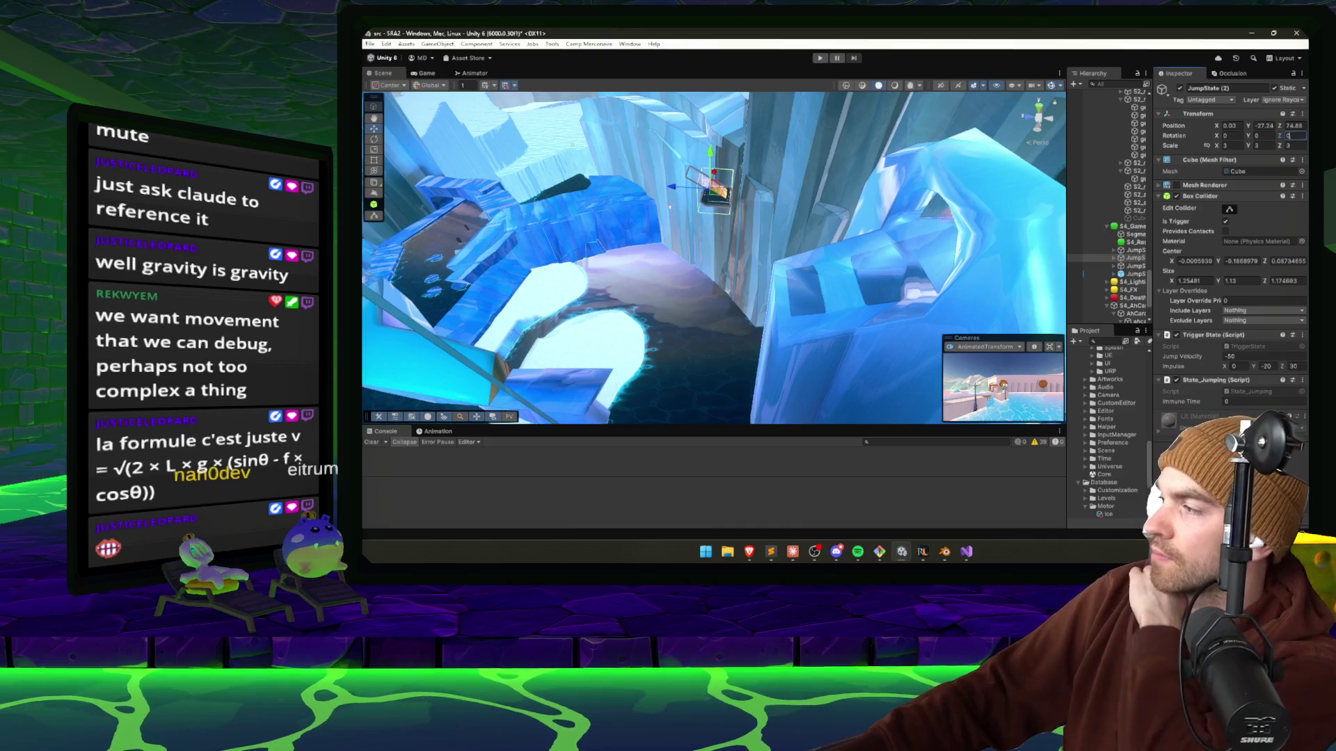
pyautogui.moveTo(669, 206)
pyautogui.mouseDown()
pyautogui.moveTo(769, 295)
pyautogui.moveTo(540, 278)
pyautogui.moveTo(692, 238)
pyautogui.moveTo(415, 287)
pyautogui.moveTo(487, 271)
pyautogui.moveTo(671, 295)
pyautogui.moveTo(761, 281)
pyautogui.moveTo(629, 297)
pyautogui.moveTo(555, 285)
pyautogui.moveTo(595, 342)
pyautogui.moveTo(647, 335)
pyautogui.moveTo(497, 160)
pyautogui.moveTo(716, 256)
pyautogui.moveTo(1031, 238)
pyautogui.moveTo(728, 272)
pyautogui.moveTo(706, 244)
pyautogui.mouseUp()
pyautogui.press('f')
pyautogui.scroll(-3, 671, 242)
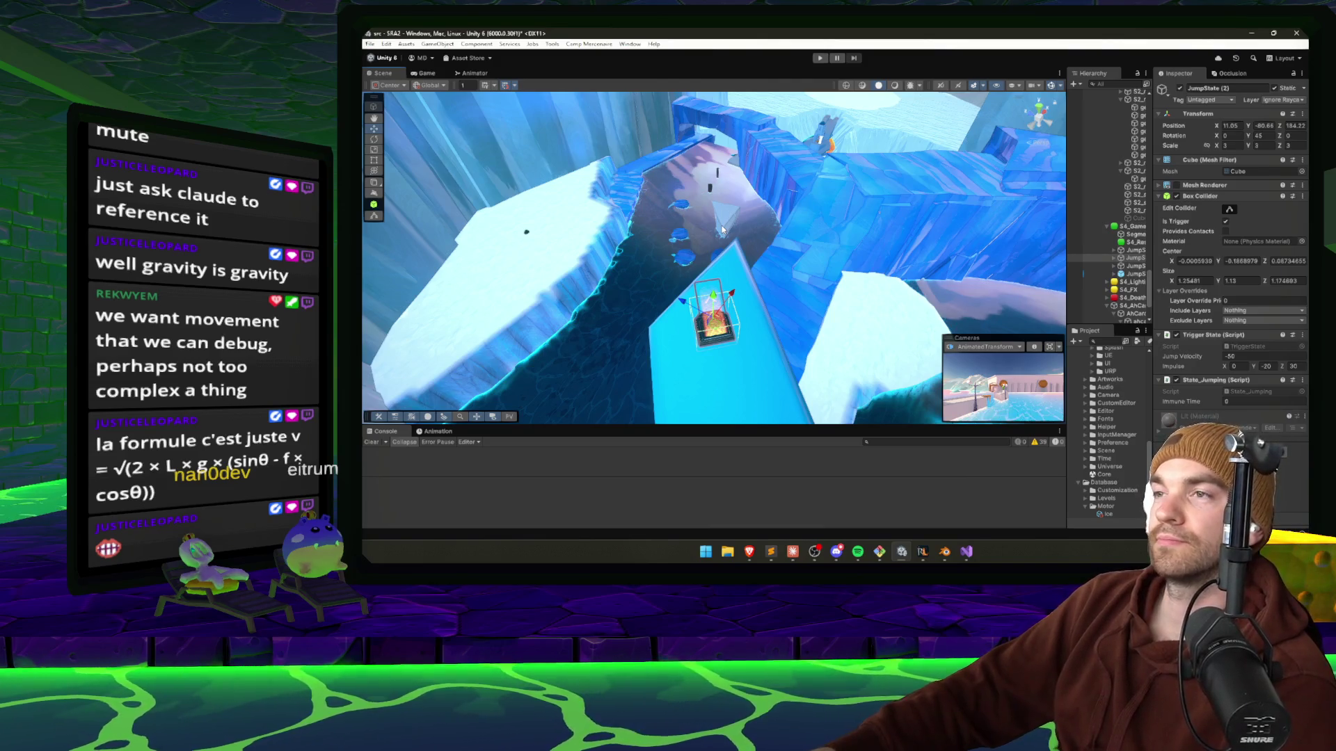
# Orbit around the ice path, ramp and chasm to check the jump pad's placement.
pyautogui.moveTo(722, 229)
pyautogui.mouseDown()
pyautogui.moveTo(739, 178)
pyautogui.moveTo(761, 231)
pyautogui.moveTo(675, 208)
pyautogui.moveTo(918, 207)
pyautogui.mouseUp()
pyautogui.moveTo(547, 216)
pyautogui.mouseDown()
pyautogui.moveTo(503, 259)
pyautogui.moveTo(603, 249)
pyautogui.moveTo(367, 269)
pyautogui.moveTo(393, 256)
pyautogui.moveTo(639, 262)
pyautogui.mouseUp()
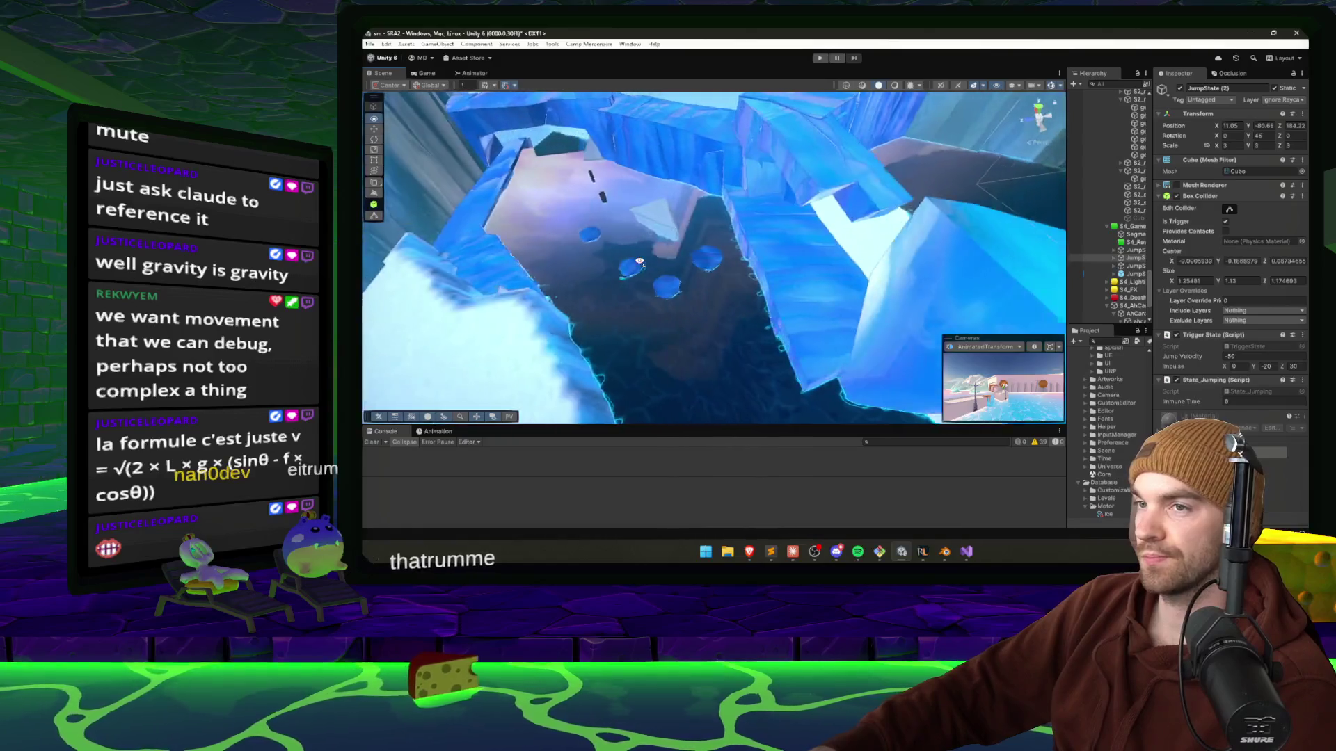
pyautogui.moveTo(550, 262)
pyautogui.mouseDown()
pyautogui.moveTo(593, 281)
pyautogui.moveTo(663, 267)
pyautogui.mouseUp()
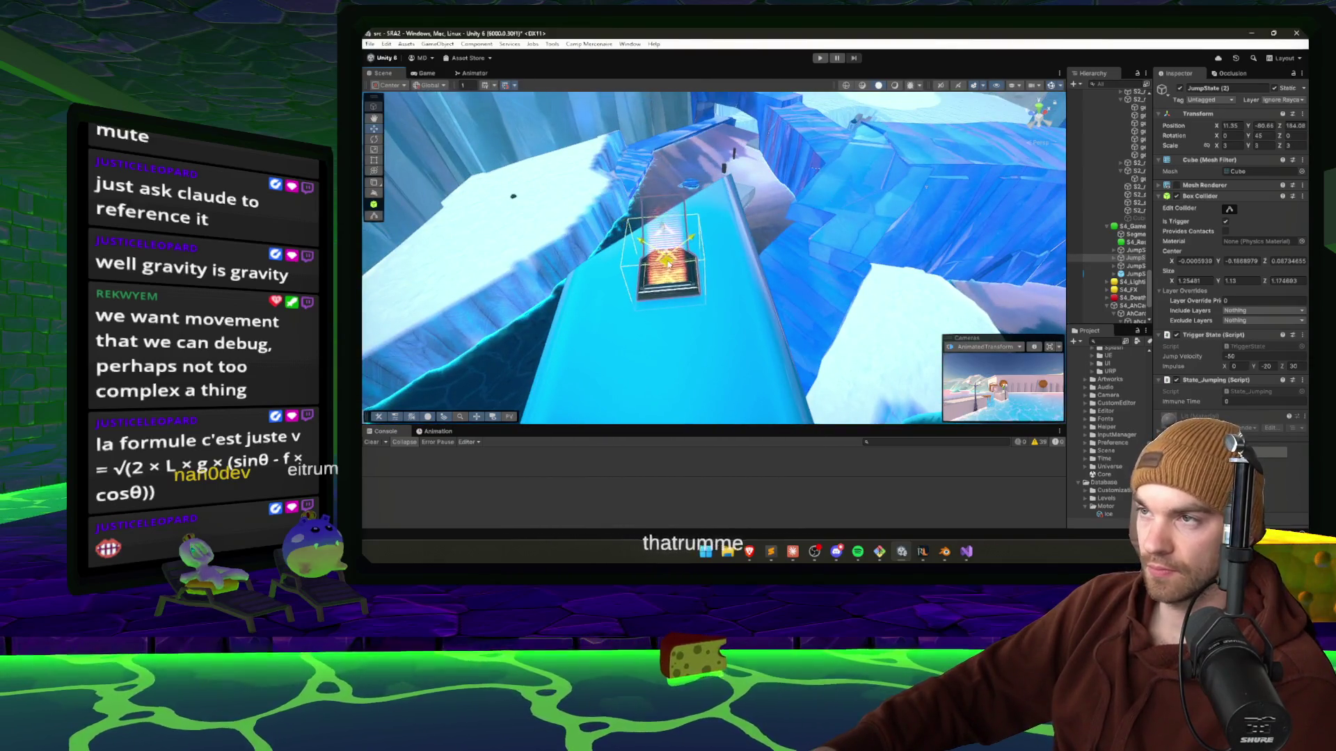
# Set the jump pad's Trigger State impulse to X 25, Y 30, Z 25, then switch to Claude.
pyautogui.press('f')
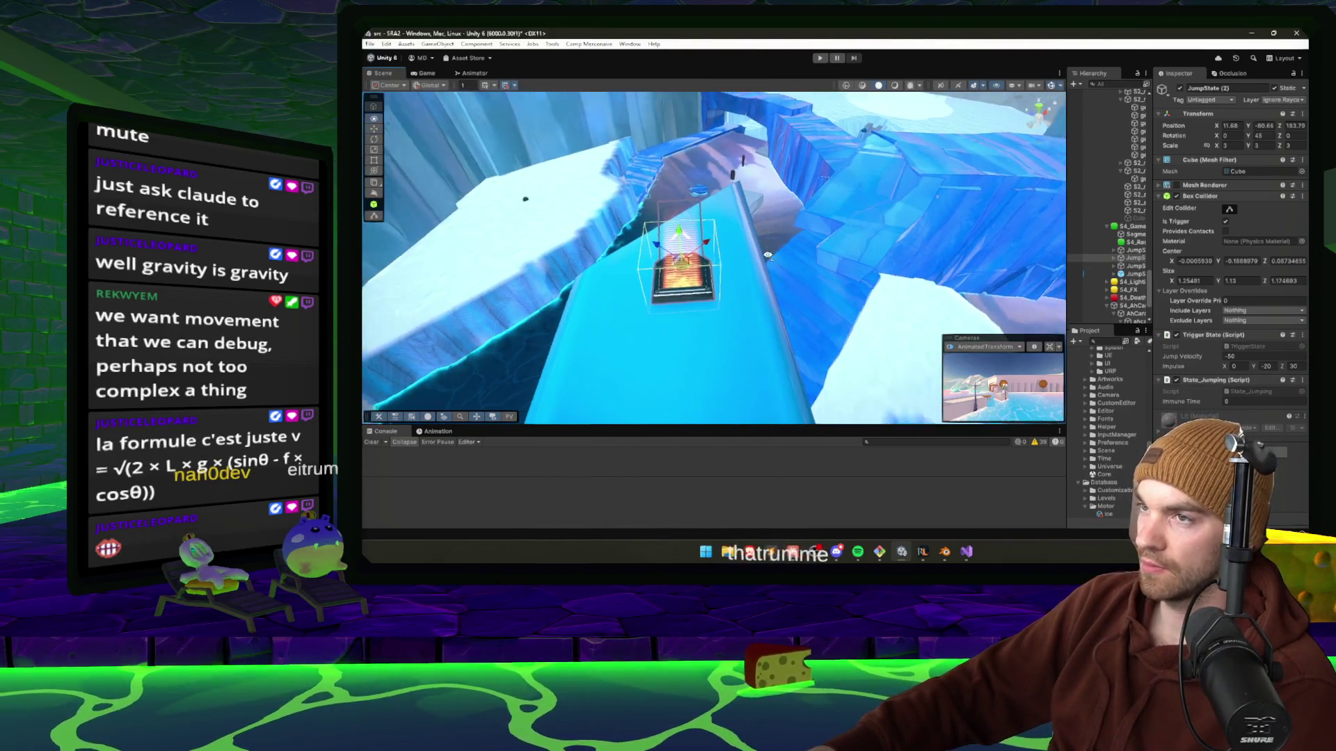
pyautogui.click(1235, 366)
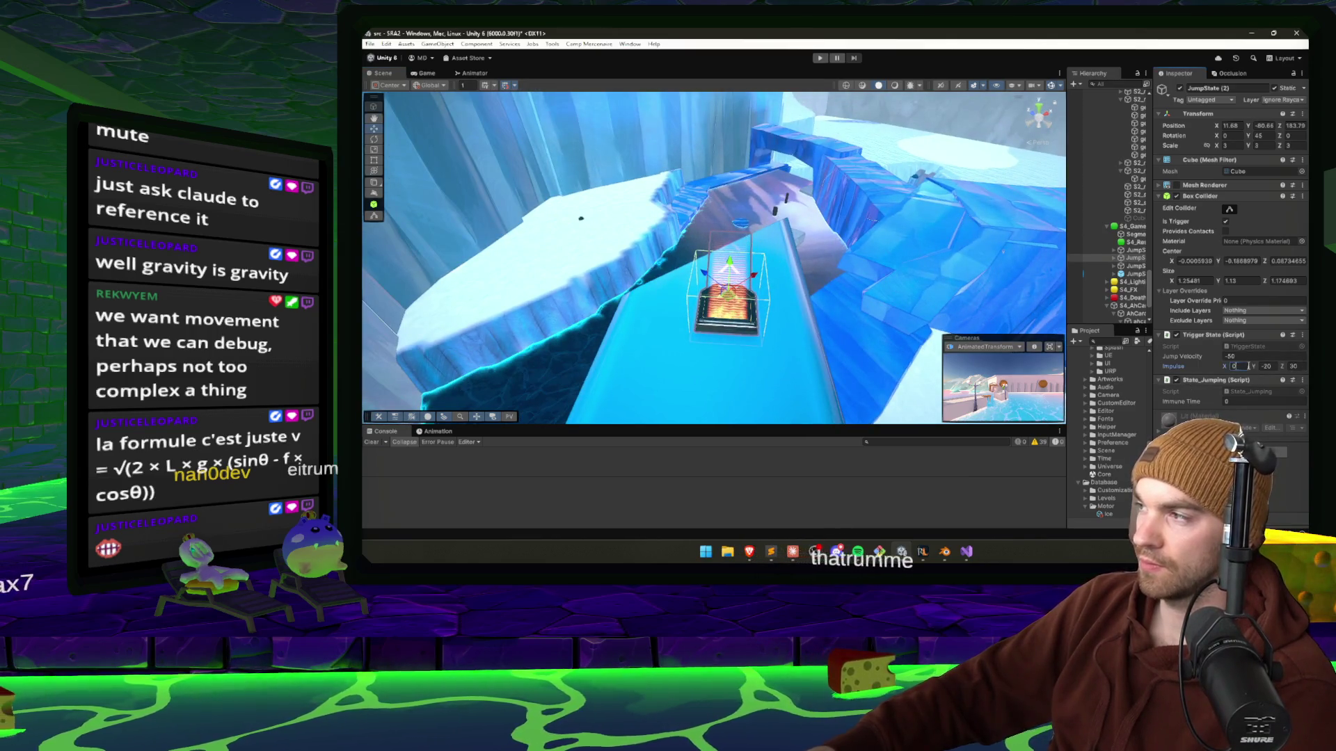
pyautogui.write('25')
pyautogui.press('Tab')
pyautogui.press('Tab')
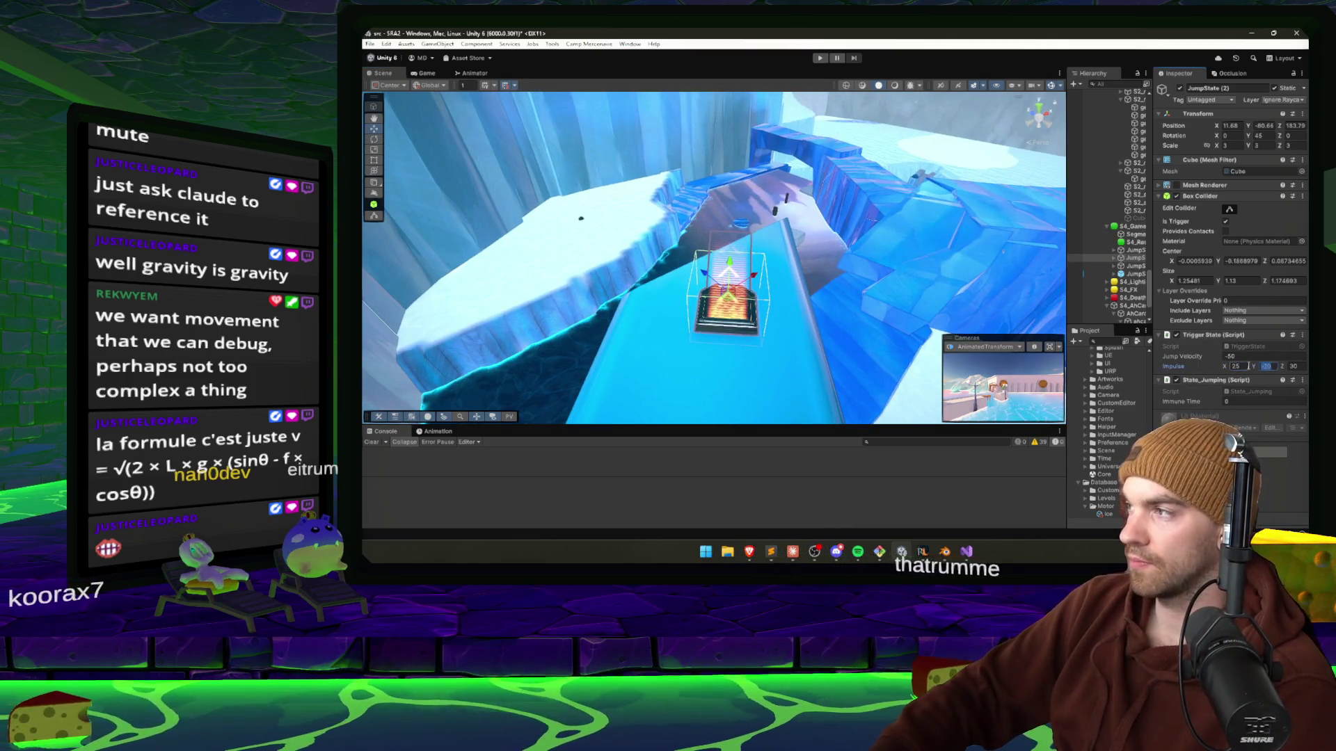
pyautogui.write('25')
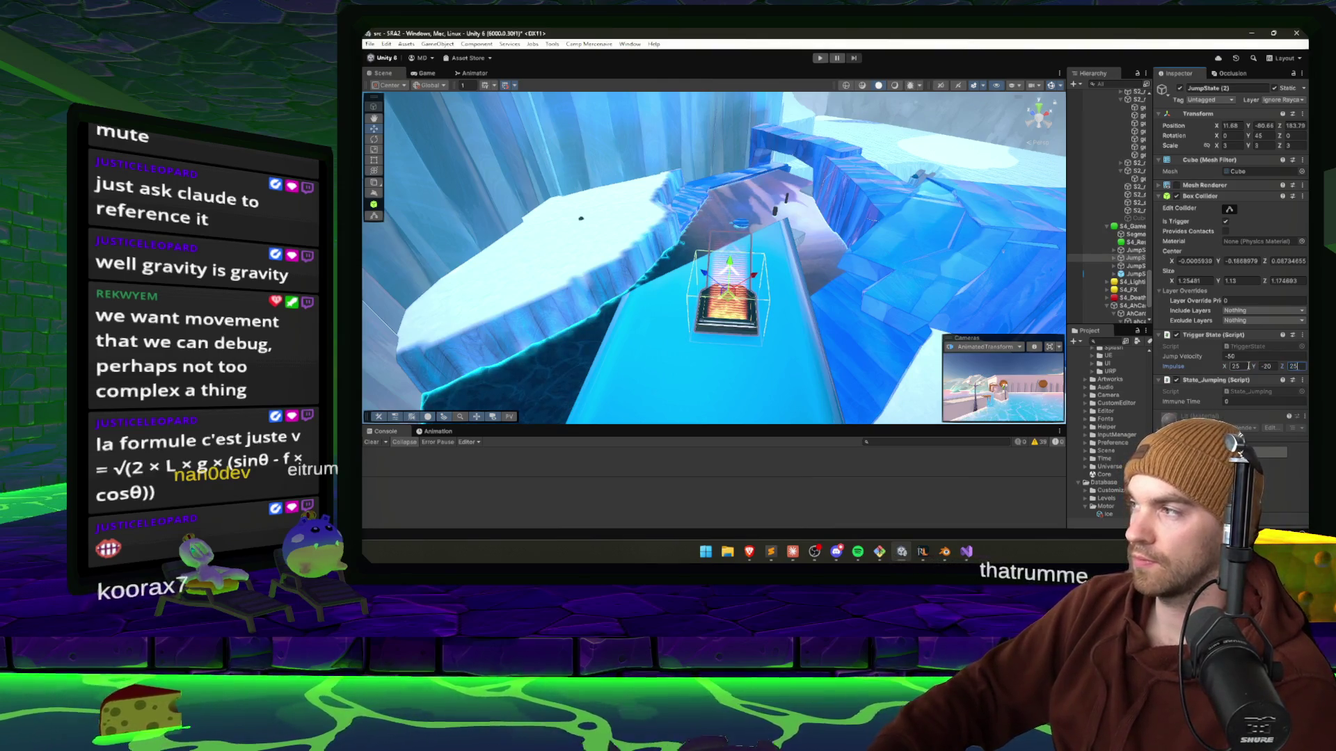
pyautogui.hotkey('shift', 'Tab')
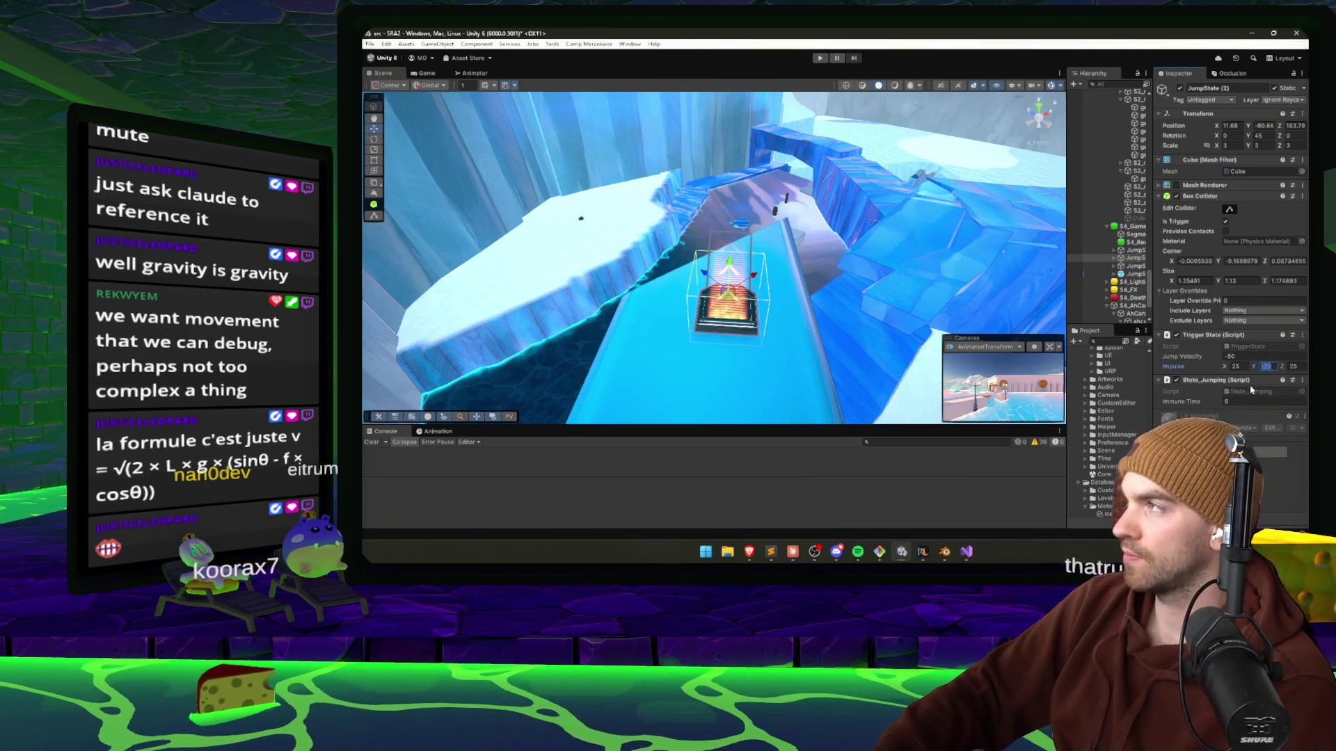
pyautogui.write('30')
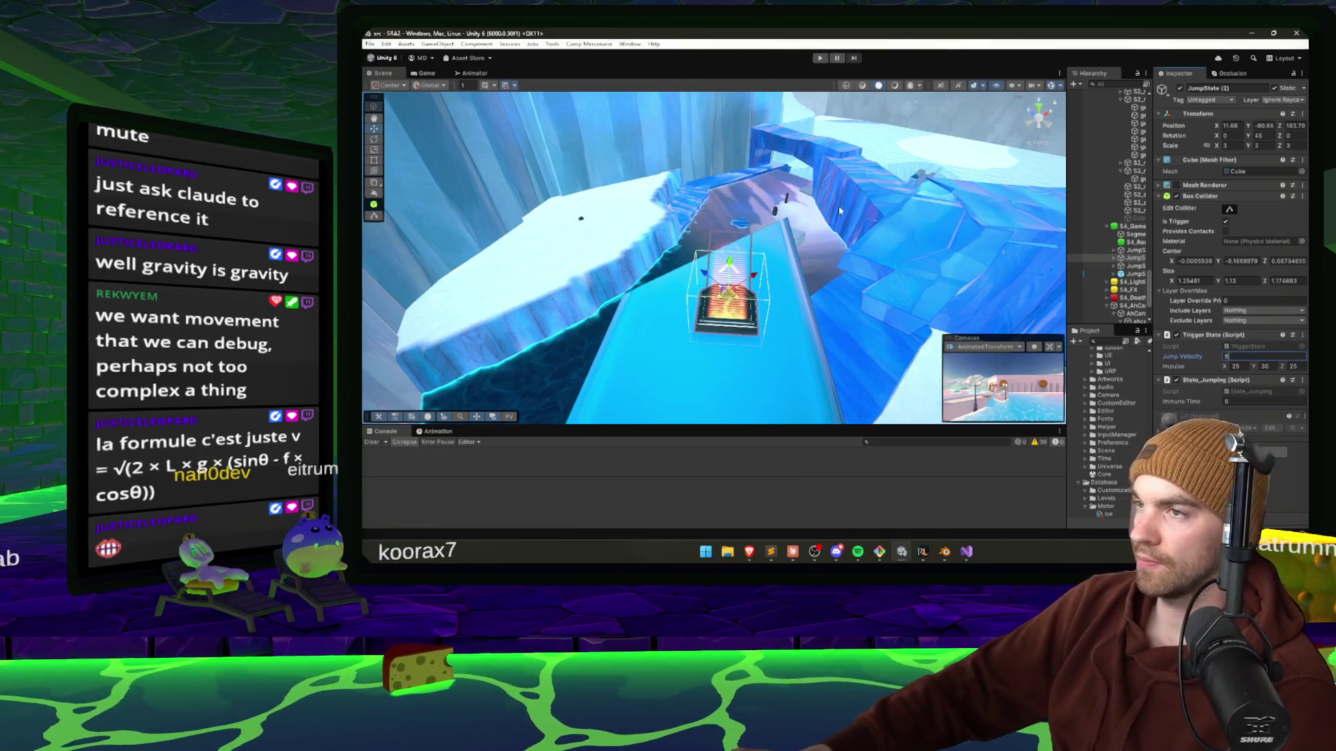
pyautogui.write('6')
pyautogui.hotkey('alt', 'Tab')
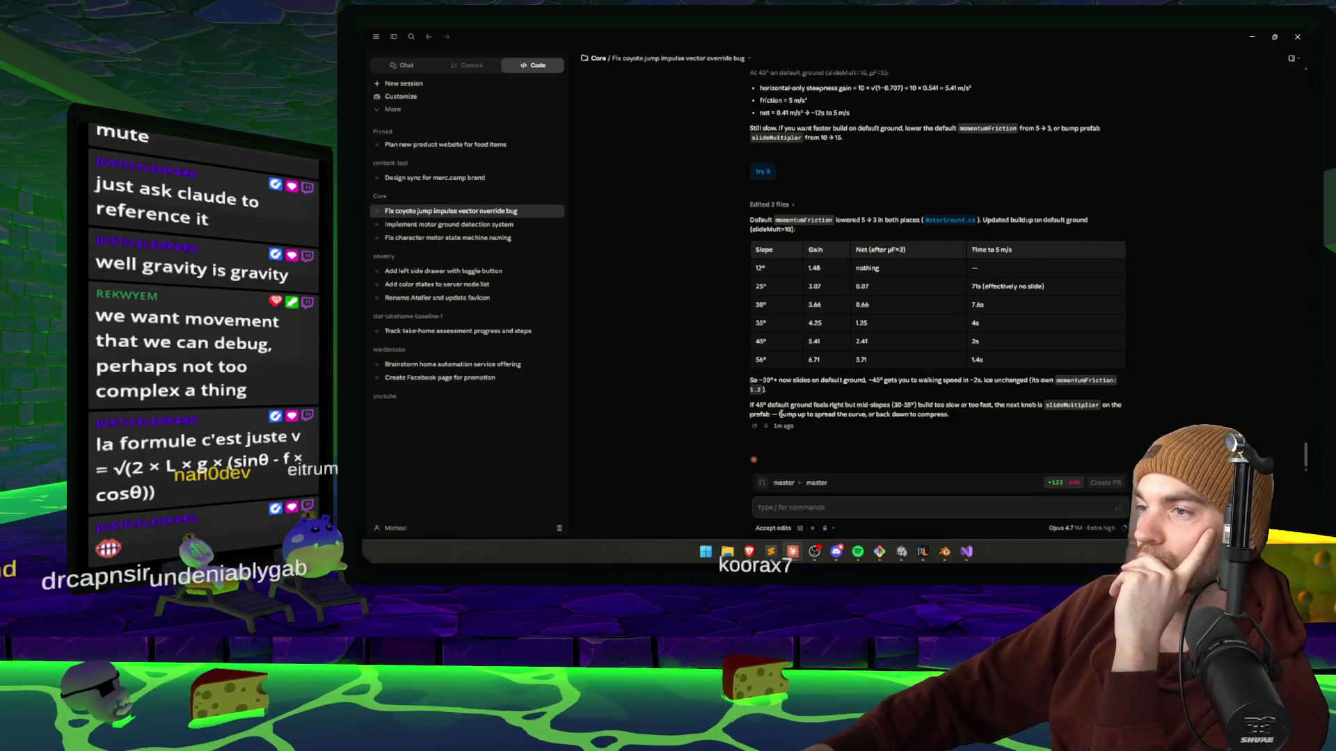
# Enter play mode and run the character over the jump pad and up the blue ice slide.
pyautogui.click(901, 554)
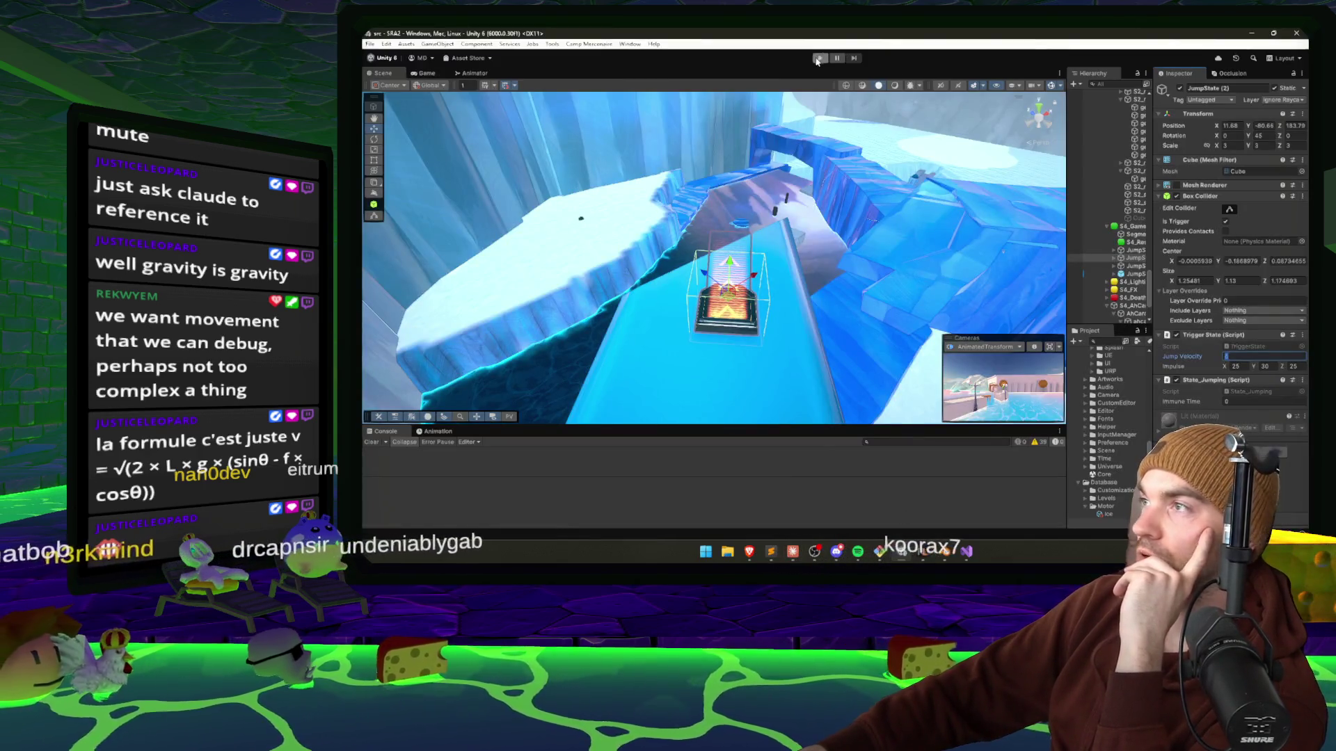
pyautogui.click(820, 58)
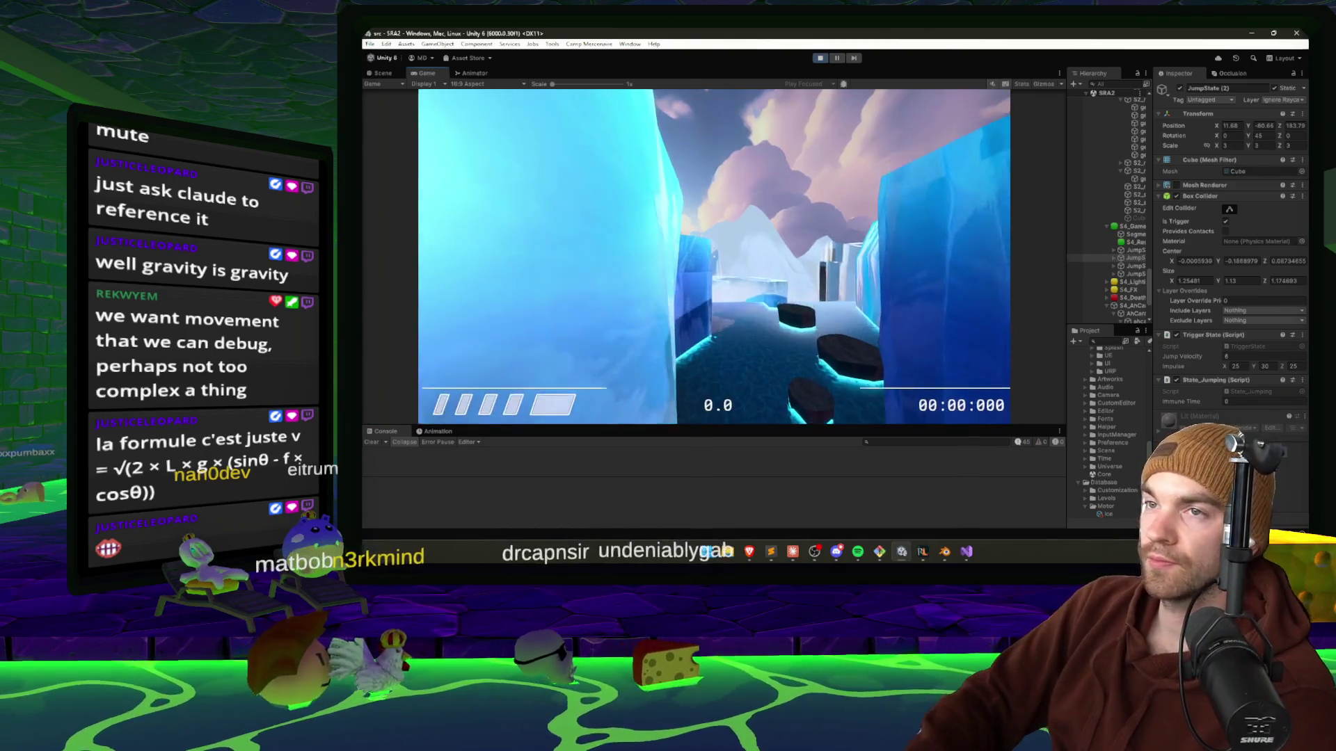
pyautogui.press('w')
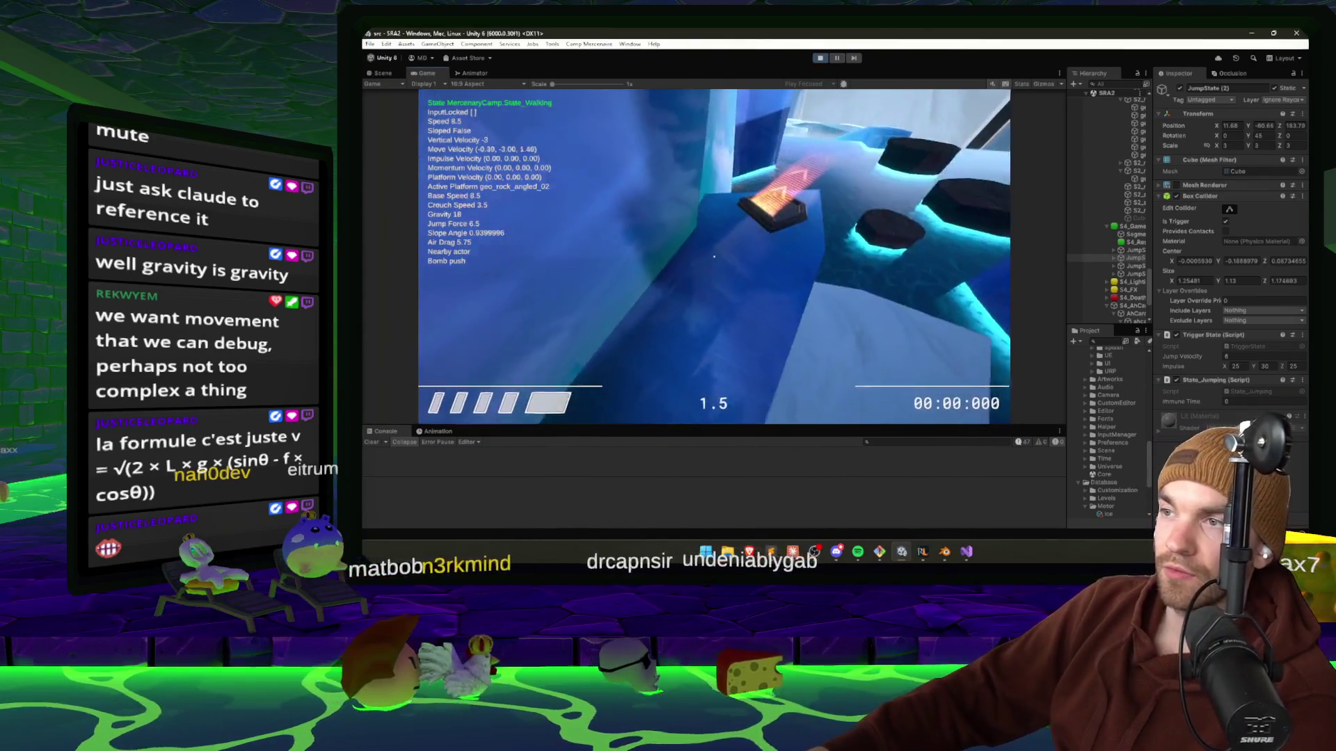
pyautogui.press('w')
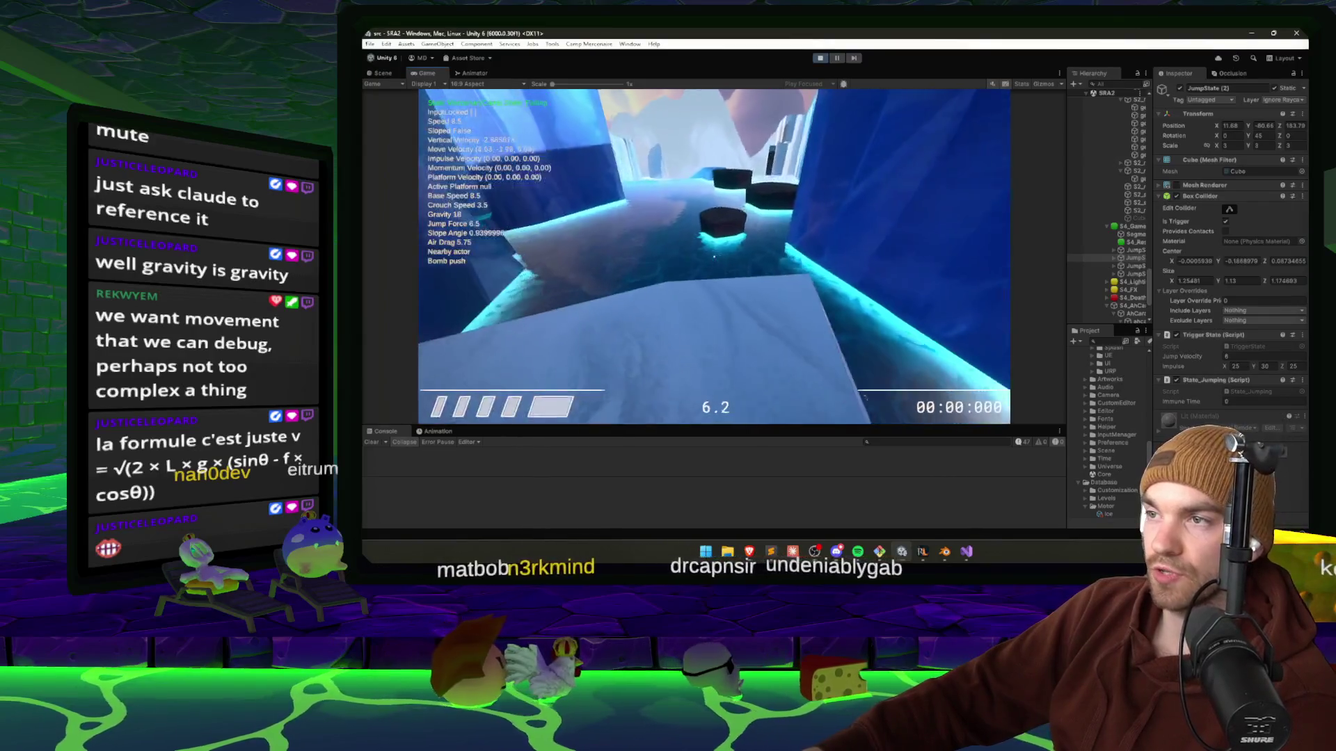
pyautogui.press('w')
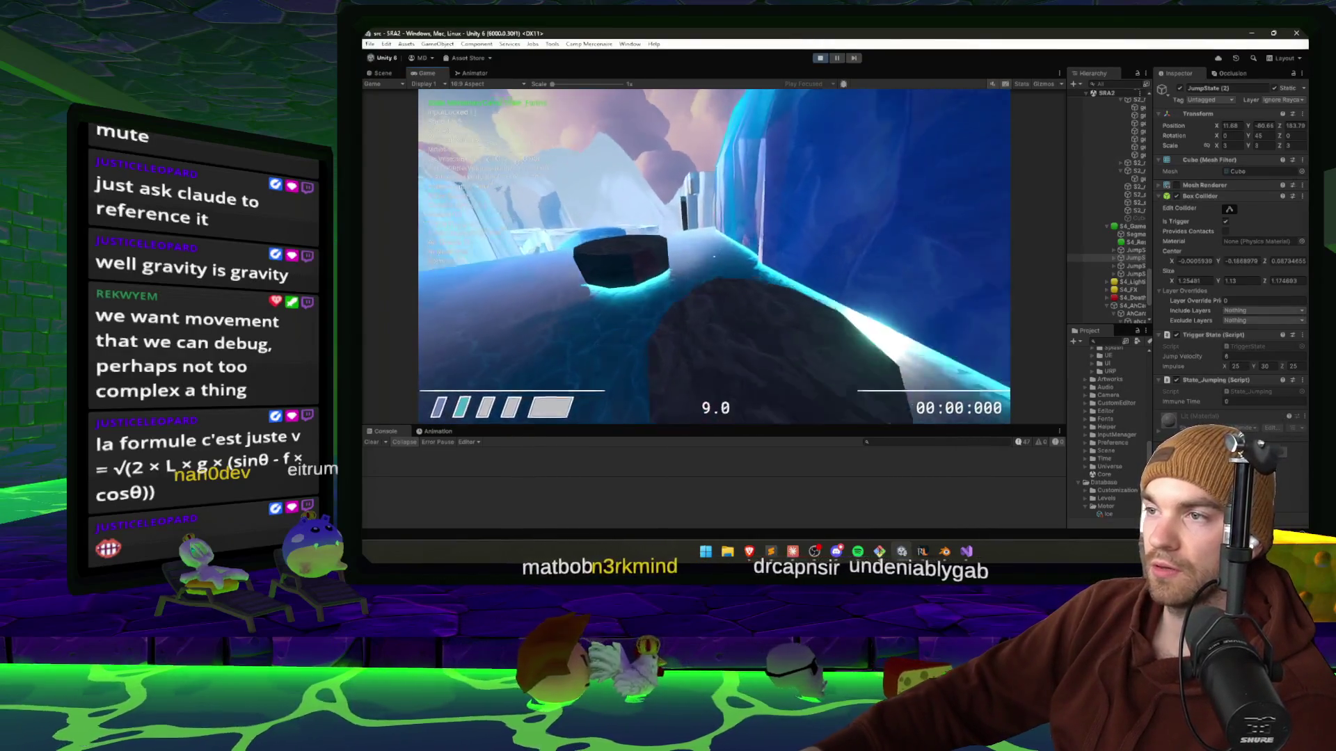
pyautogui.press('w')
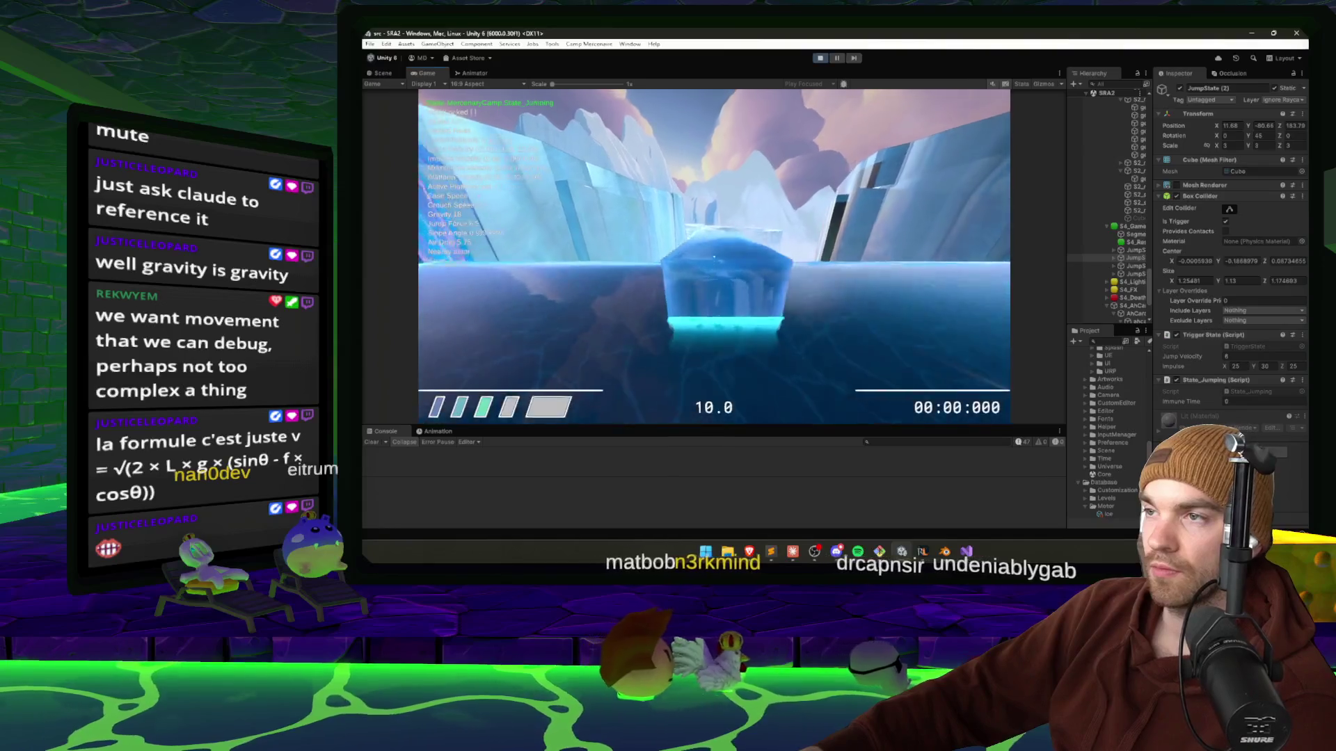
pyautogui.press('w')
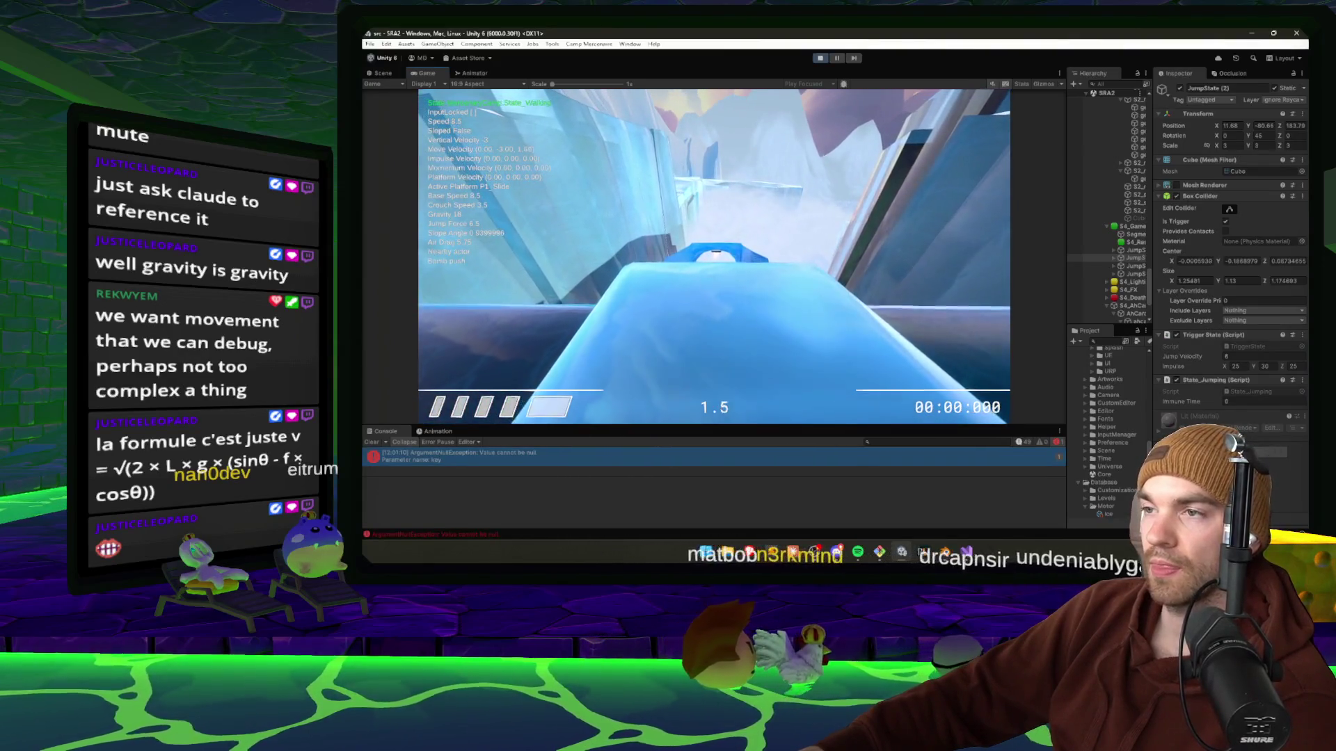
pyautogui.press('w')
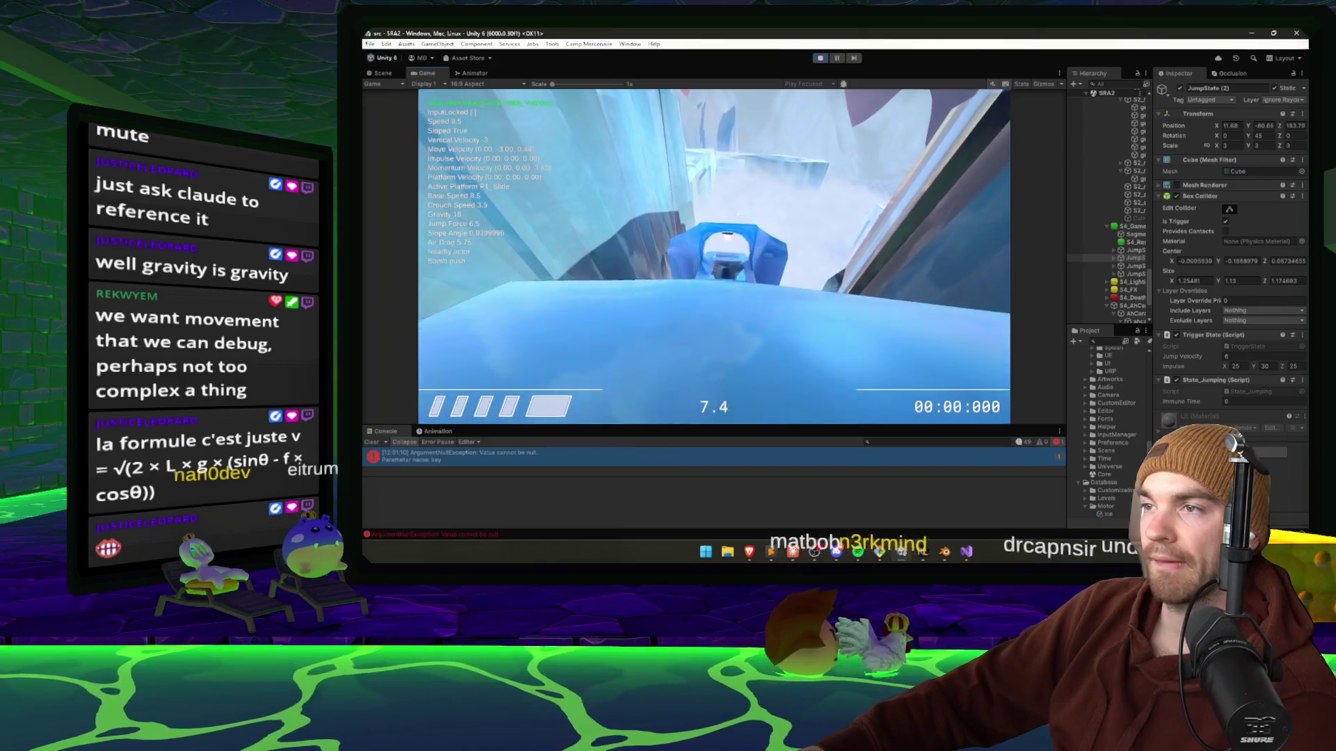
pyautogui.press('w')
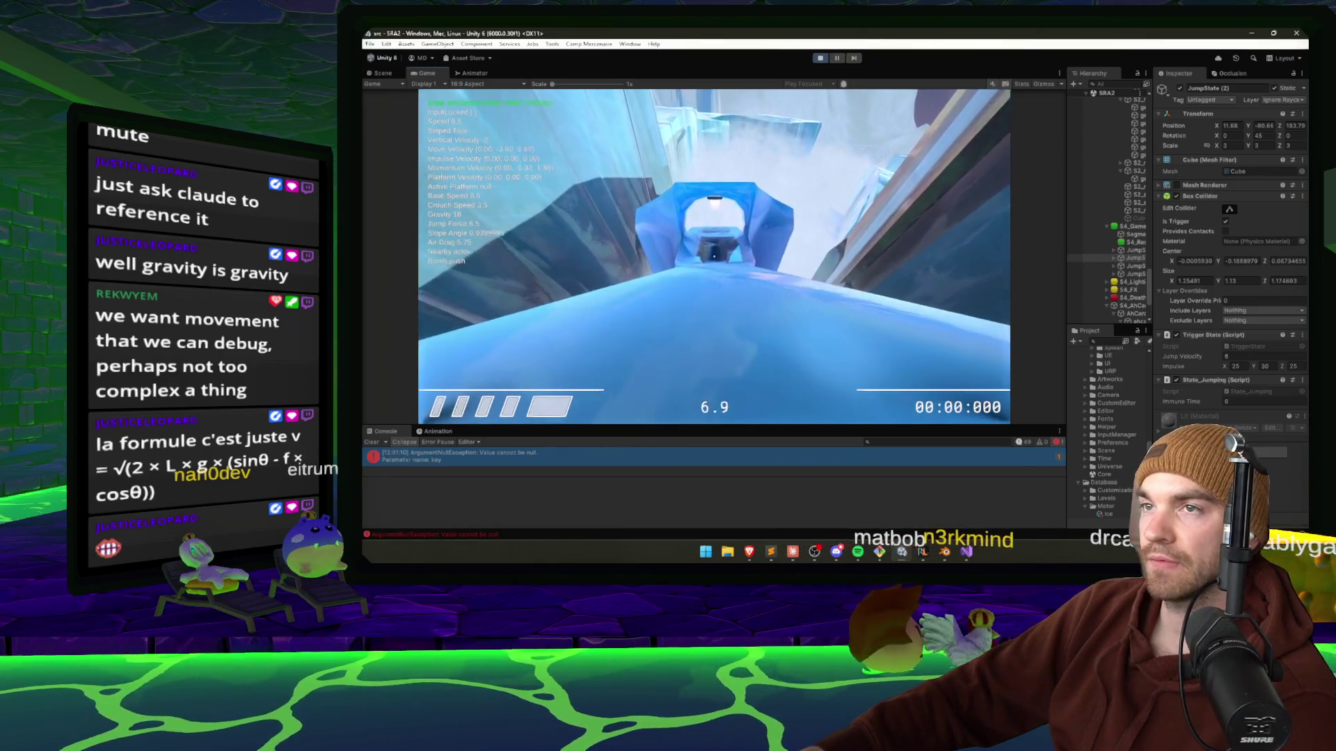
pyautogui.press('w')
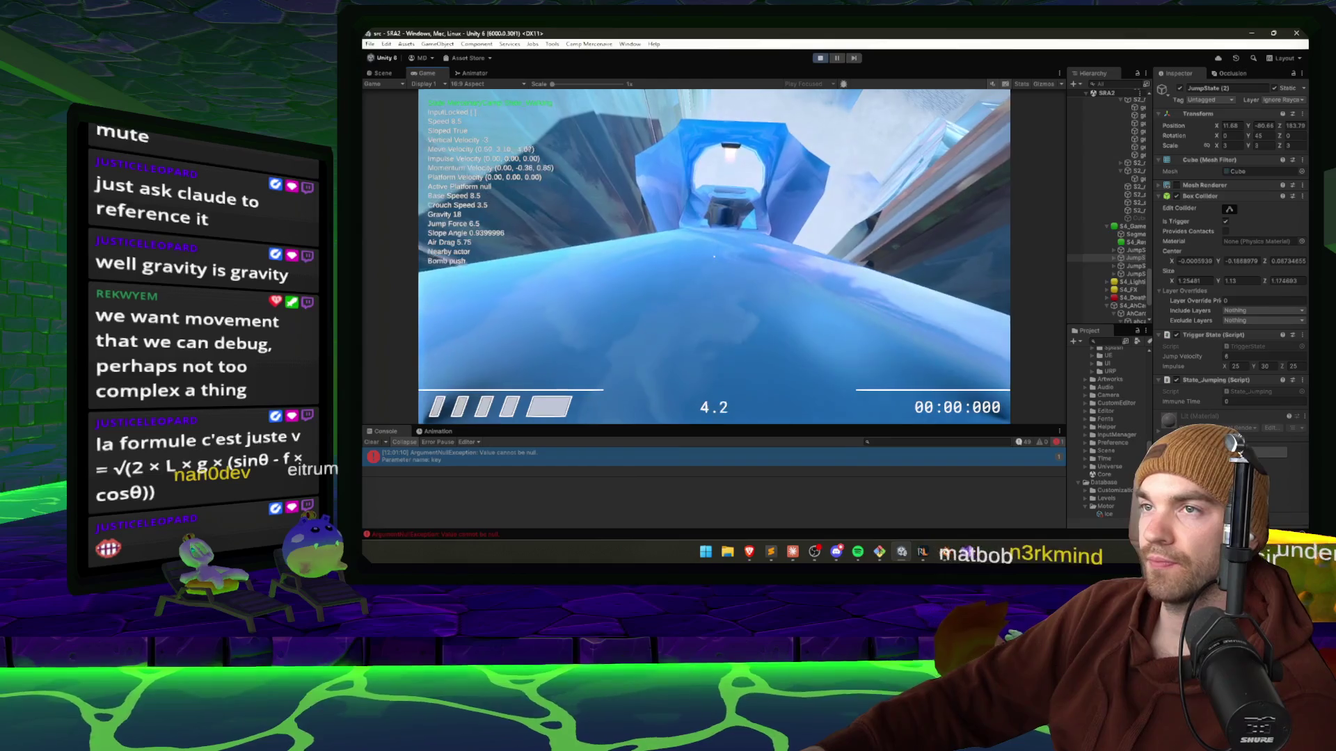
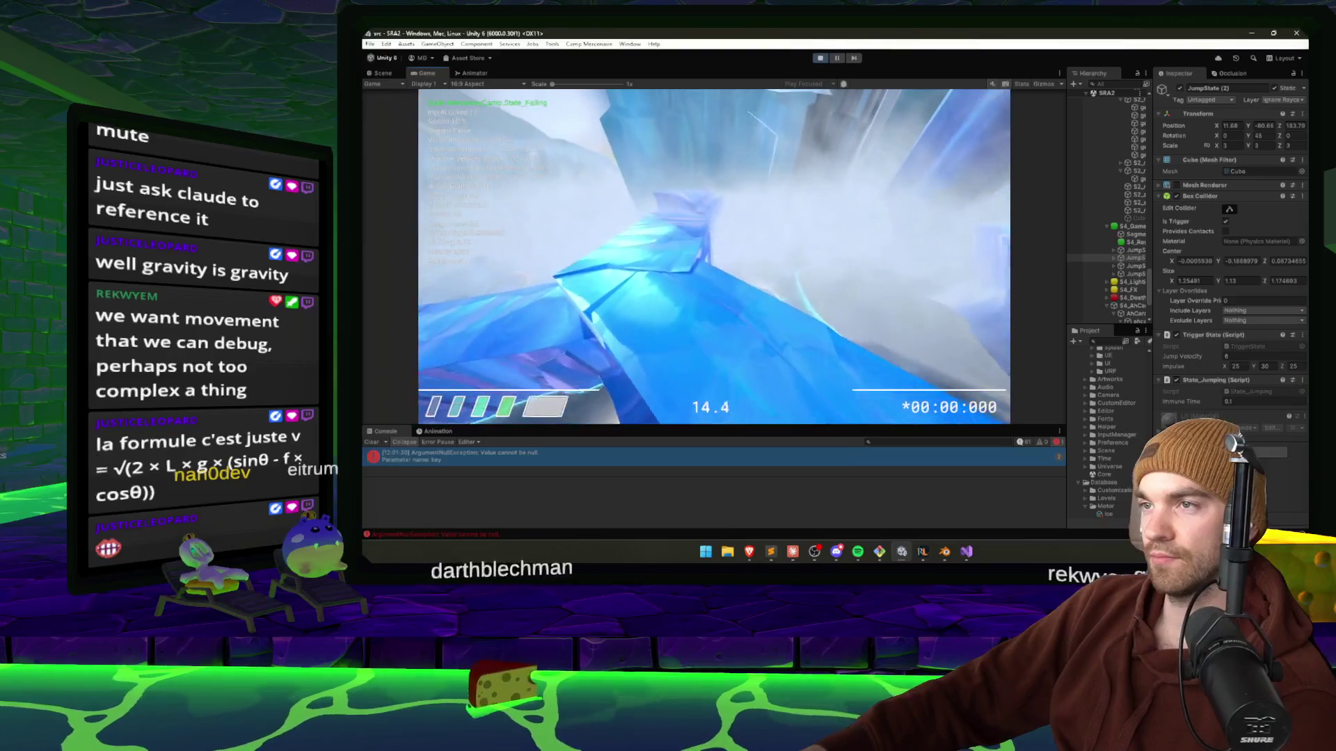
# Stop the play test and scale up the ice block geo_rock_big_03 (1).
pyautogui.press('Escape')
pyautogui.hotkey('ctrl', 'p')
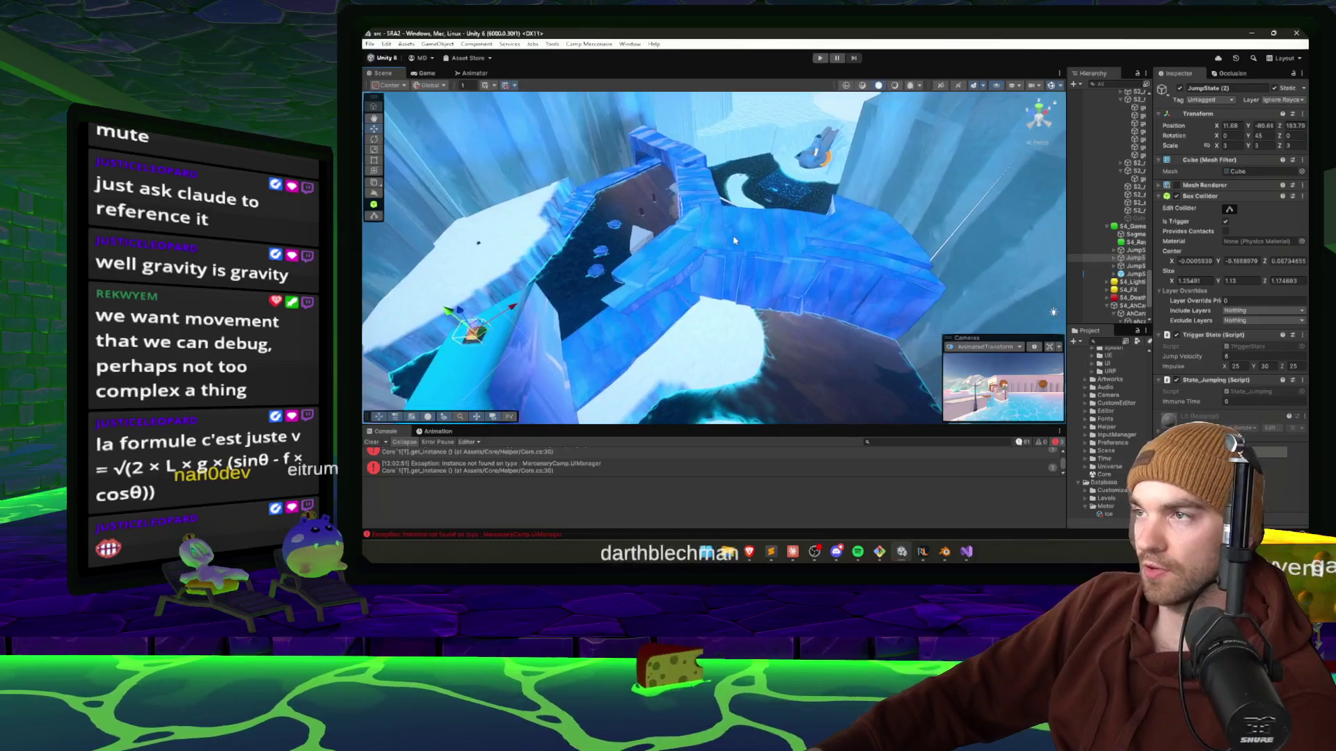
pyautogui.click(843, 289)
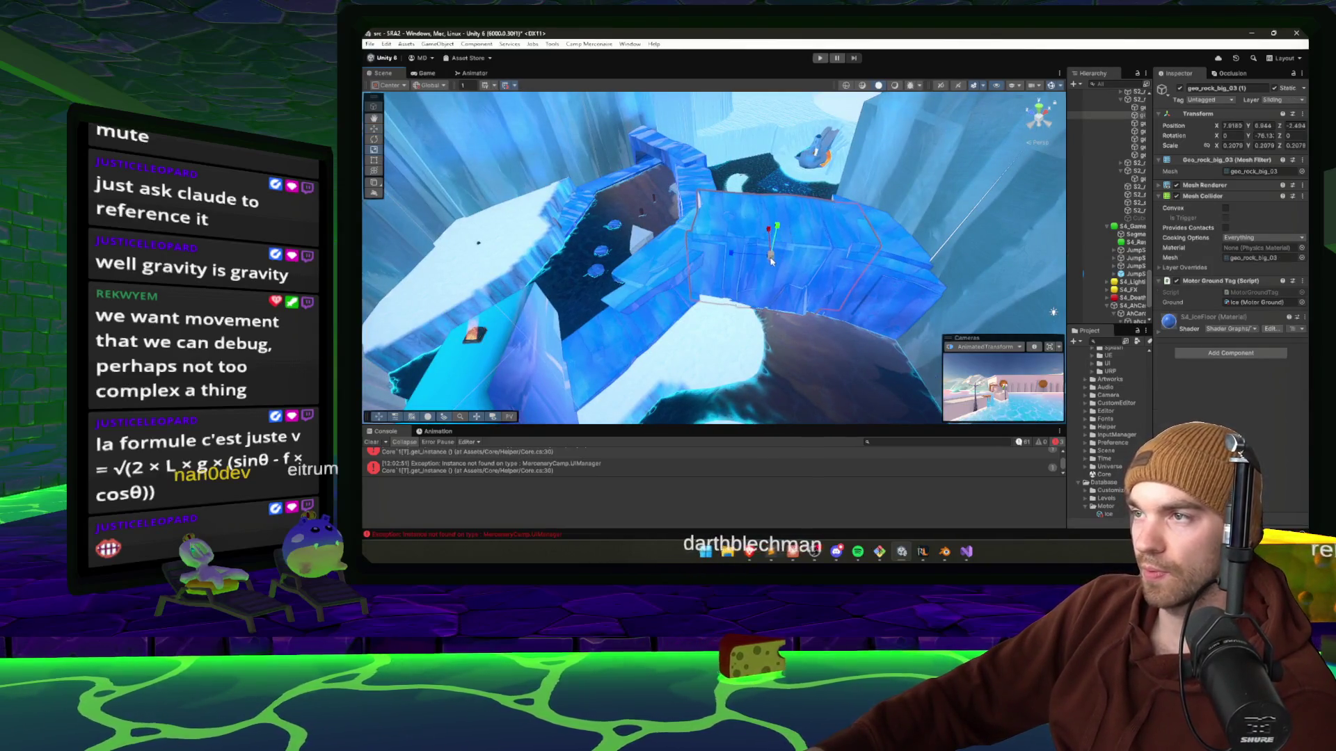
pyautogui.moveTo(773, 259)
pyautogui.mouseDown()
pyautogui.moveTo(793, 237)
pyautogui.moveTo(844, 246)
pyautogui.mouseUp()
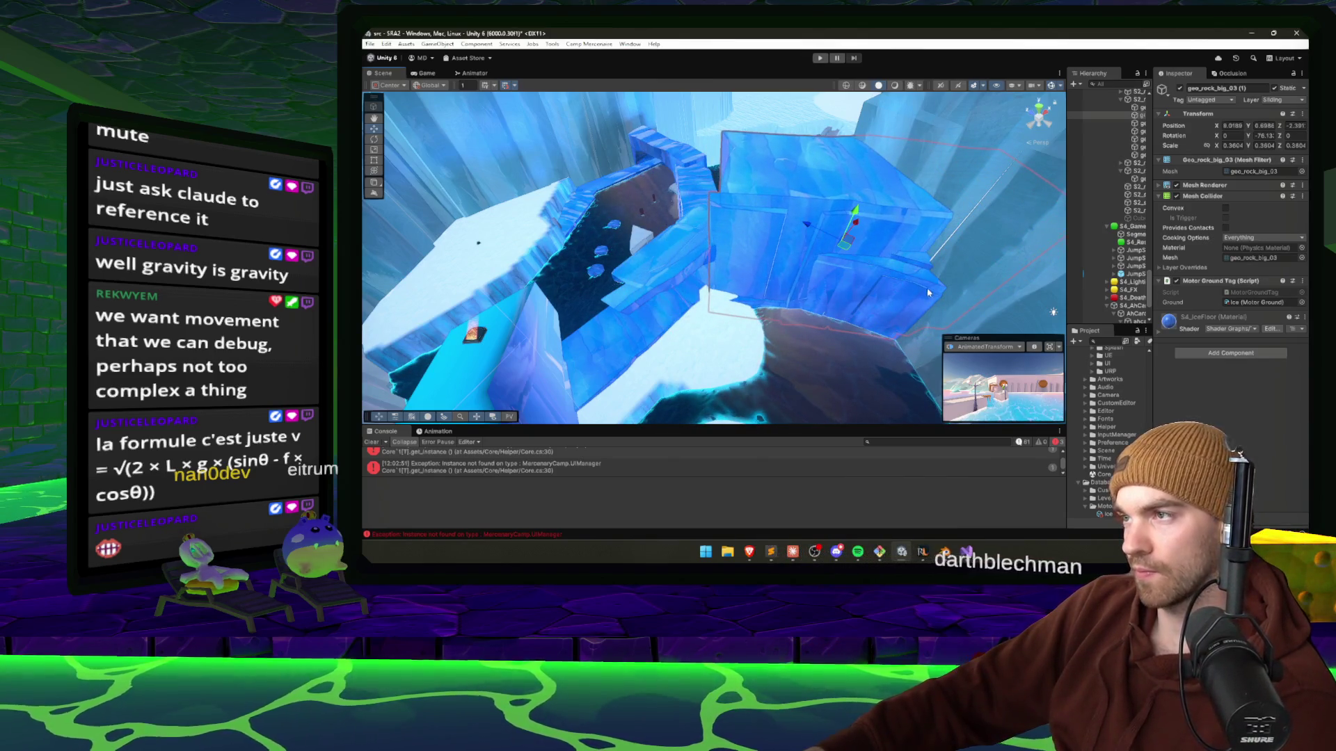
pyautogui.click(810, 306)
# Rotate geo_rock_big_03 (1) around its vertical Y axis, then select the rock bridge.
pyautogui.moveTo(794, 304); pyautogui.dragTo(817, 309)
pyautogui.click(710, 309)
pyautogui.press('e')
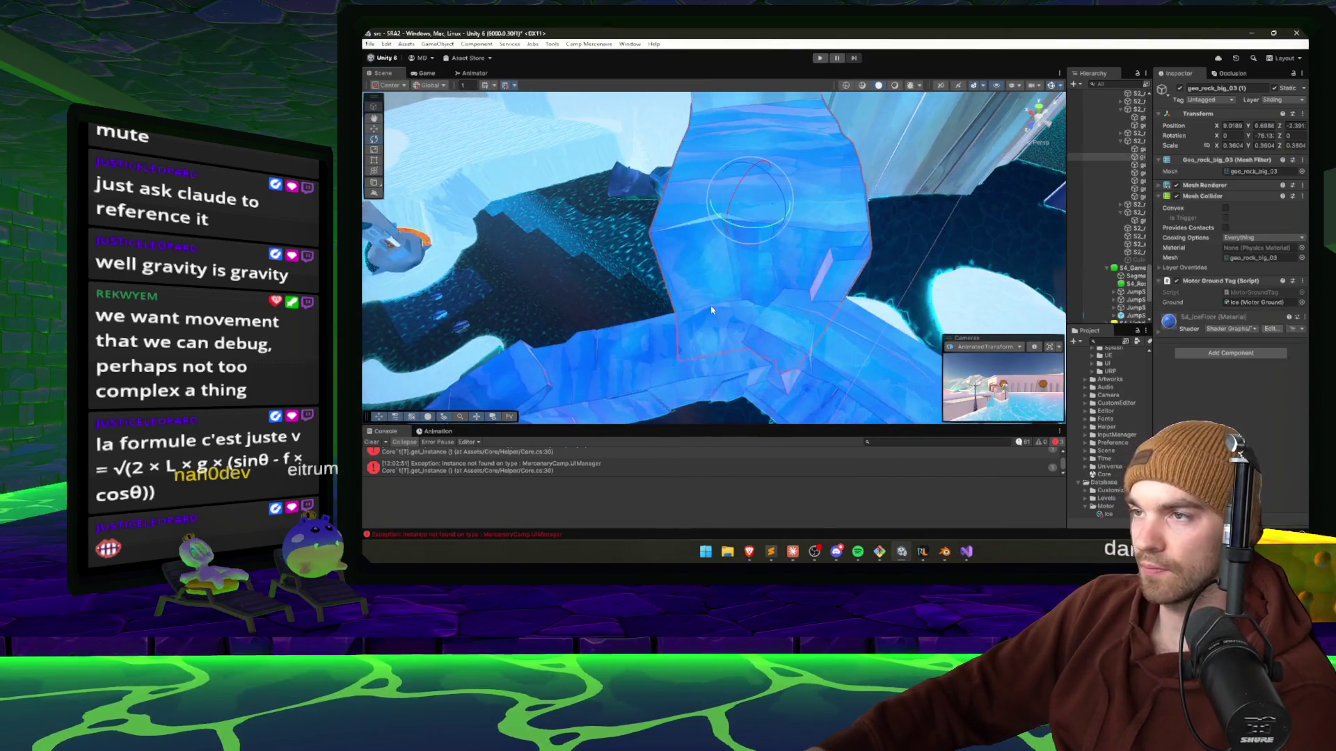
pyautogui.moveTo(749, 237)
pyautogui.mouseDown()
pyautogui.moveTo(749, 210)
pyautogui.moveTo(748, 242)
pyautogui.moveTo(650, 213)
pyautogui.moveTo(628, 231)
pyautogui.moveTo(793, 267)
pyautogui.moveTo(670, 194)
pyautogui.moveTo(662, 152)
pyautogui.mouseUp()
pyautogui.press('w')
pyautogui.click(658, 233)
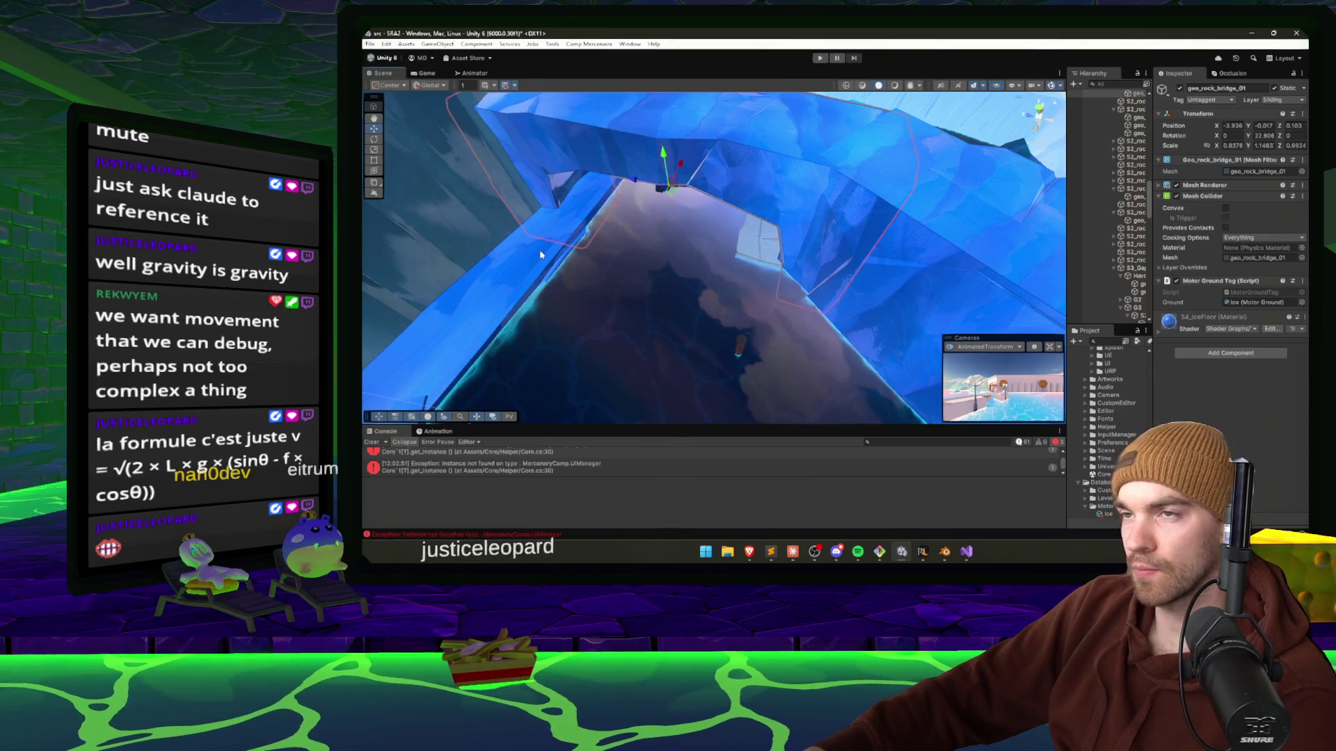
pyautogui.moveTo(540, 254); pyautogui.dragTo(641, 309)
pyautogui.press('e')
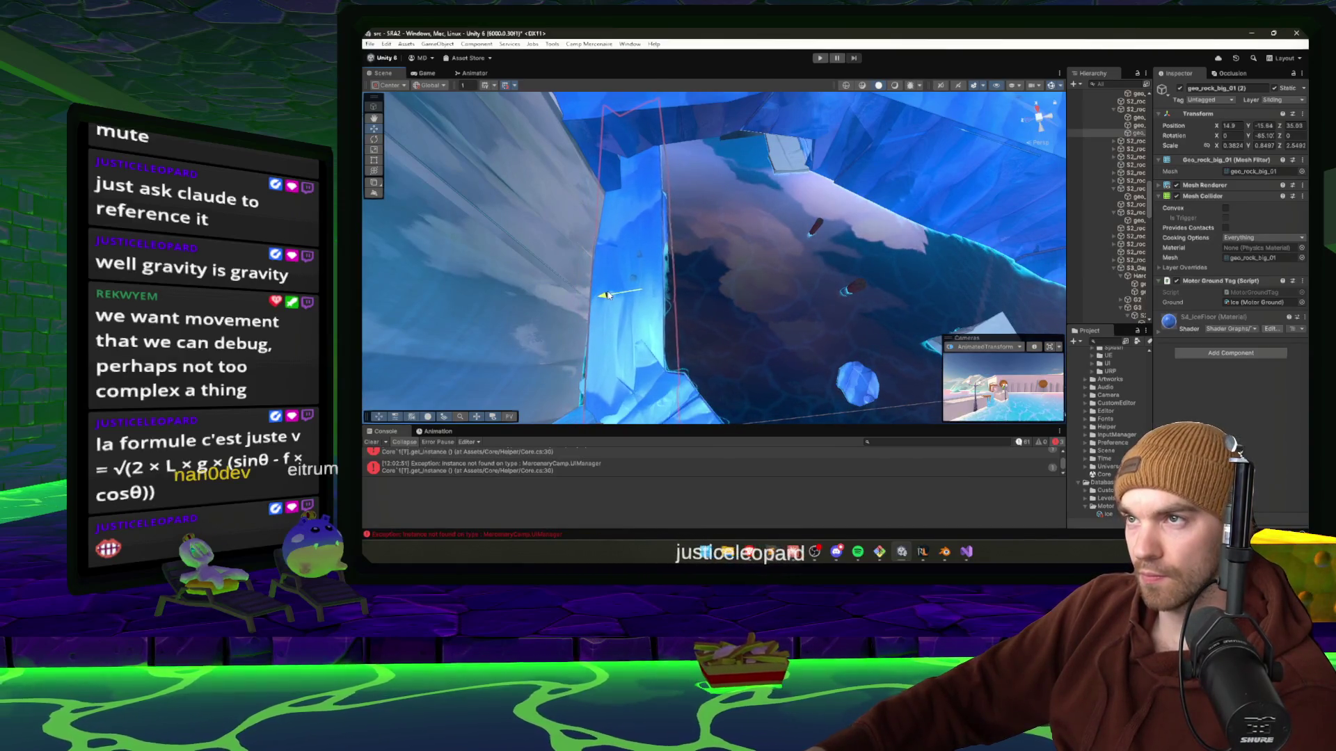
pyautogui.moveTo(604, 296); pyautogui.dragTo(590, 382)
pyautogui.click(585, 411)
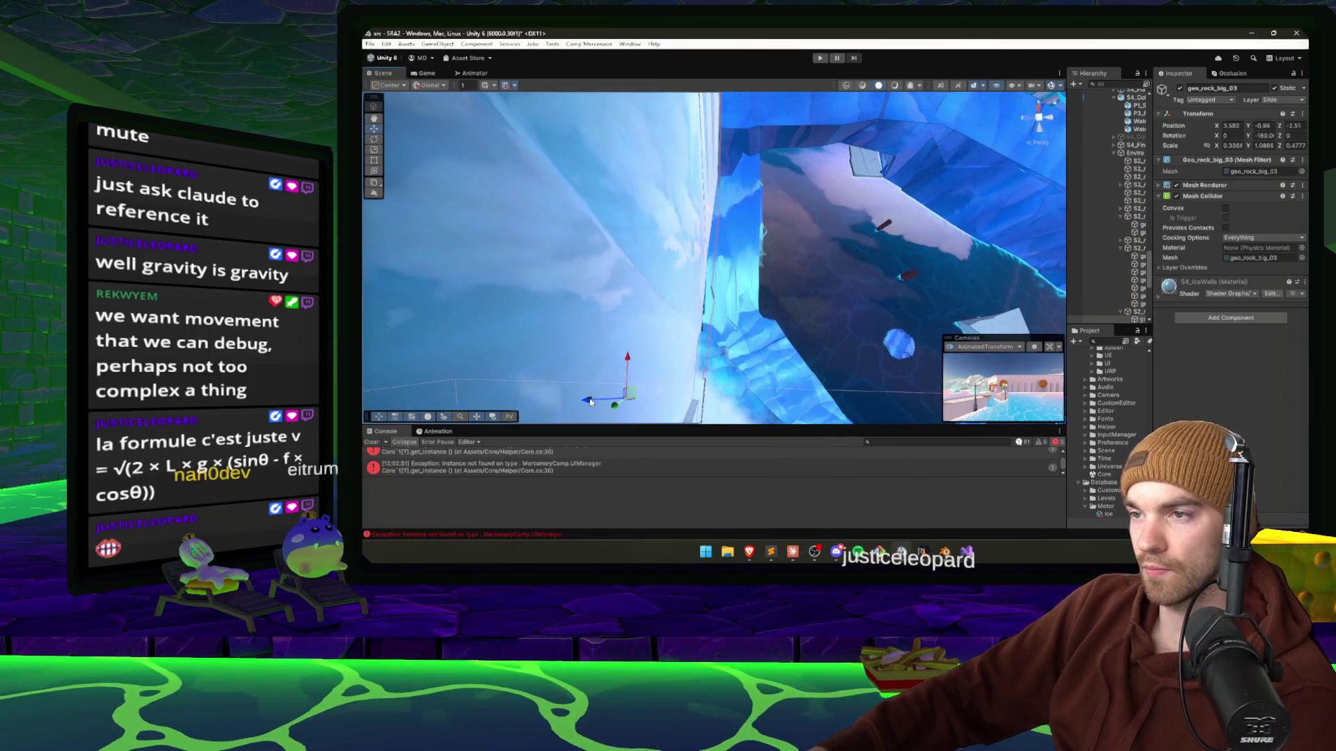
pyautogui.moveTo(784, 357)
pyautogui.mouseDown()
pyautogui.moveTo(617, 320)
pyautogui.moveTo(493, 311)
pyautogui.moveTo(441, 278)
pyautogui.moveTo(539, 295)
pyautogui.moveTo(668, 271)
pyautogui.moveTo(774, 203)
pyautogui.moveTo(1063, 296)
pyautogui.moveTo(629, 255)
pyautogui.moveTo(647, 256)
pyautogui.mouseUp()
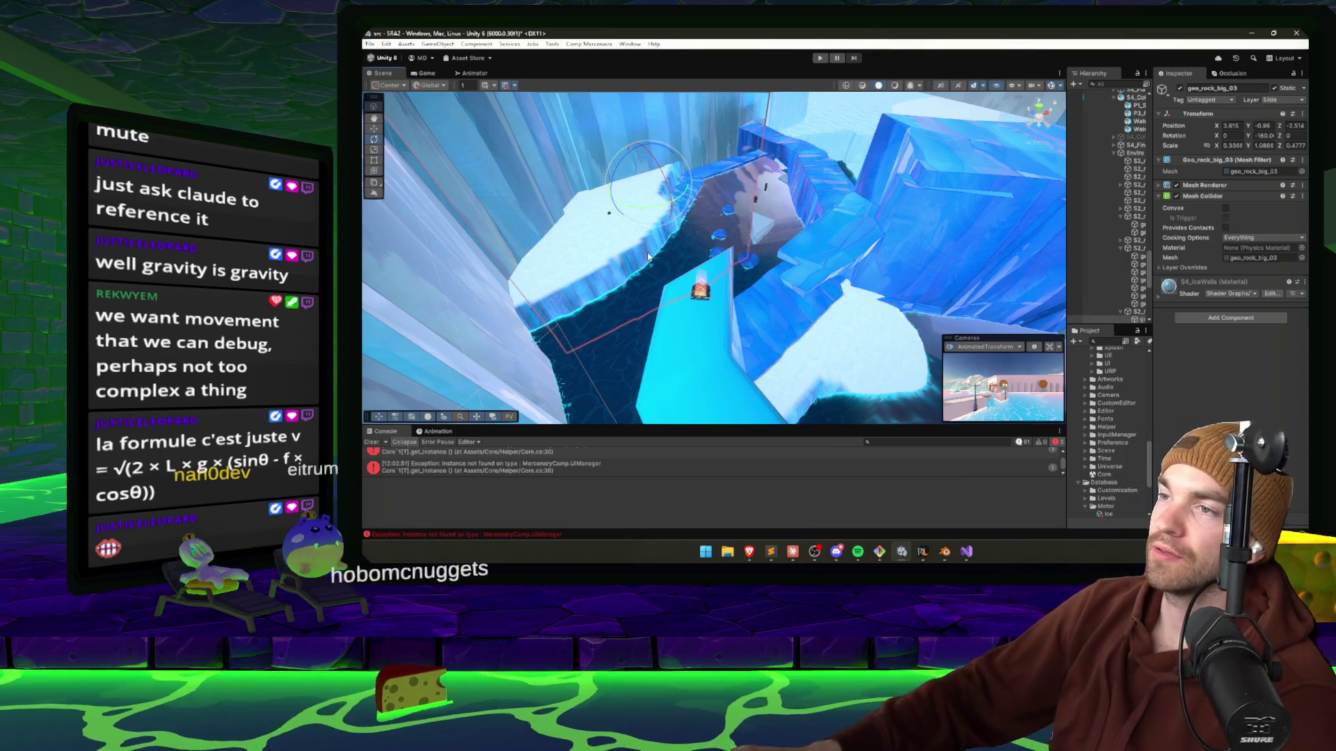
# Enlarge the corridor pillar geo_rock_pillar_05 (1) from a scale of about 4.97 to 6.22.
pyautogui.moveTo(648, 257)
pyautogui.mouseDown()
pyautogui.moveTo(848, 216)
pyautogui.moveTo(821, 271)
pyautogui.moveTo(679, 279)
pyautogui.moveTo(612, 301)
pyautogui.moveTo(661, 243)
pyautogui.moveTo(663, 257)
pyautogui.mouseUp()
pyautogui.click(822, 272)
pyautogui.click(643, 205)
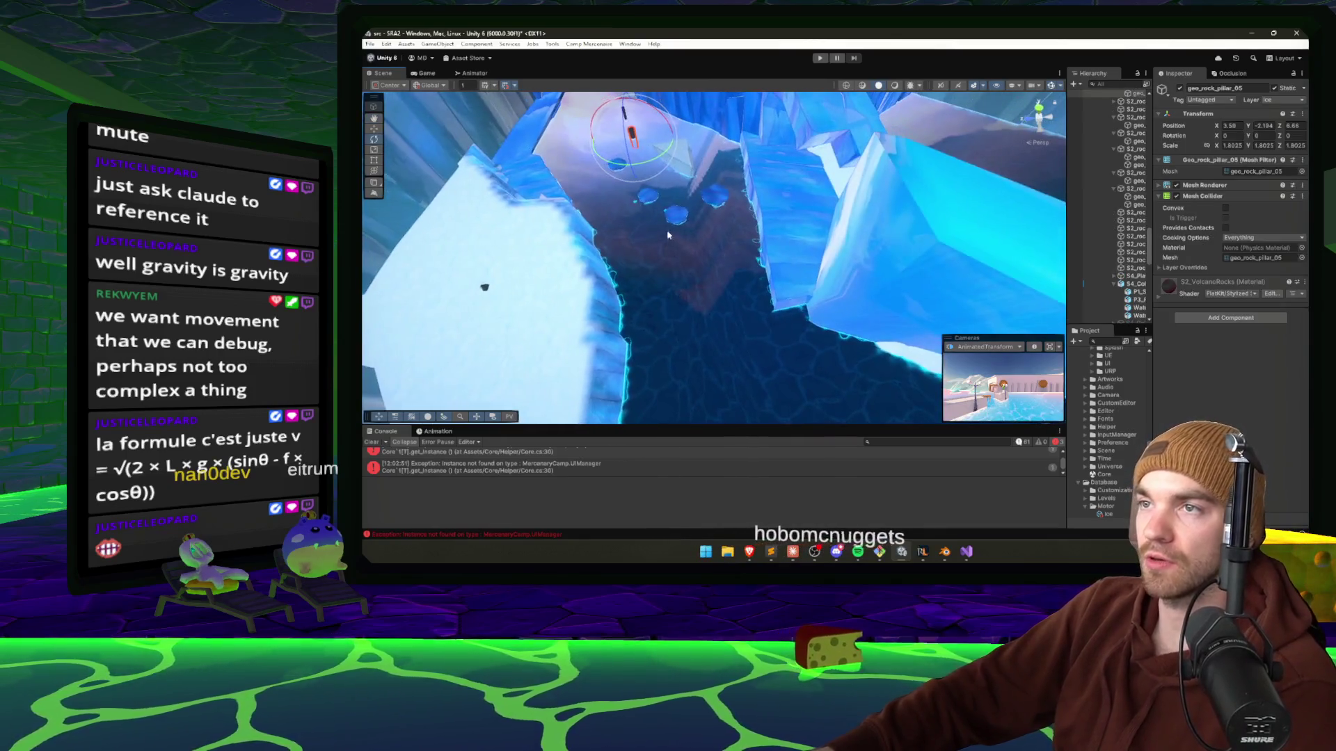
pyautogui.click(731, 381)
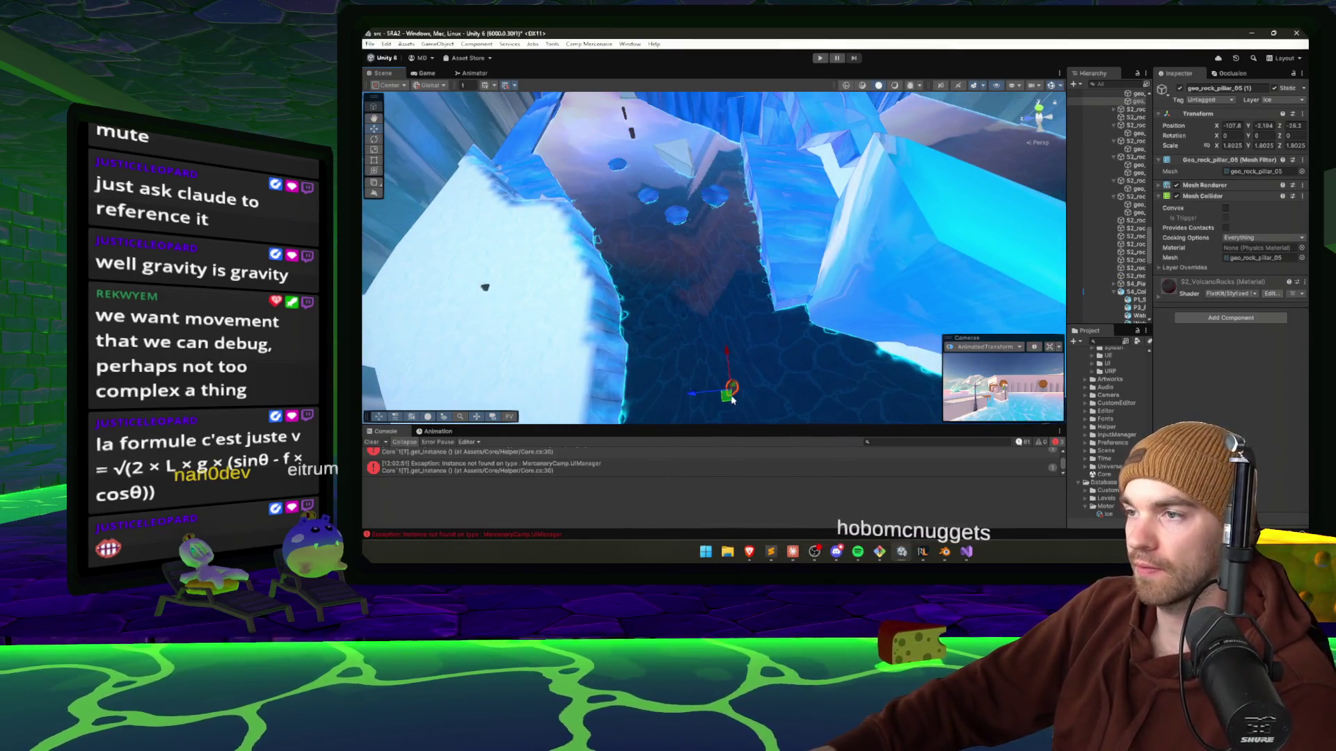
pyautogui.moveTo(729, 264)
pyautogui.mouseDown()
pyautogui.moveTo(743, 383)
pyautogui.moveTo(696, 327)
pyautogui.moveTo(681, 362)
pyautogui.moveTo(704, 356)
pyautogui.moveTo(695, 304)
pyautogui.moveTo(713, 358)
pyautogui.moveTo(854, 324)
pyautogui.mouseUp()
pyautogui.moveTo(728, 324)
pyautogui.mouseDown()
pyautogui.moveTo(709, 286)
pyautogui.moveTo(679, 278)
pyautogui.moveTo(702, 317)
pyautogui.moveTo(700, 266)
pyautogui.mouseUp()
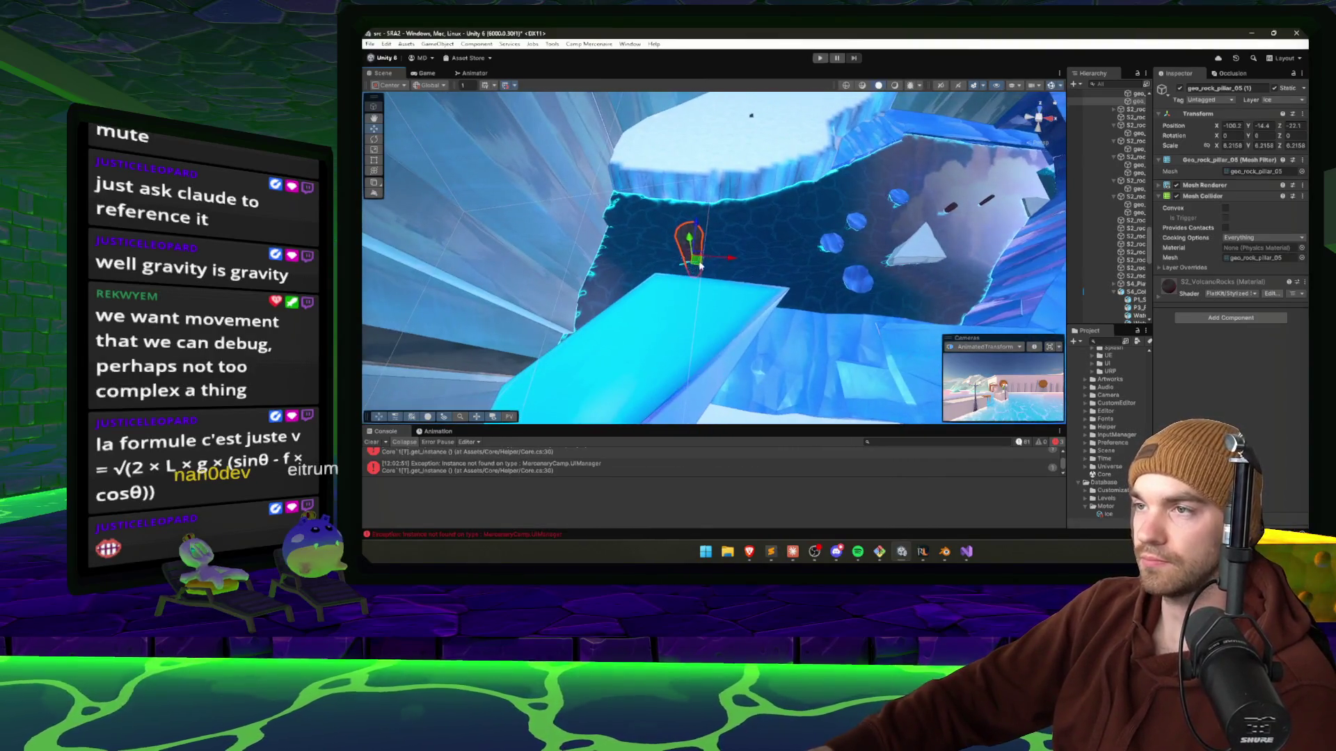
pyautogui.click(927, 249)
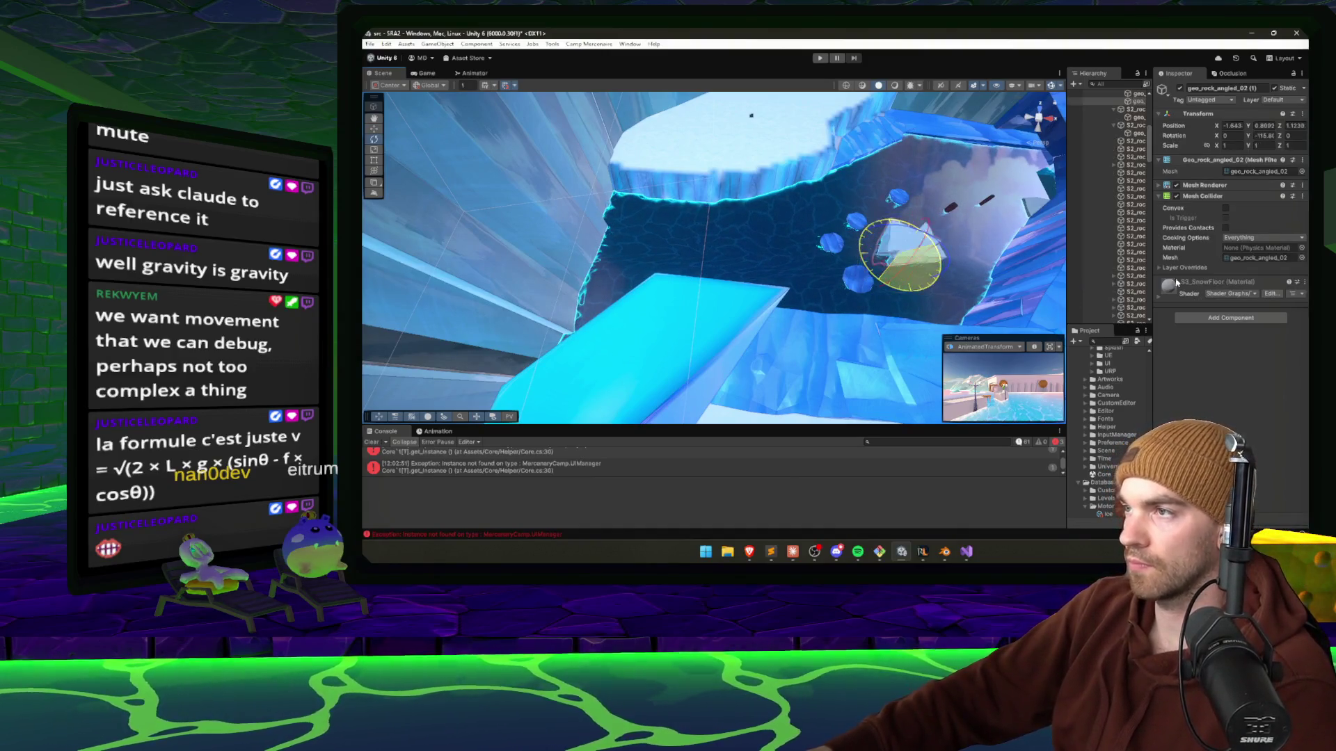
# Move S2_rock_angled_02 (6) beside the ice ledge and rotate it to about -173.5 on X.
pyautogui.click(1136, 115)
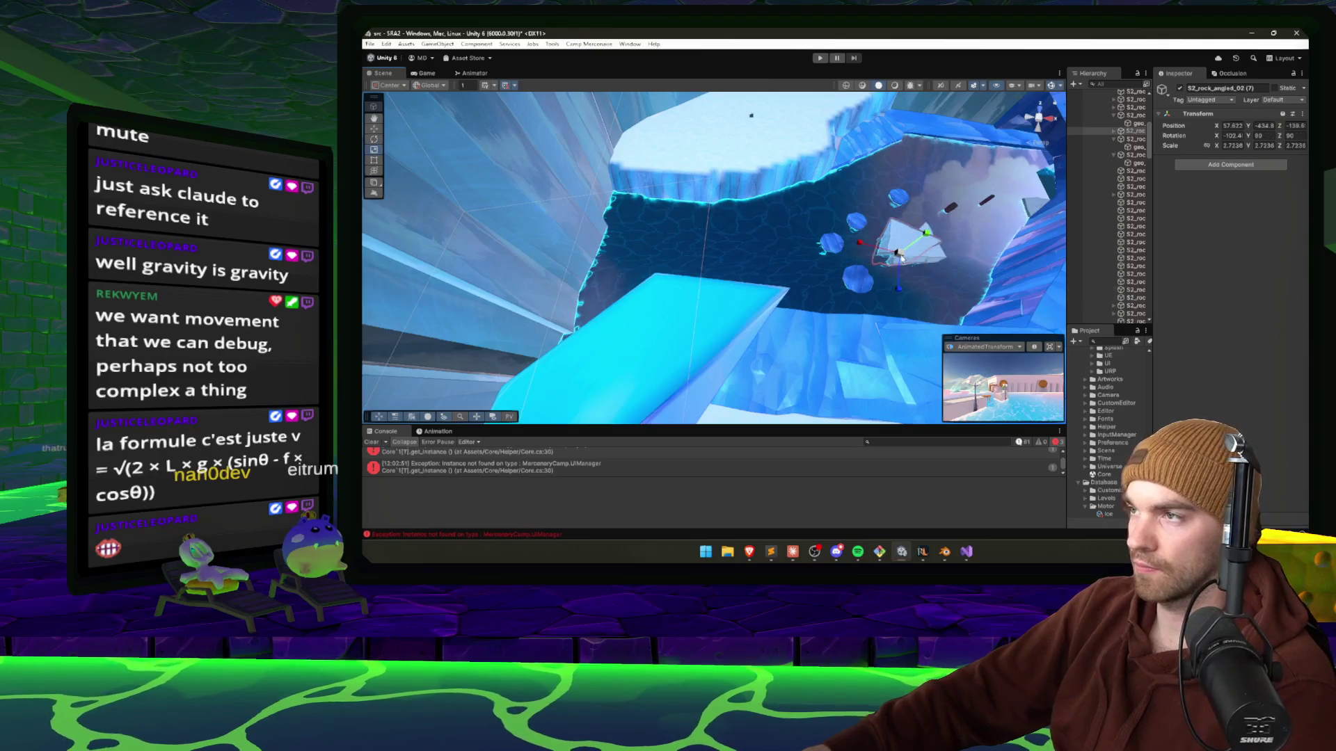
pyautogui.moveTo(898, 261); pyautogui.dragTo(711, 284)
pyautogui.press('e')
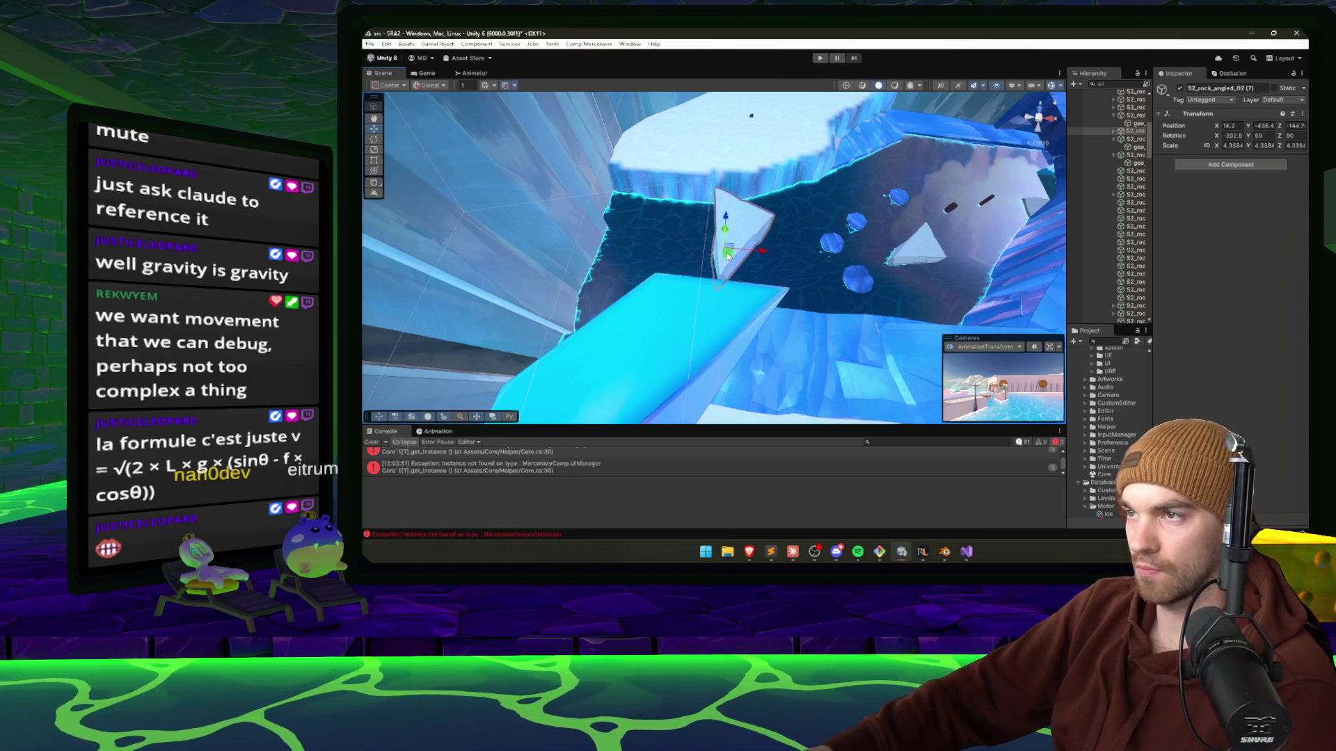
pyautogui.moveTo(734, 260)
pyautogui.mouseDown()
pyautogui.moveTo(690, 246)
pyautogui.moveTo(647, 200)
pyautogui.moveTo(553, 162)
pyautogui.moveTo(789, 203)
pyautogui.moveTo(716, 198)
pyautogui.moveTo(709, 189)
pyautogui.moveTo(996, 229)
pyautogui.moveTo(702, 340)
pyautogui.moveTo(643, 279)
pyautogui.mouseUp()
pyautogui.press('w')
pyautogui.press('e')
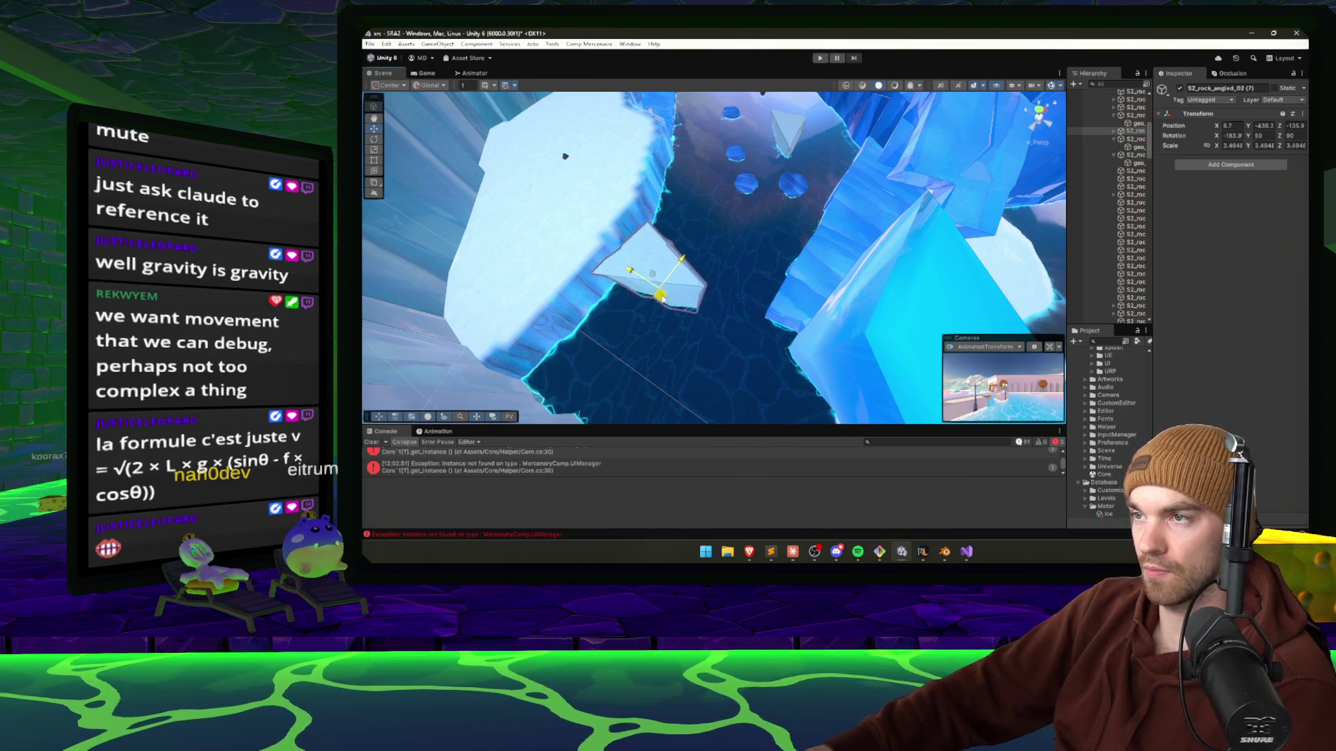
pyautogui.moveTo(738, 310); pyautogui.dragTo(673, 284)
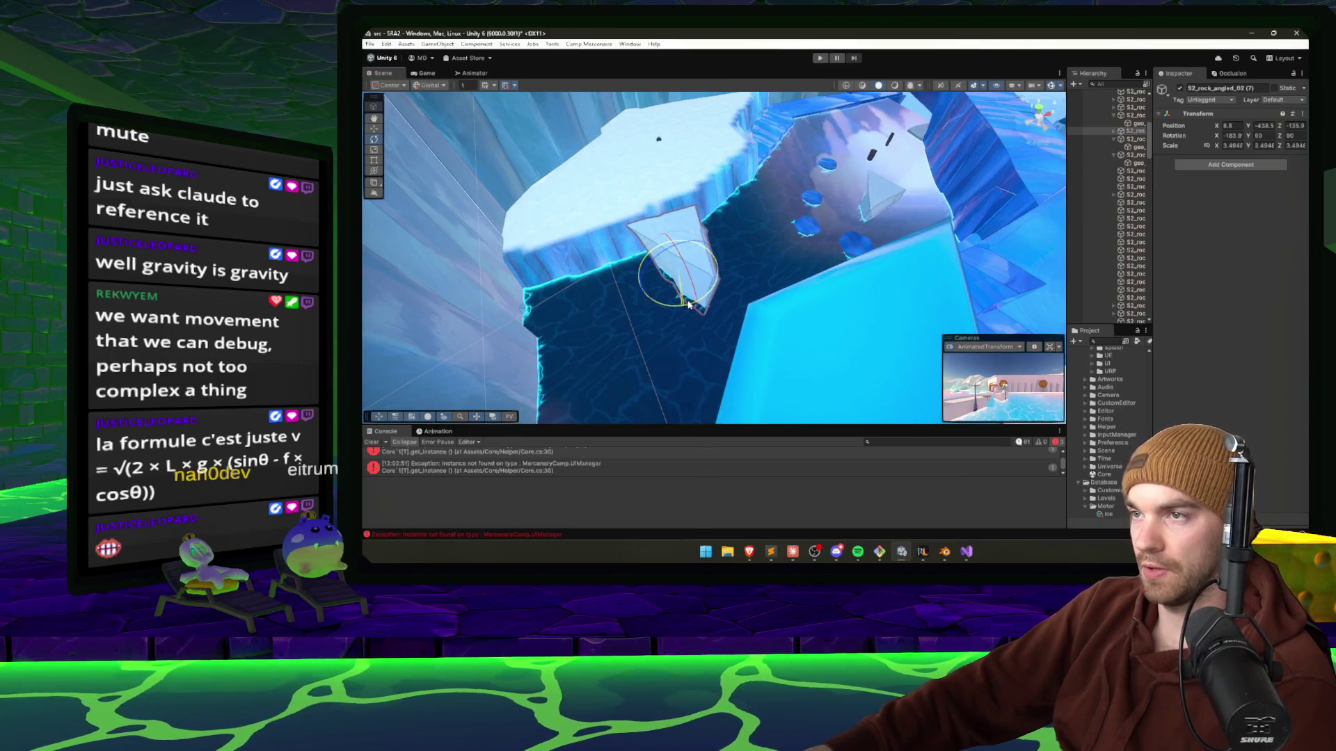
pyautogui.moveTo(757, 259)
pyautogui.mouseDown()
pyautogui.moveTo(851, 236)
pyautogui.moveTo(774, 272)
pyautogui.moveTo(792, 278)
pyautogui.moveTo(740, 281)
pyautogui.moveTo(868, 212)
pyautogui.moveTo(869, 279)
pyautogui.mouseUp()
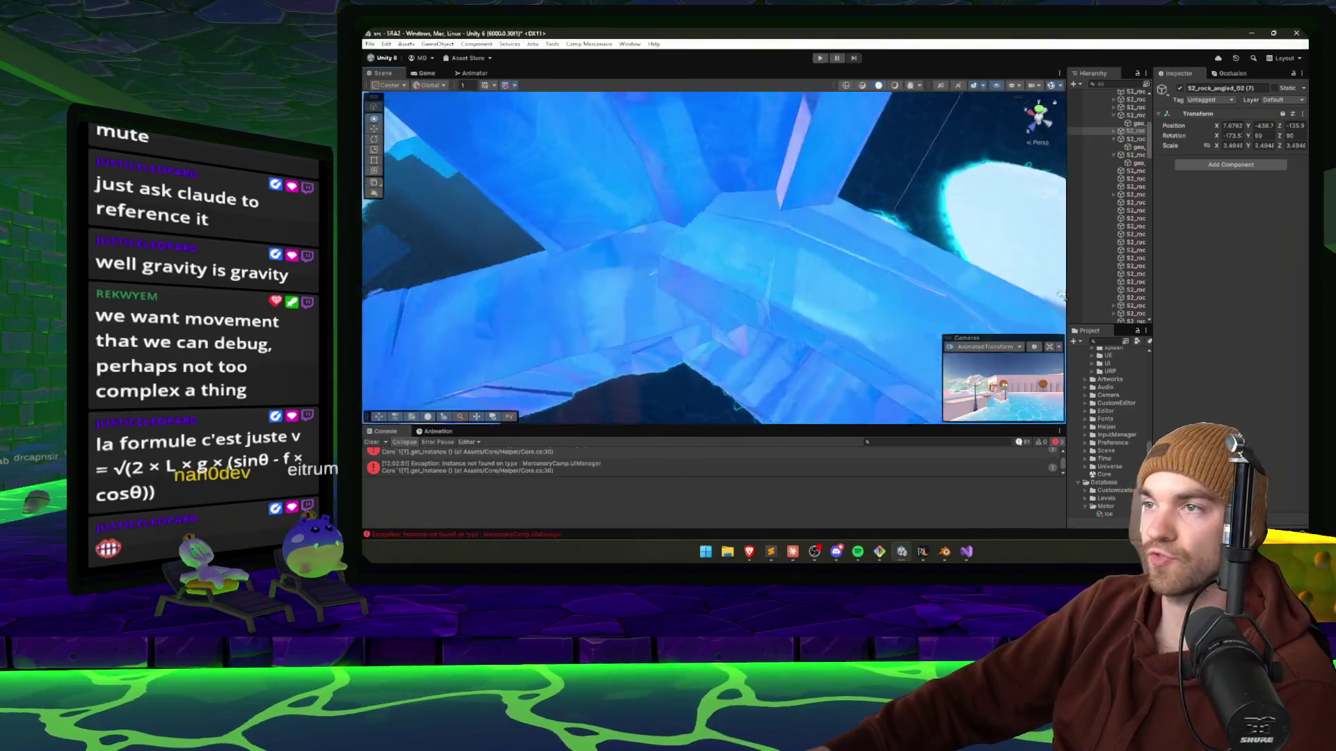
# Shift the ice rock bridge S2_rock_bridge_03 slightly along X.
pyautogui.press('f')
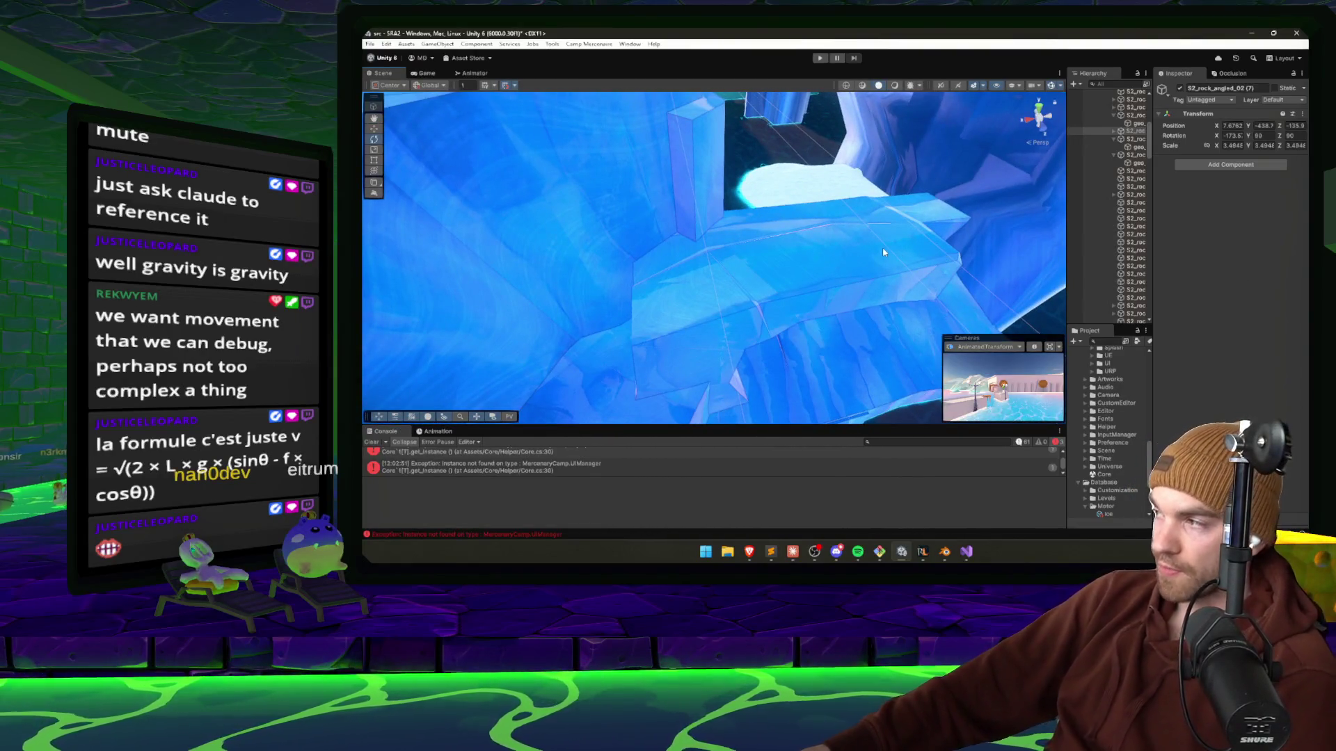
pyautogui.moveTo(882, 251)
pyautogui.mouseDown()
pyautogui.moveTo(856, 261)
pyautogui.moveTo(764, 248)
pyautogui.moveTo(778, 305)
pyautogui.moveTo(792, 308)
pyautogui.moveTo(781, 291)
pyautogui.moveTo(814, 320)
pyautogui.moveTo(900, 344)
pyautogui.moveTo(781, 311)
pyautogui.mouseUp()
pyautogui.click(825, 253)
pyautogui.press('e')
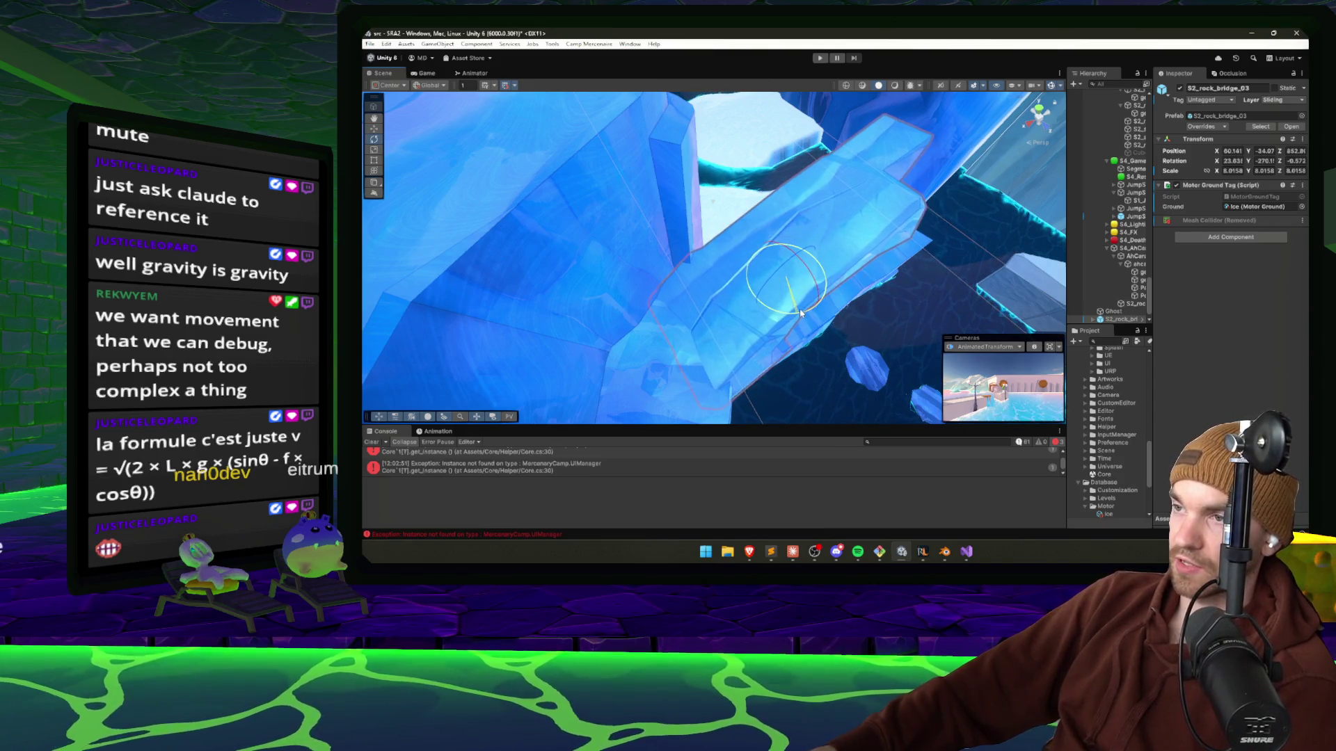
pyautogui.moveTo(782, 293)
pyautogui.mouseDown()
pyautogui.moveTo(626, 250)
pyautogui.moveTo(765, 229)
pyautogui.moveTo(1264, 220)
pyautogui.mouseUp()
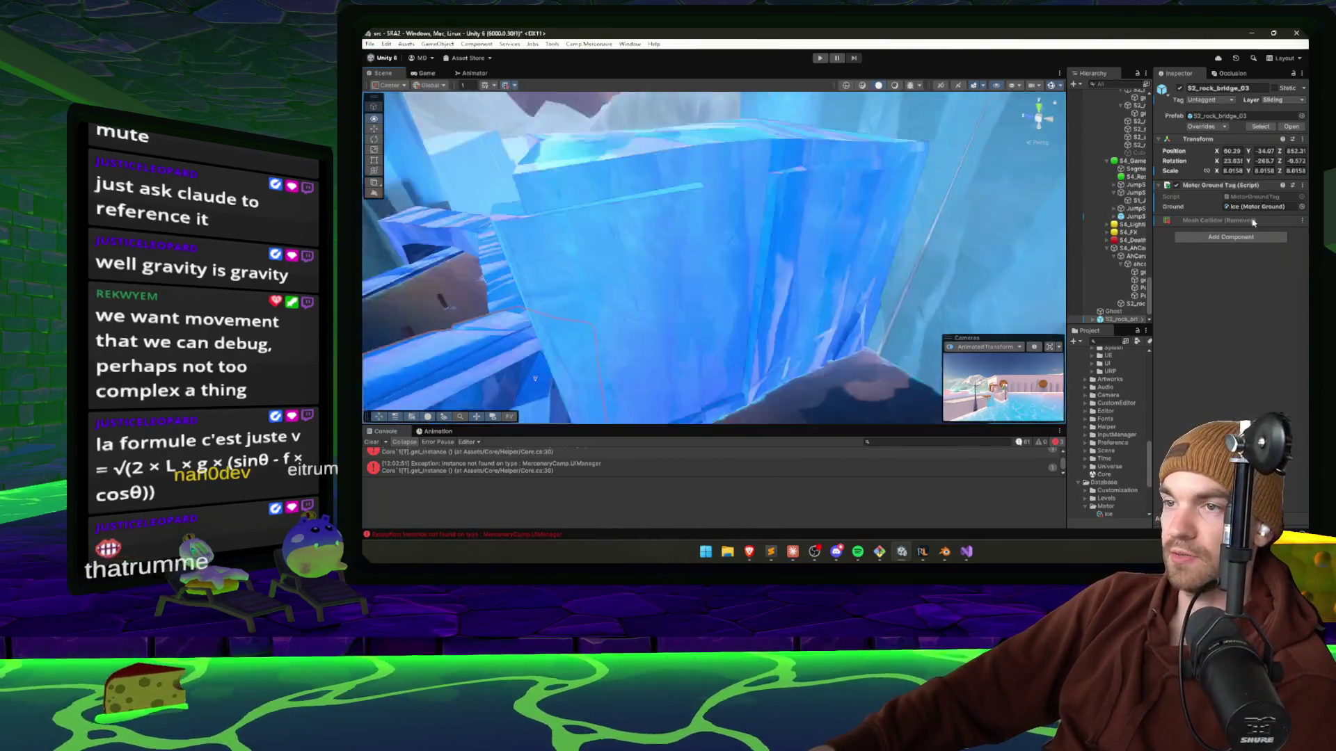
# Nudge the large ice rock geo_rock_big_03 (1) slightly to the left.
pyautogui.click(820, 193)
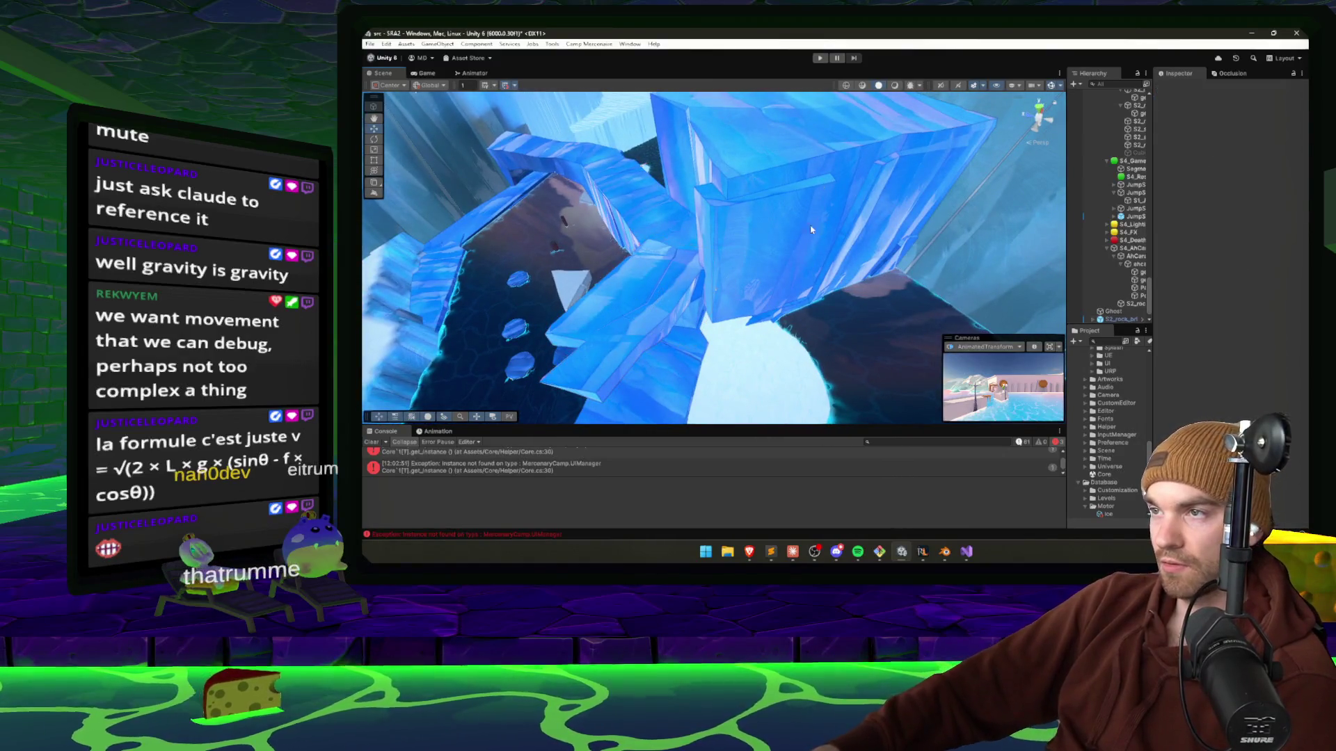
pyautogui.moveTo(822, 211); pyautogui.dragTo(819, 212)
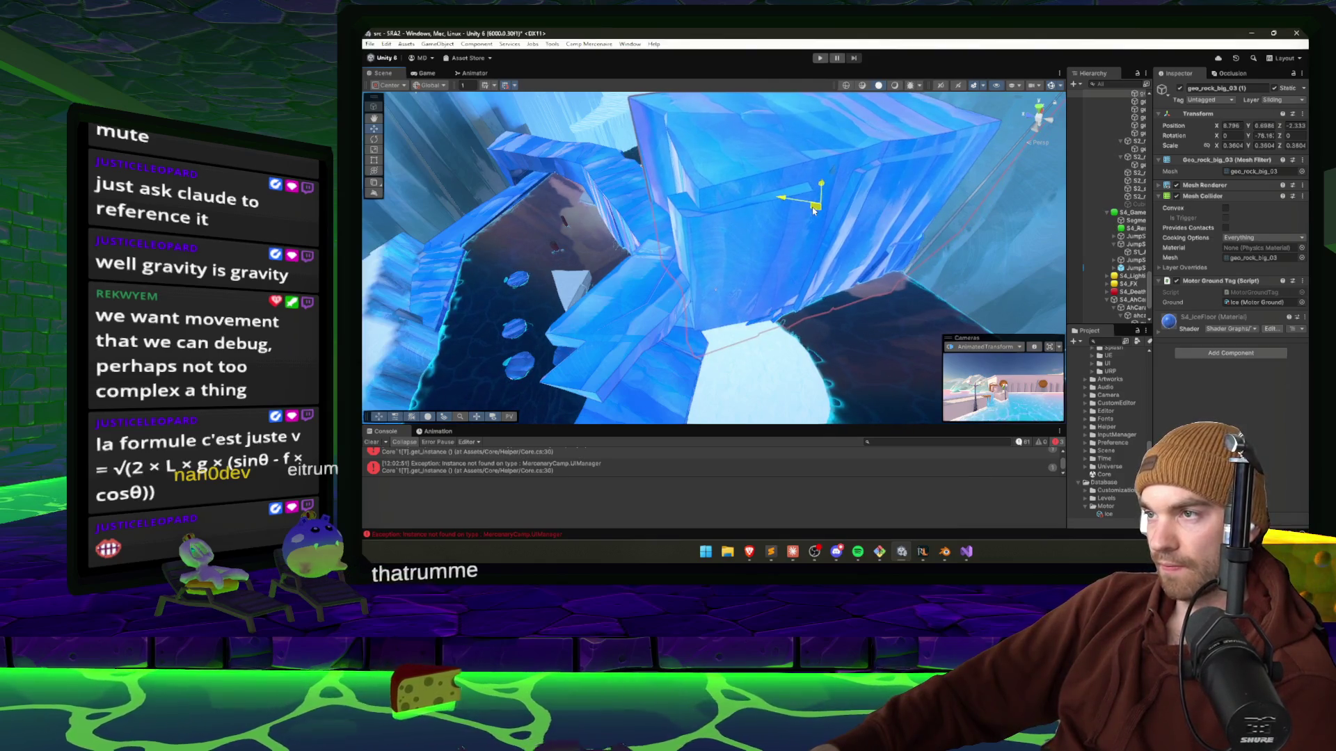
pyautogui.moveTo(816, 361)
pyautogui.mouseDown()
pyautogui.moveTo(774, 406)
pyautogui.moveTo(987, 359)
pyautogui.moveTo(865, 349)
pyautogui.moveTo(850, 256)
pyautogui.moveTo(667, 257)
pyautogui.moveTo(740, 212)
pyautogui.moveTo(822, 263)
pyautogui.moveTo(752, 306)
pyautogui.moveTo(761, 313)
pyautogui.mouseUp()
pyautogui.click(741, 313)
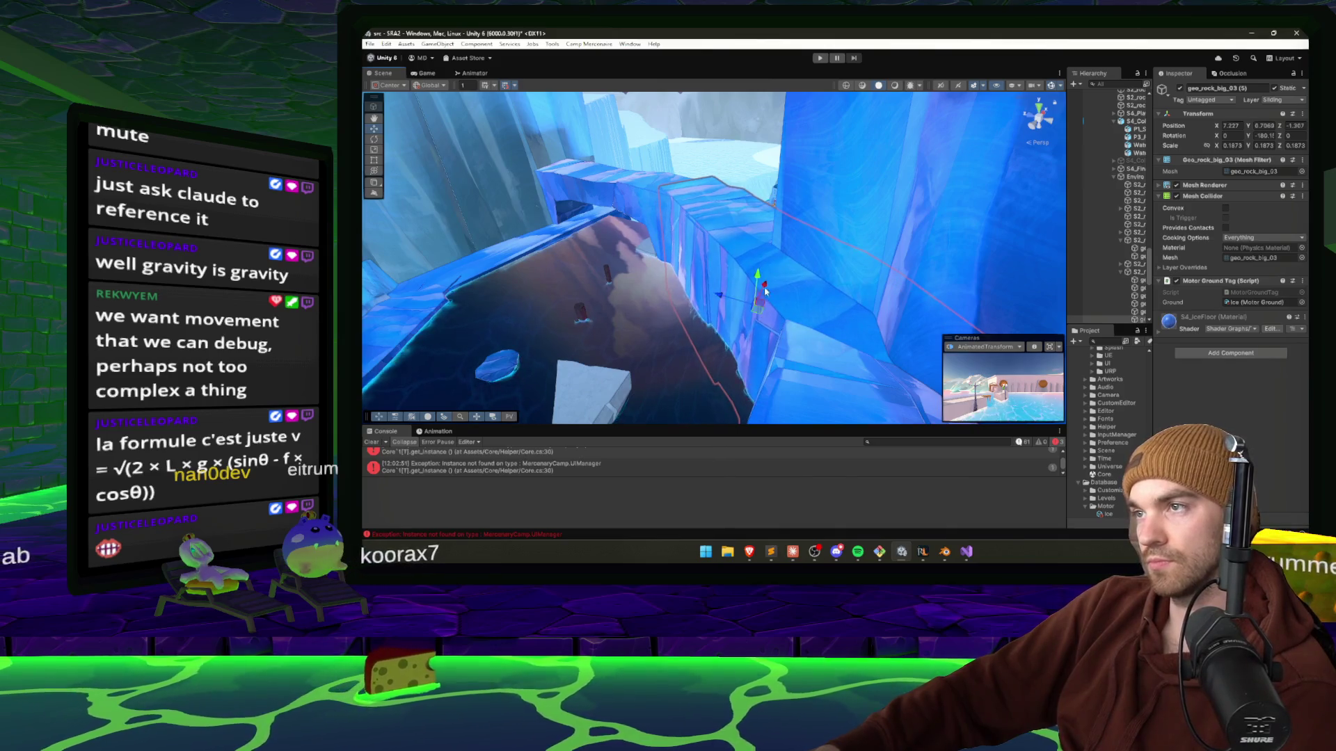
# Narrow the ice rock geo_rock_big_03 (1) to an X scale of 0.21.
pyautogui.click(765, 290)
pyautogui.press('f')
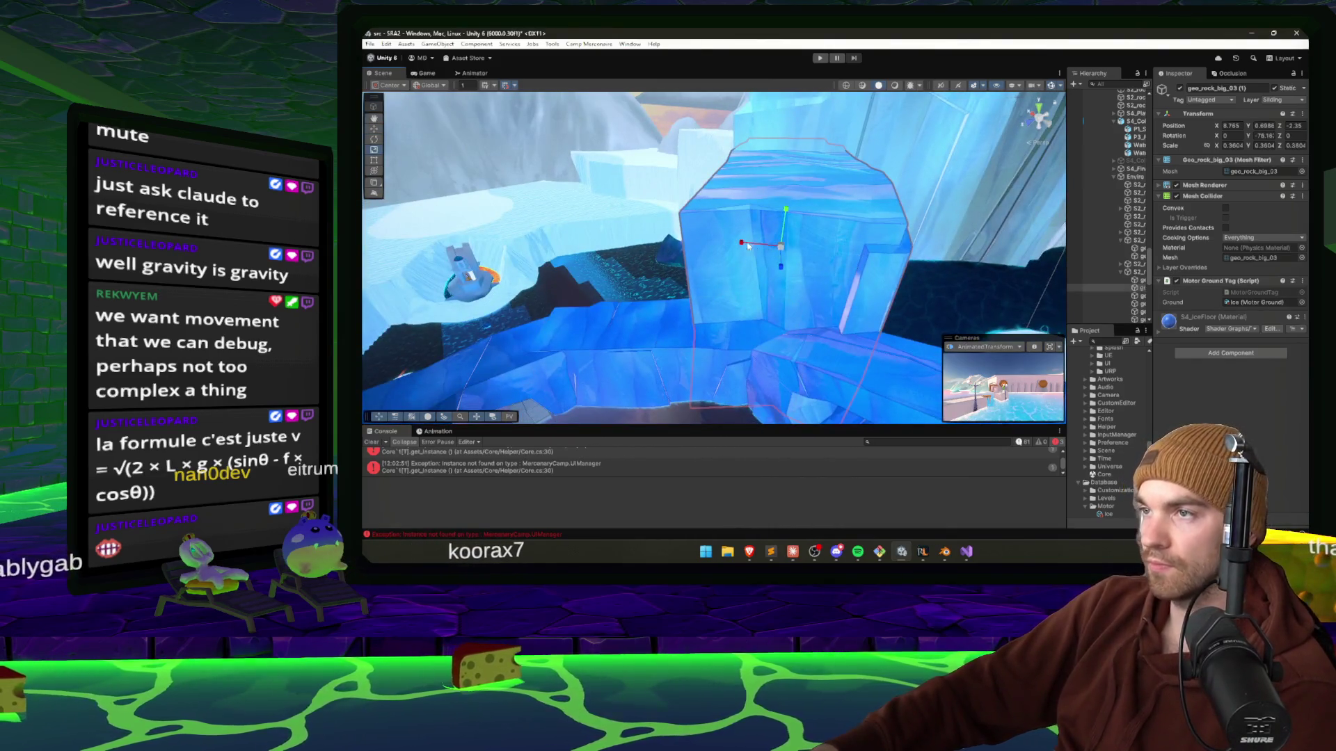
pyautogui.moveTo(747, 245); pyautogui.dragTo(758, 245)
pyautogui.moveTo(846, 257)
pyautogui.mouseDown()
pyautogui.moveTo(879, 231)
pyautogui.moveTo(897, 261)
pyautogui.moveTo(800, 306)
pyautogui.moveTo(777, 235)
pyautogui.moveTo(1025, 275)
pyautogui.moveTo(971, 235)
pyautogui.moveTo(752, 143)
pyautogui.moveTo(690, 232)
pyautogui.moveTo(651, 242)
pyautogui.moveTo(954, 245)
pyautogui.moveTo(768, 216)
pyautogui.moveTo(876, 286)
pyautogui.moveTo(804, 286)
pyautogui.moveTo(820, 306)
pyautogui.mouseUp()
pyautogui.click(784, 312)
pyautogui.press('e')
pyautogui.press('w')
pyautogui.click(731, 244)
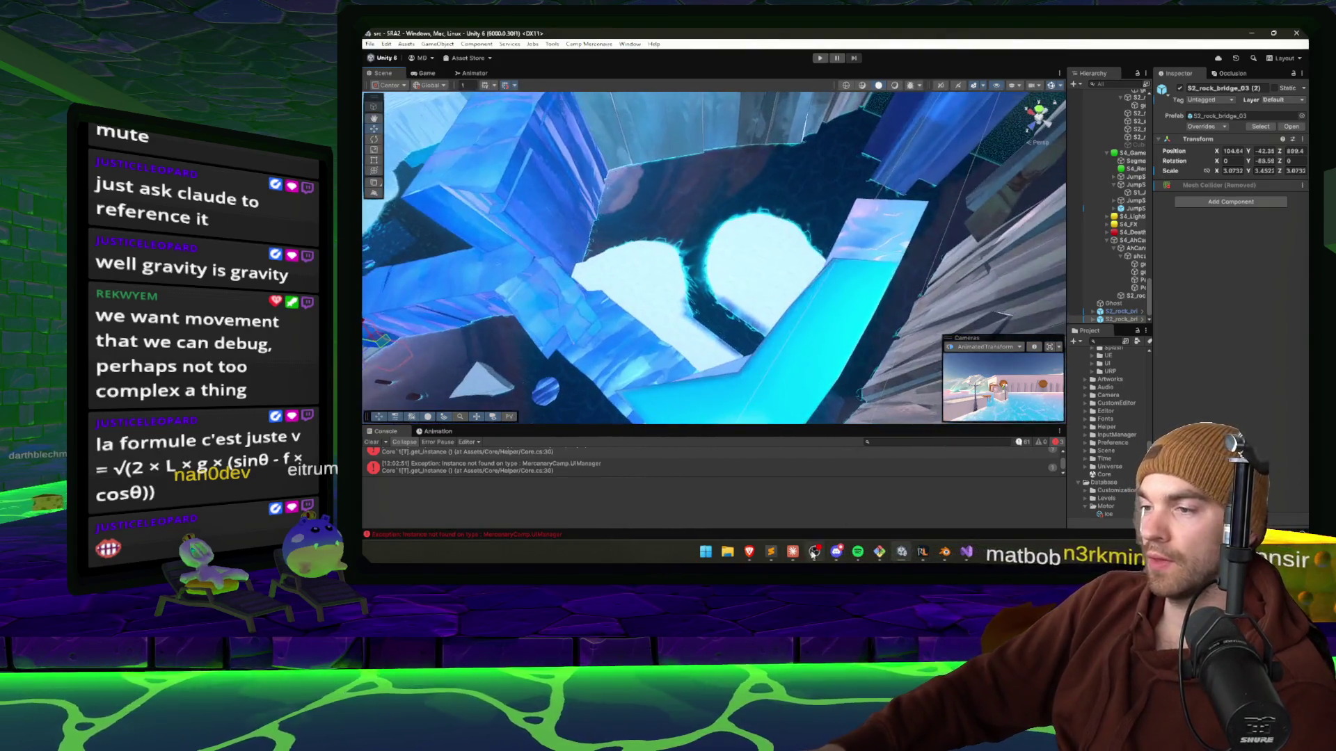
# Minimize Claude and start Play mode to test the level.
pyautogui.click(793, 551)
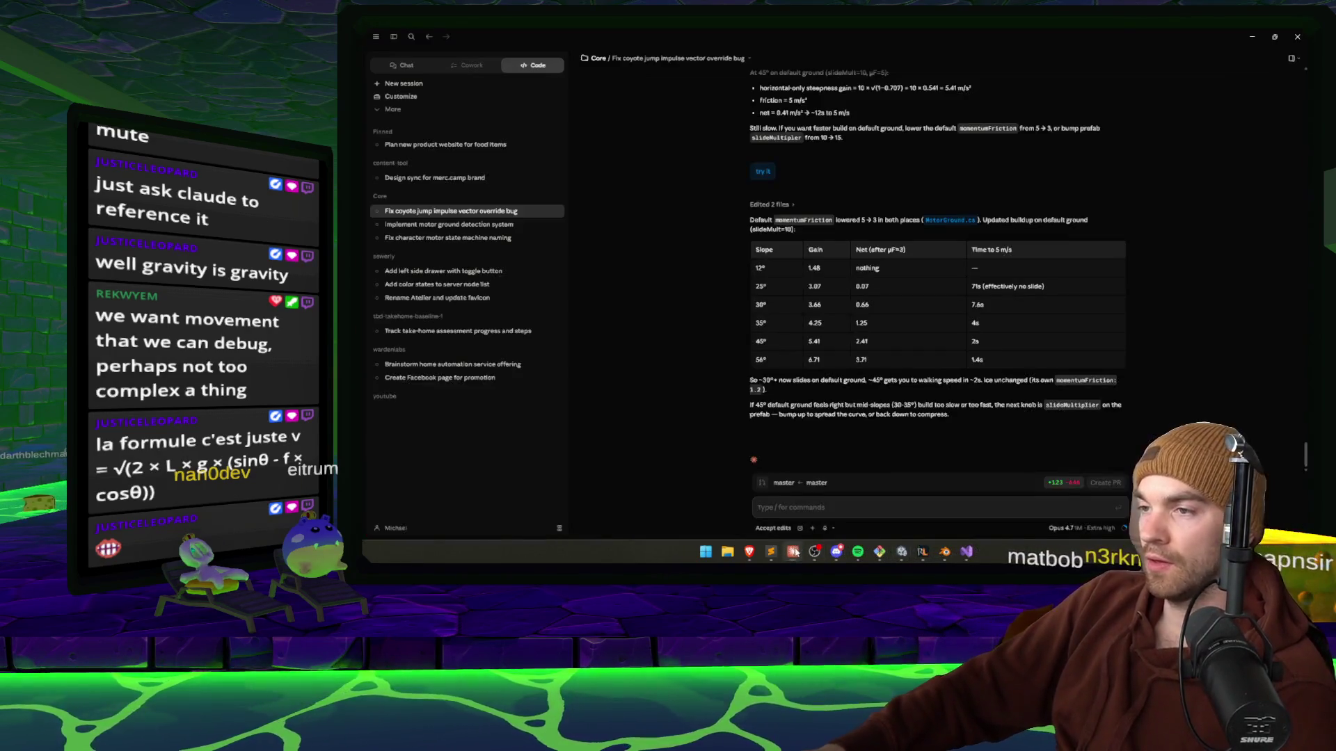
pyautogui.click(1258, 38)
pyautogui.click(819, 58)
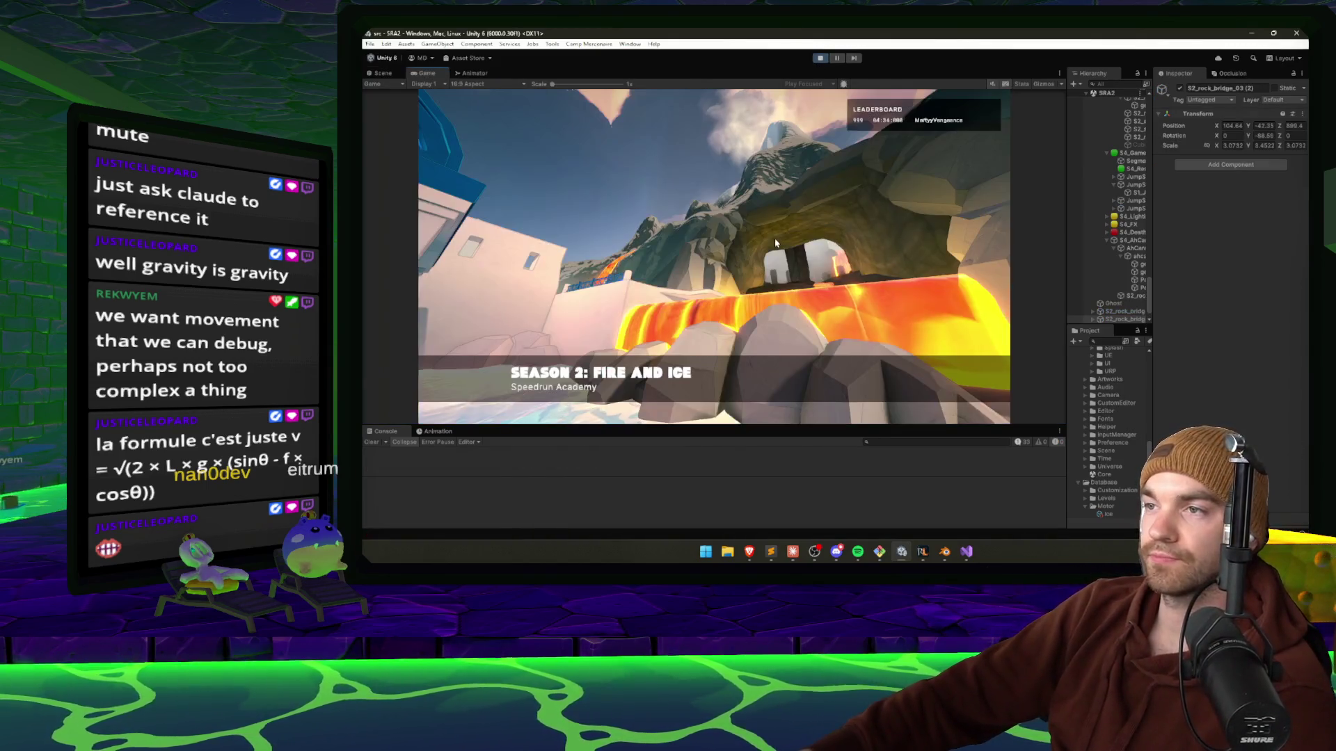
# Slide the character down the ice slides, respawn with F1, then pause the game.
pyautogui.press('w')
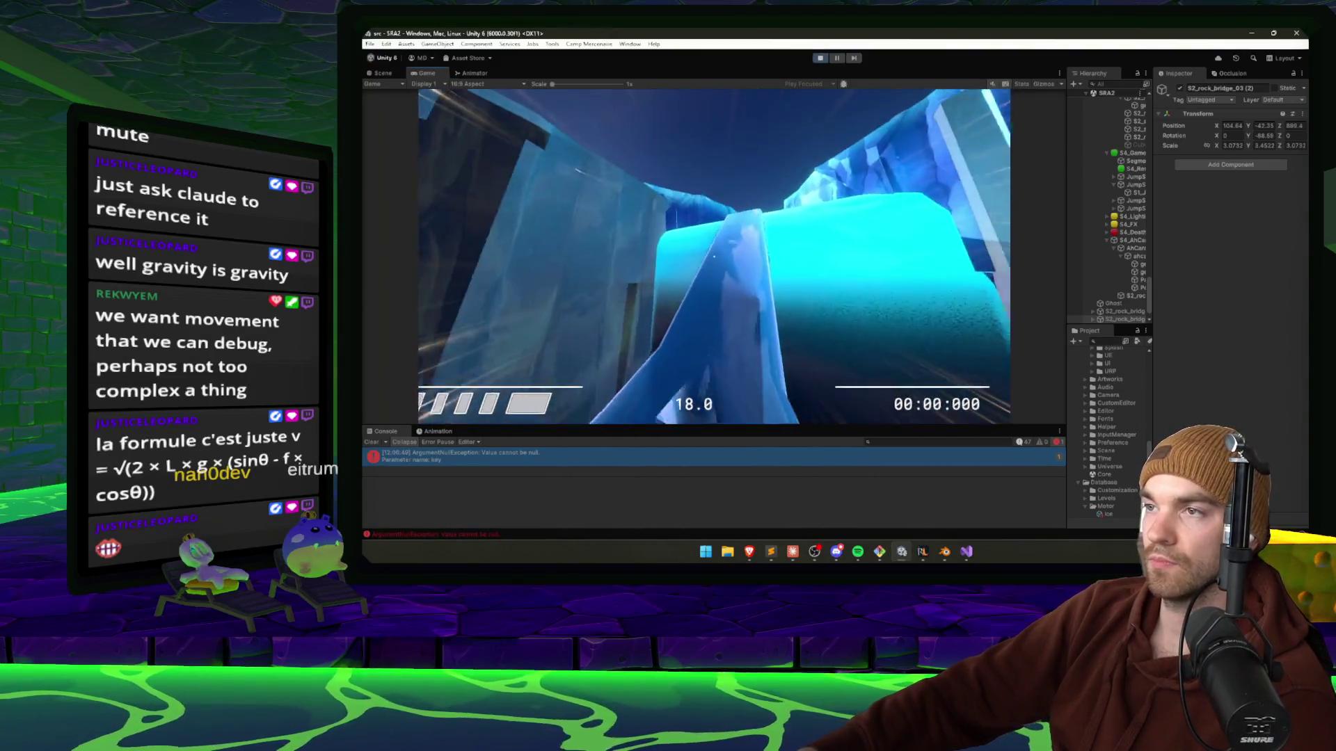
pyautogui.press('F1')
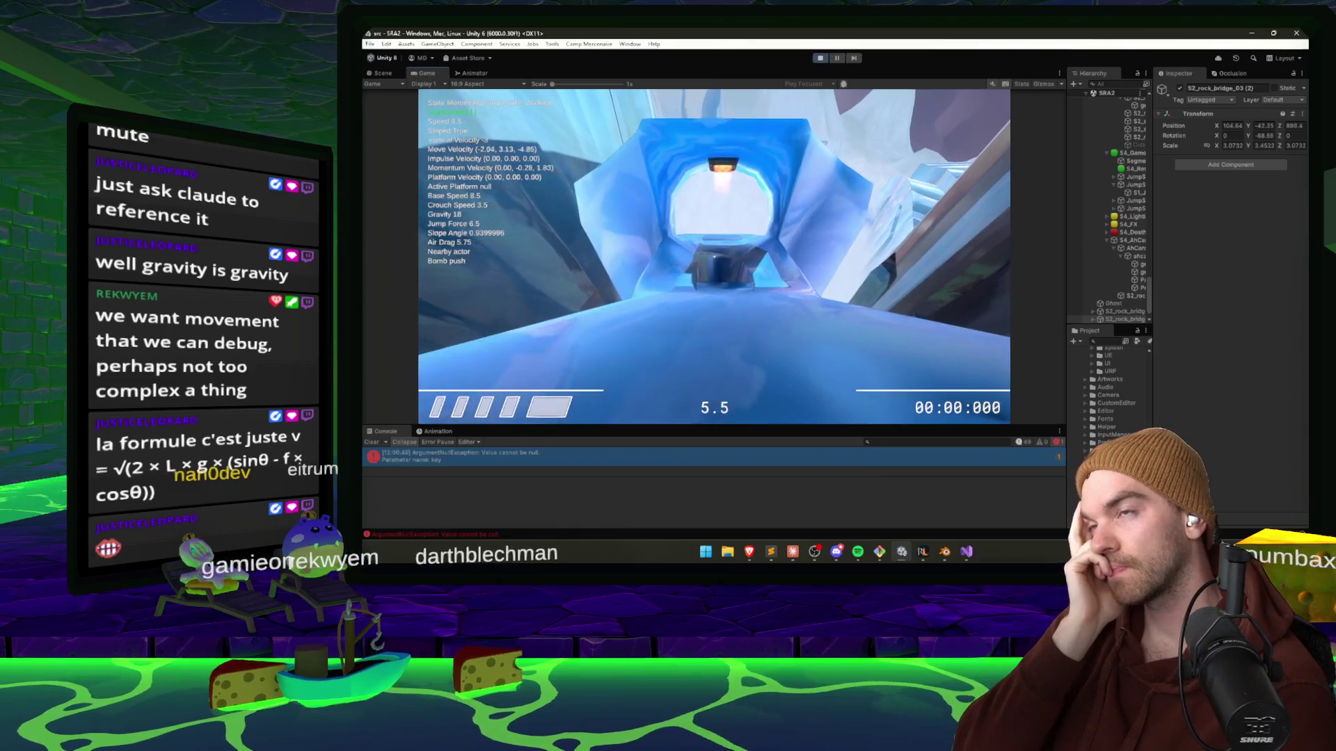
pyautogui.press('Escape')
# Exit Play mode and dictate feedback to Claude that sliding builds too much forward momentum.
pyautogui.hotkey('ctrl', 'p')
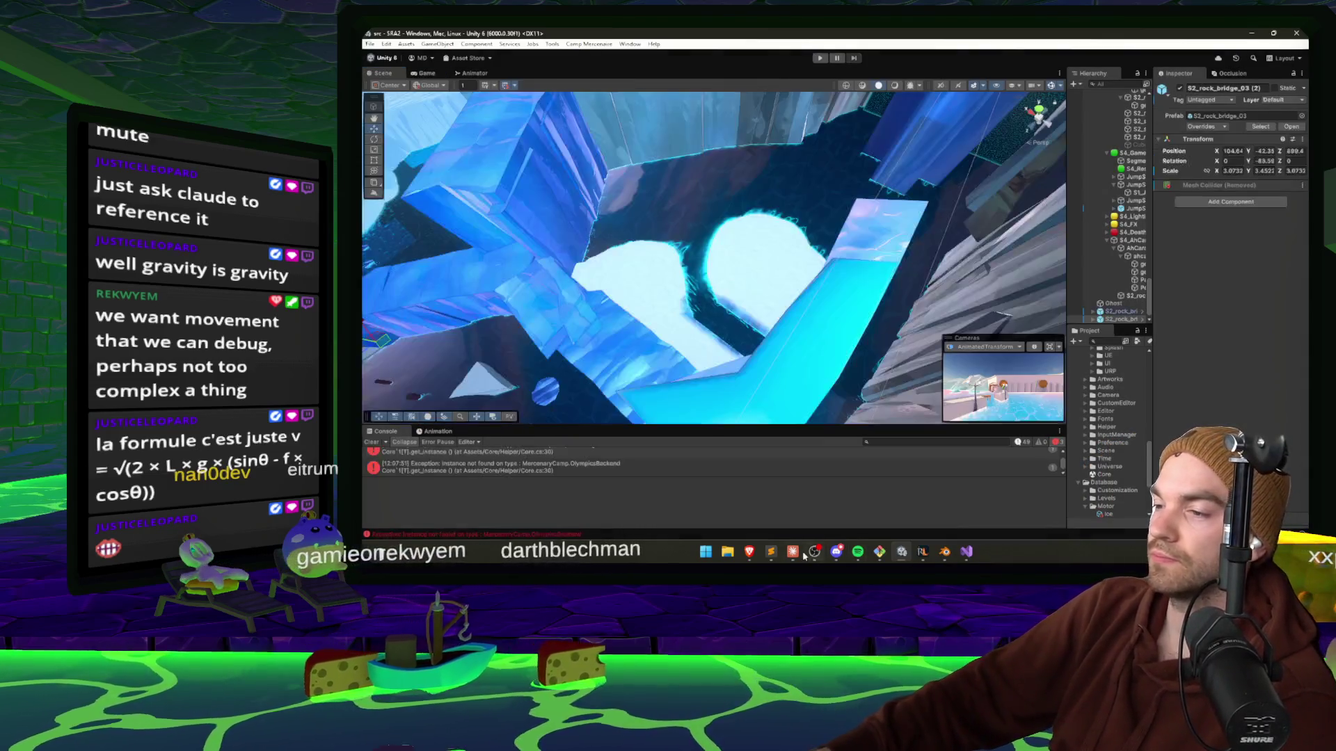
pyautogui.click(793, 552)
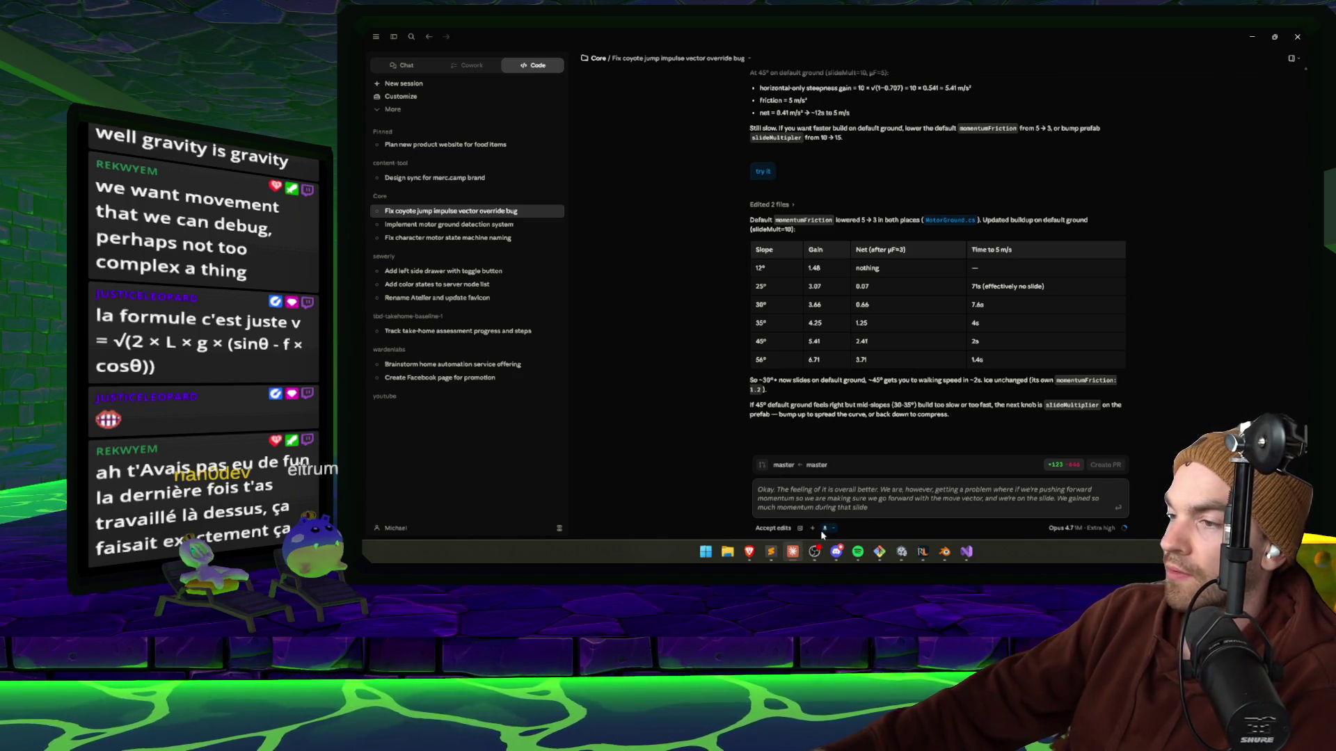
# Stop dictation and submit the slide-momentum feedback to Claude.
pyautogui.click(823, 529)
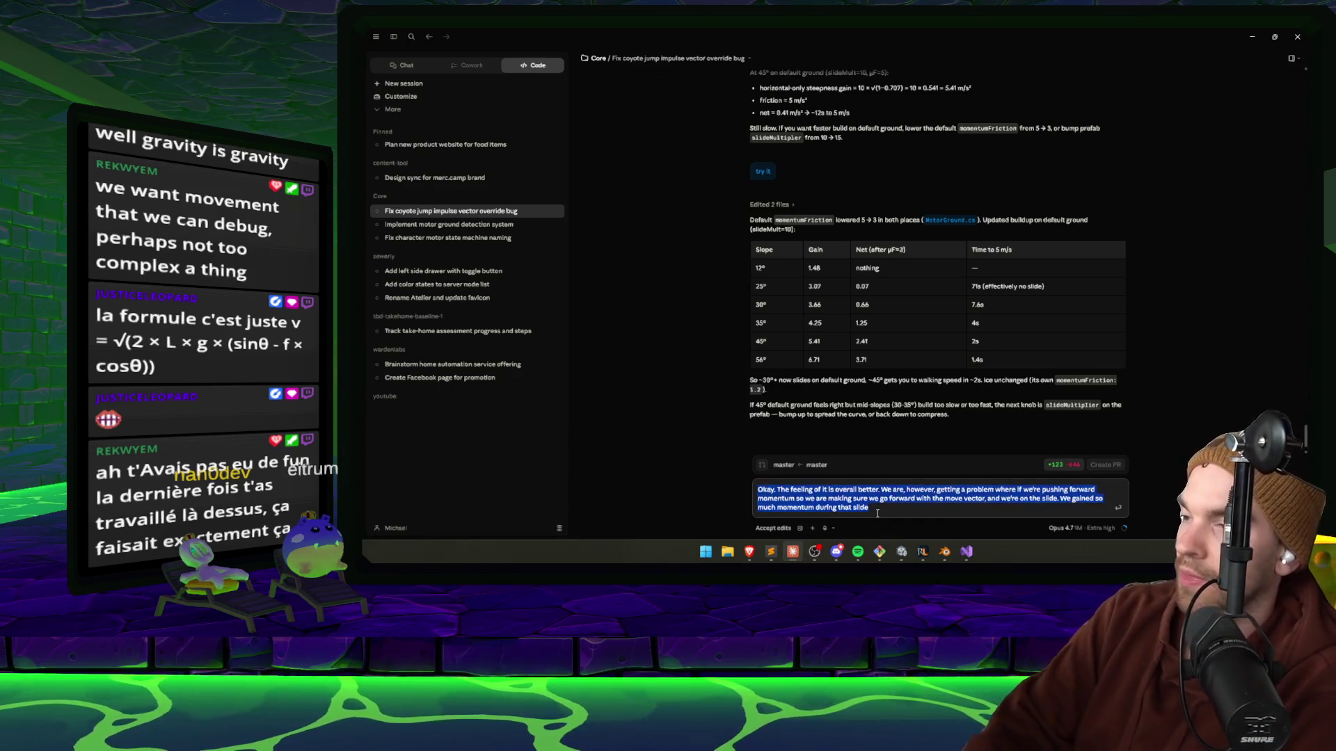
pyautogui.press('Return')
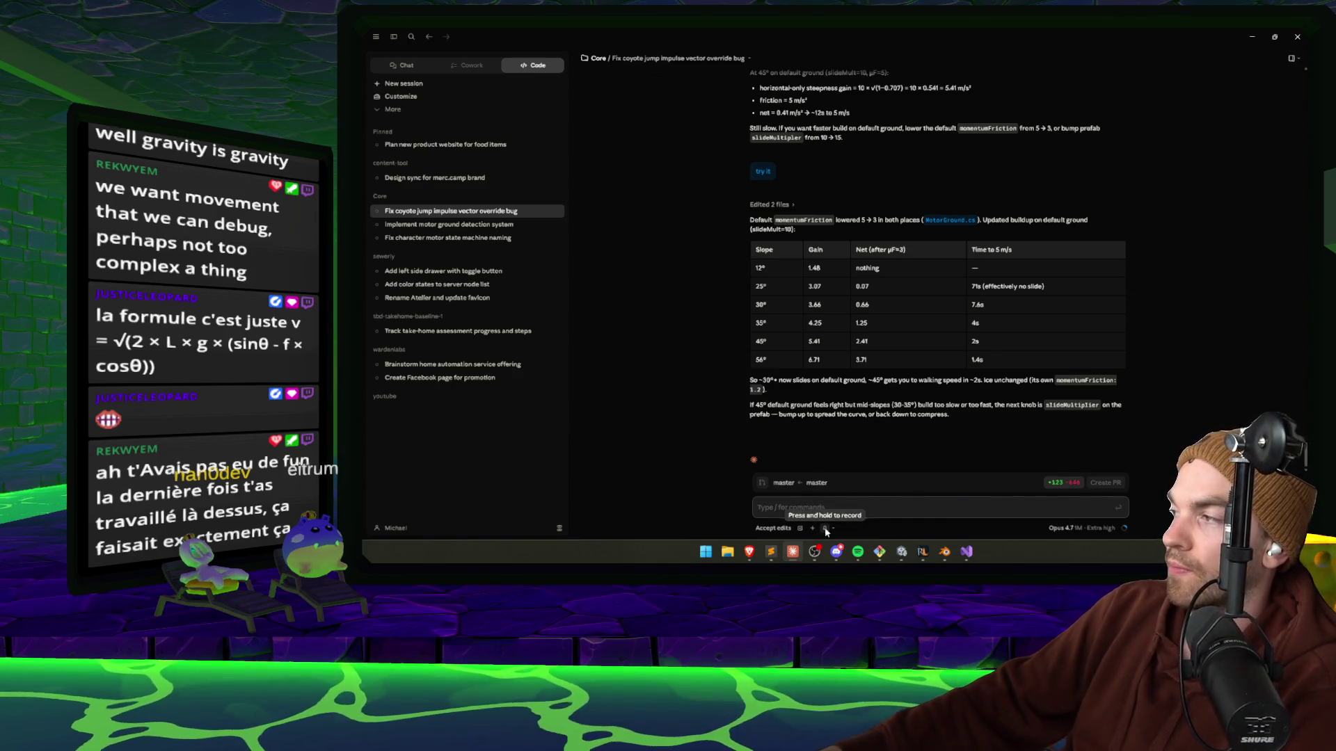